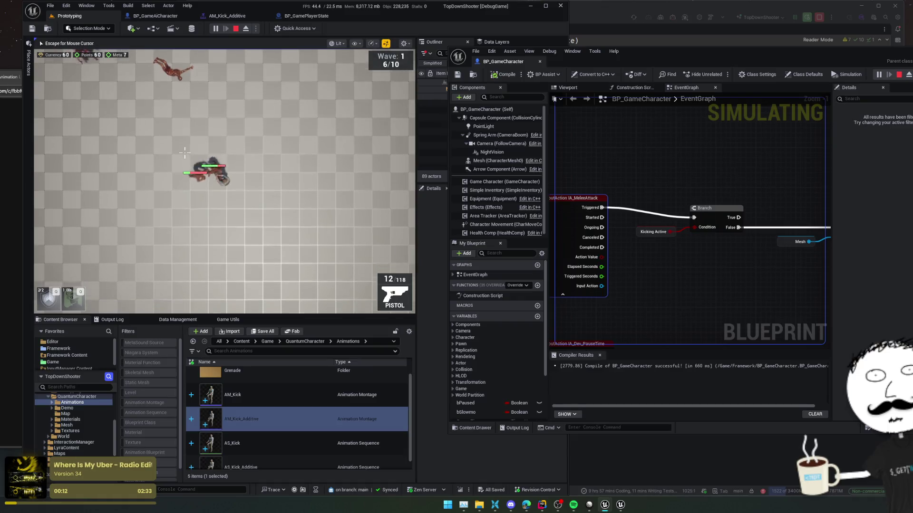
# - Shoot zombies, toggle the third-person camera with V, and stop play at wave 2 with 2/20 kills
pyautogui.click(205, 157)
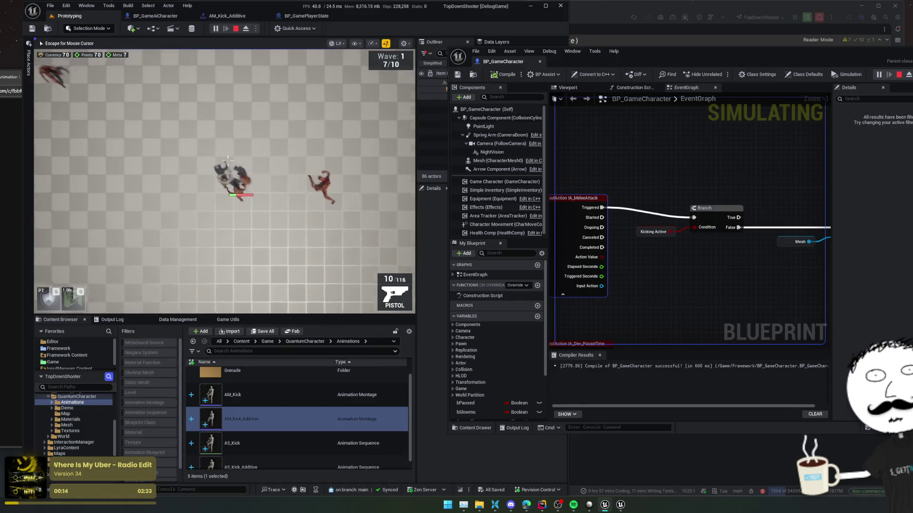
pyautogui.click(274, 167)
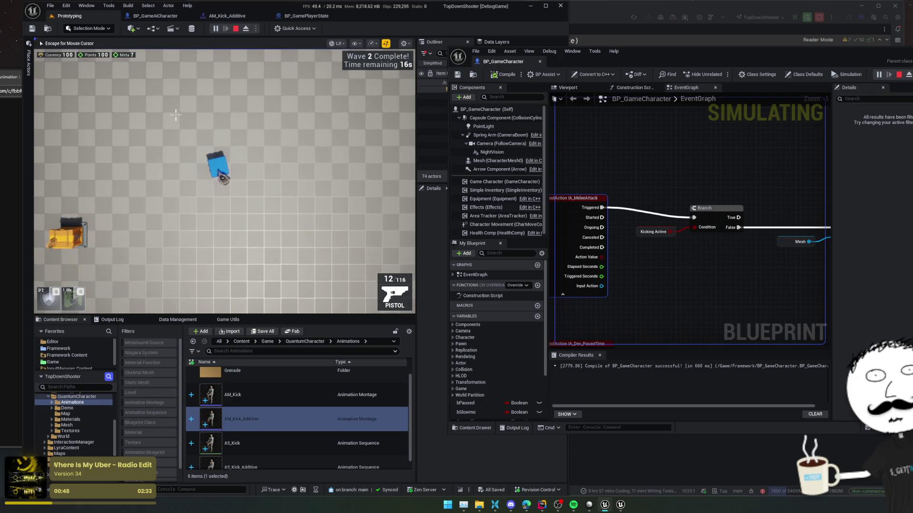
pyautogui.press('v')
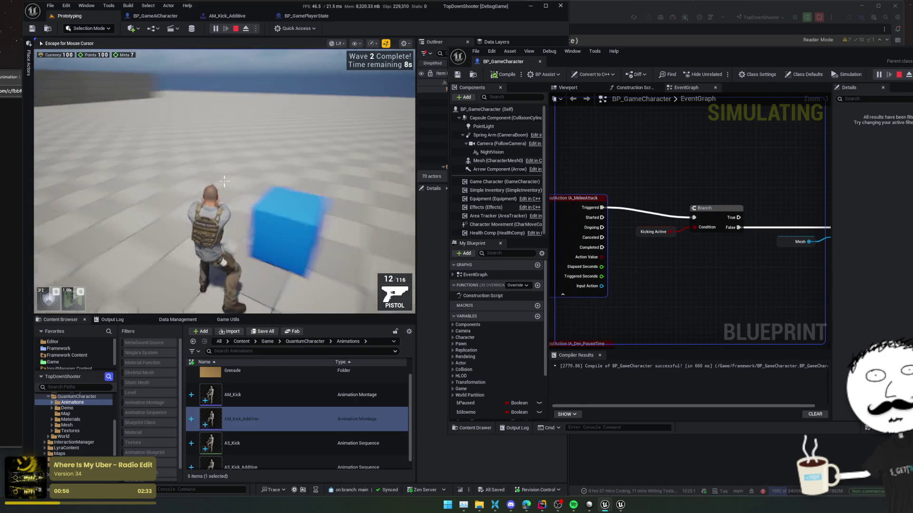
pyautogui.press('Escape')
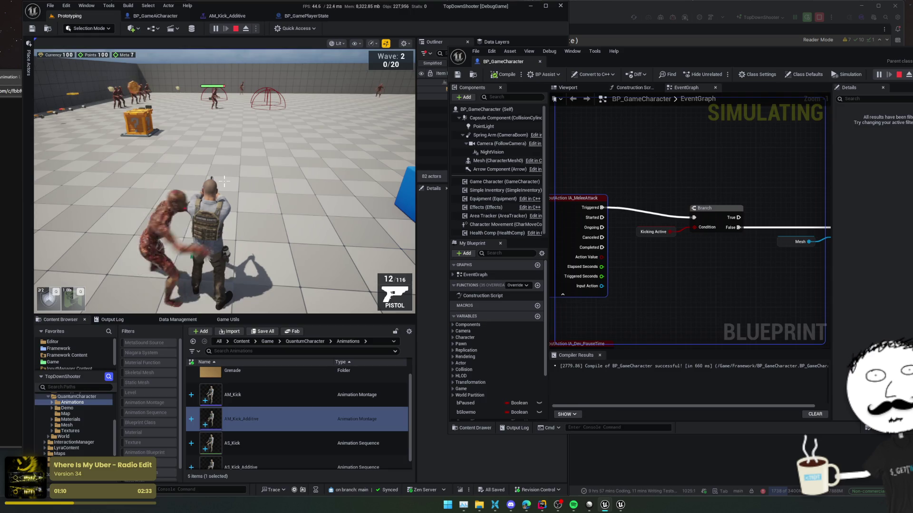
pyautogui.click(203, 186)
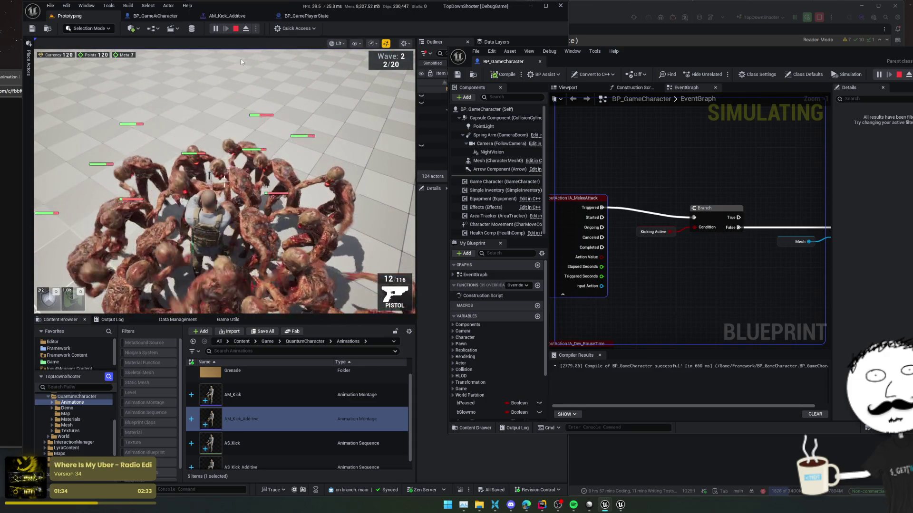
pyautogui.press('Escape')
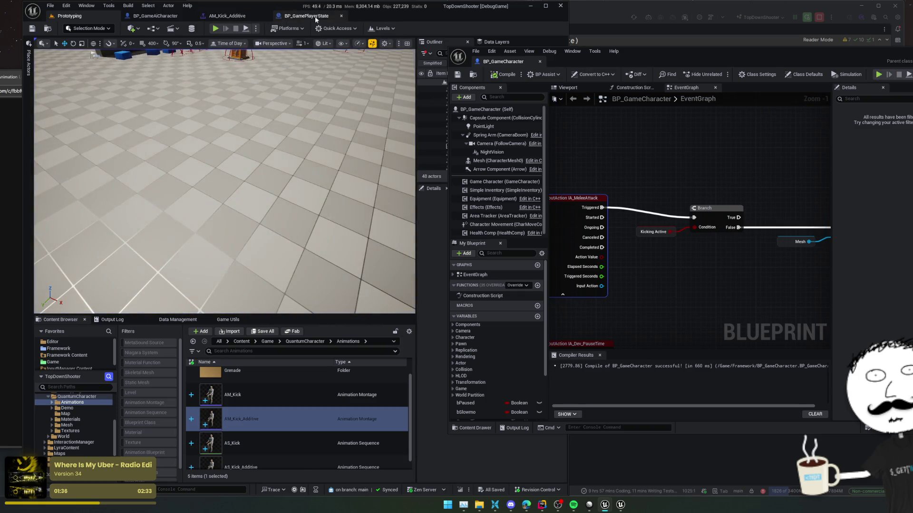
# - Tick Debug on the AM_Kick_Additive melee notify, set Trace Radius to 30, save, and relaunch play
pyautogui.click(305, 16)
pyautogui.click(224, 16)
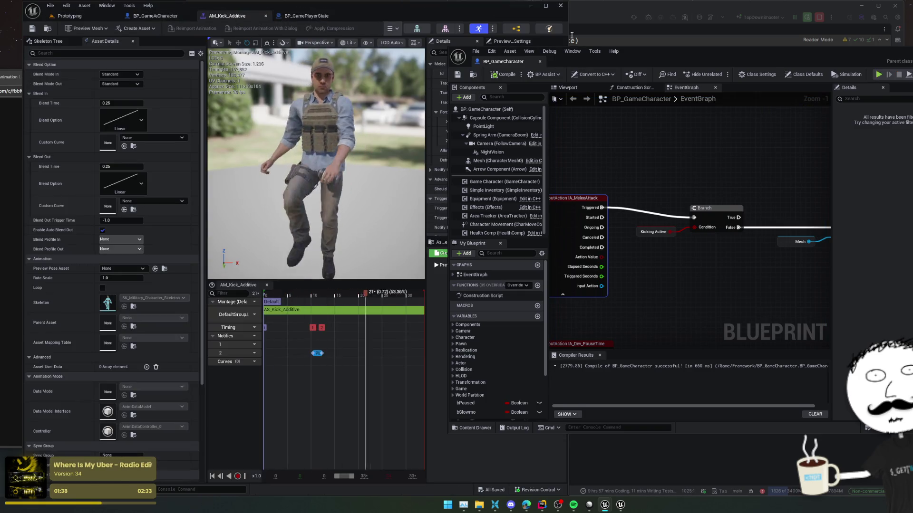
pyautogui.moveTo(699, 58); pyautogui.dragTo(787, 56)
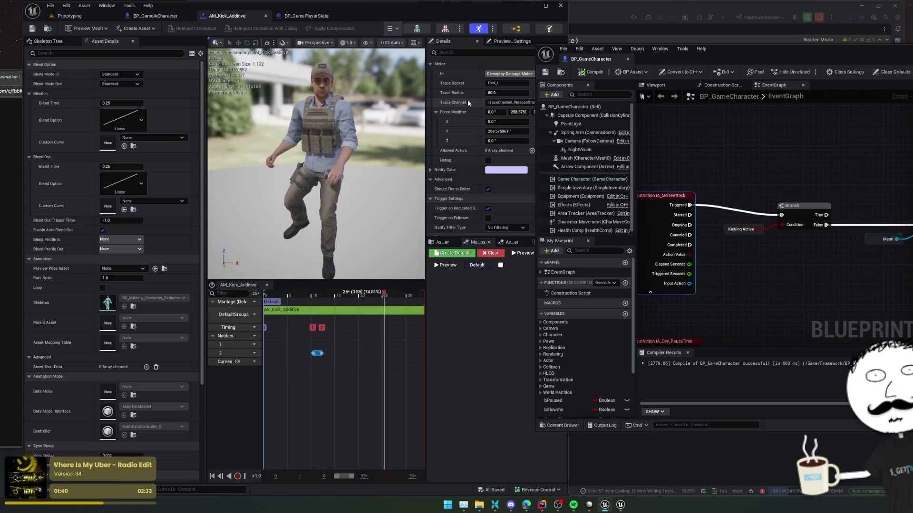
pyautogui.click(488, 160)
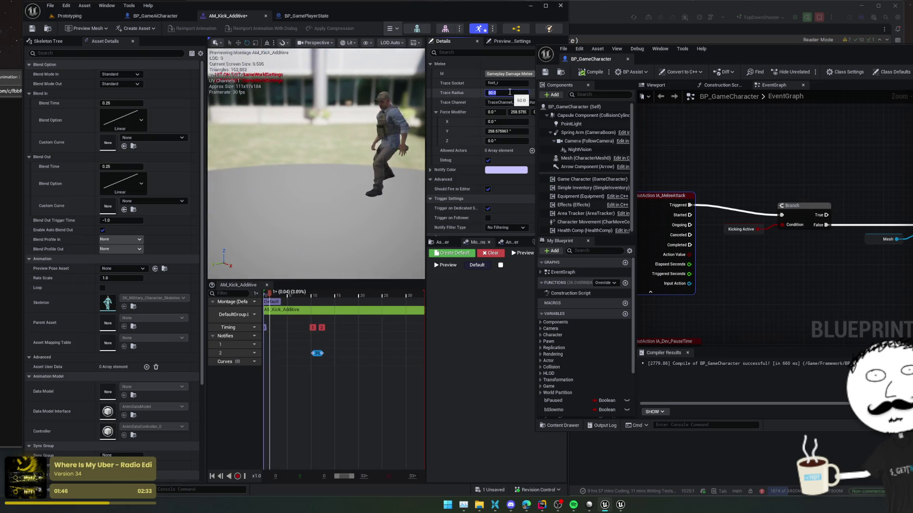
pyautogui.write('30')
pyautogui.press('Return')
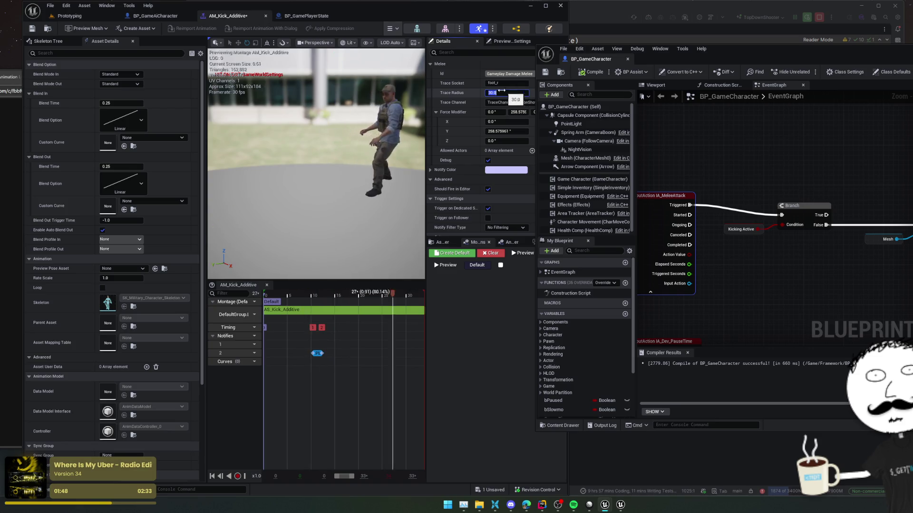
pyautogui.hotkey('ctrl', 's')
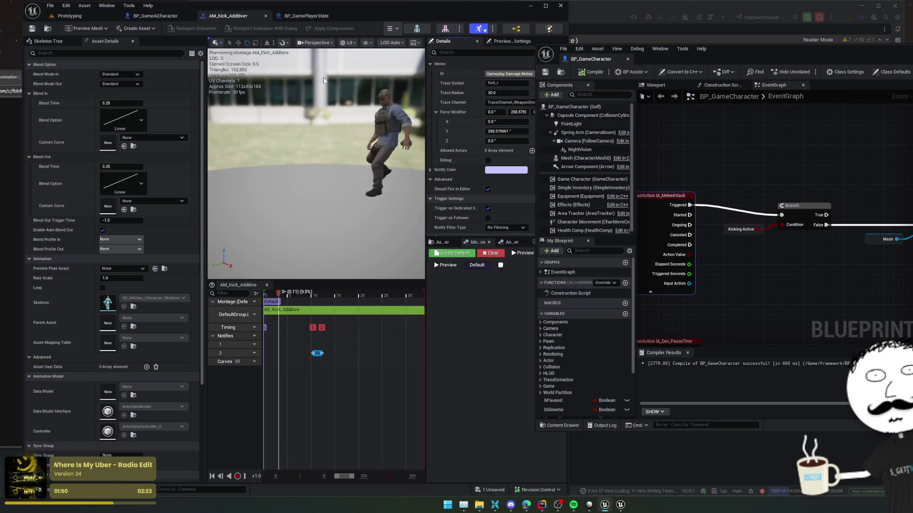
pyautogui.hotkey('alt', 'p')
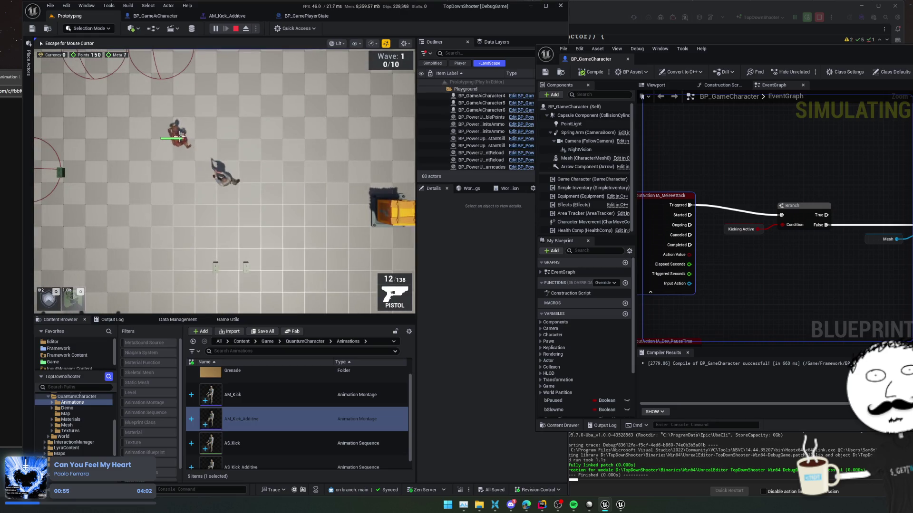
# - Walk the player around the wave 1 arena with WASD among the zombies
pyautogui.press('w')
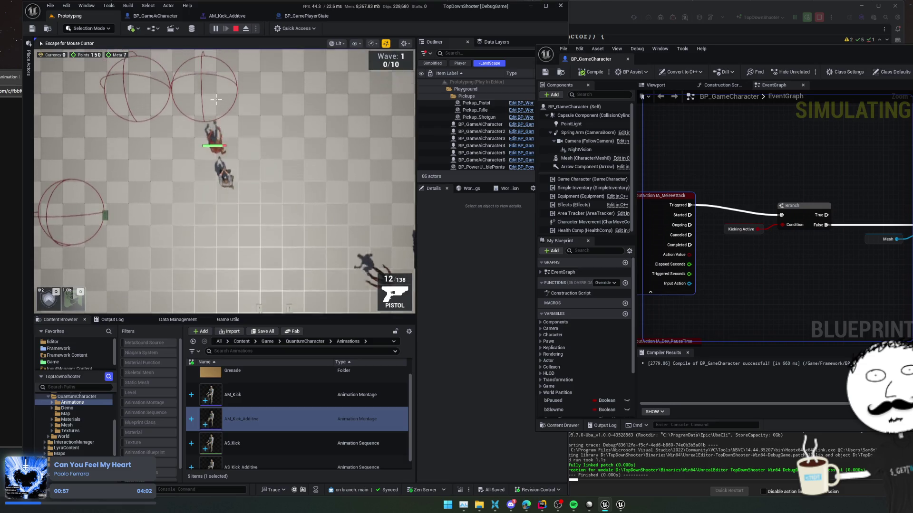
pyautogui.press('s')
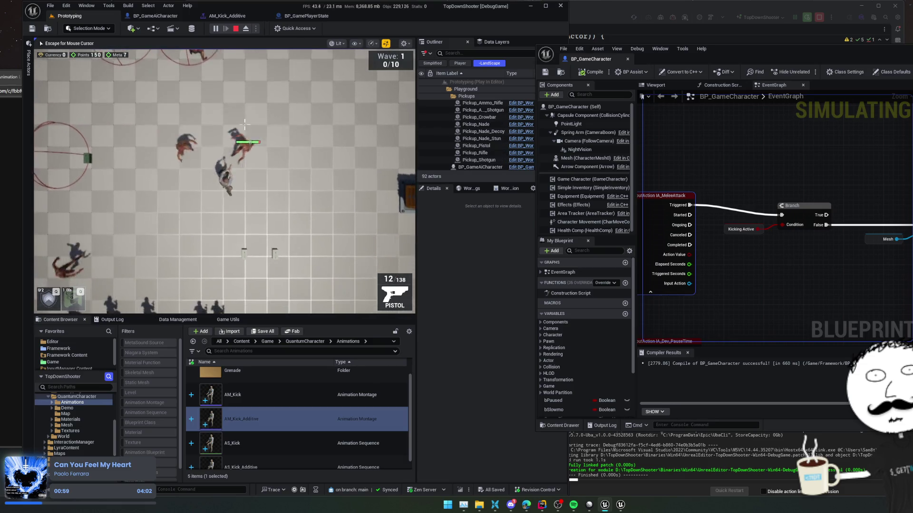
pyautogui.press('d')
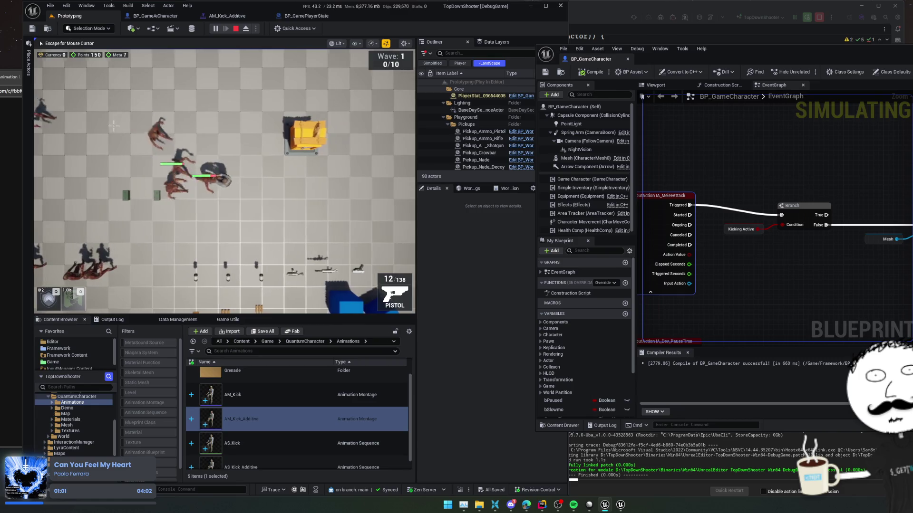
pyautogui.press('d')
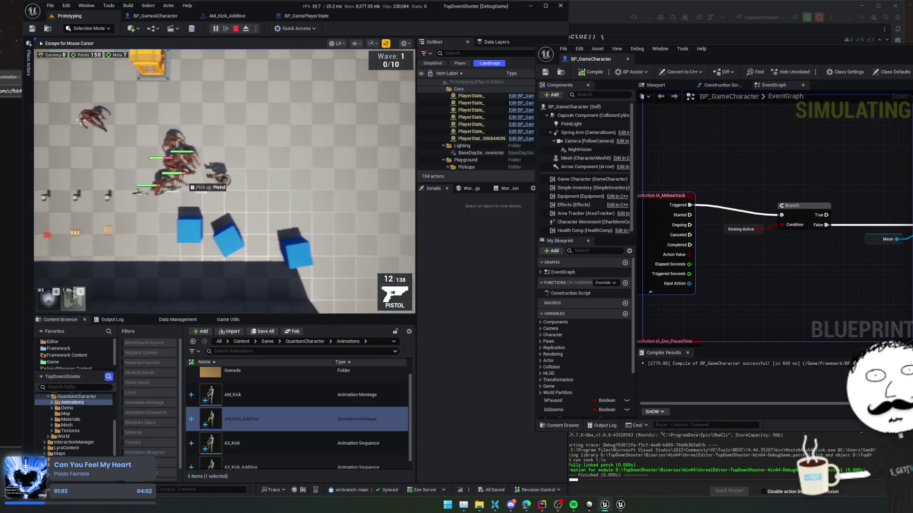
pyautogui.press('d')
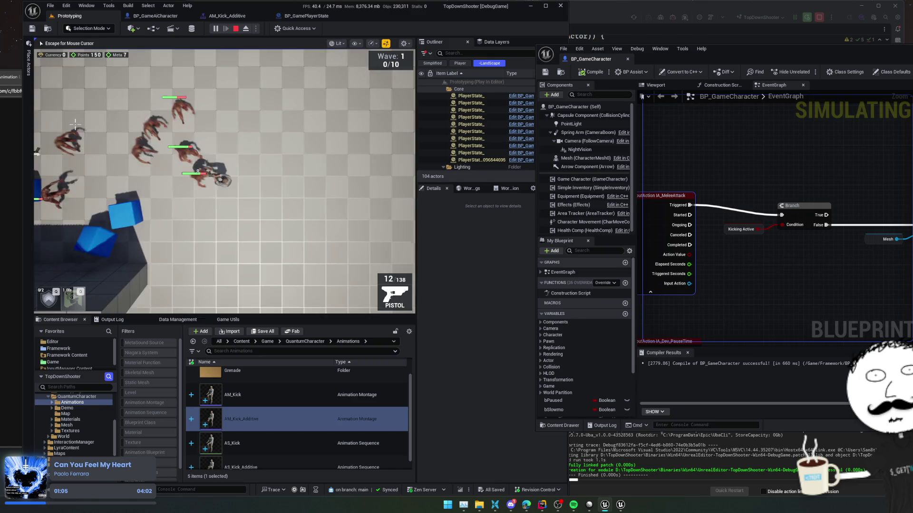
pyautogui.press('d')
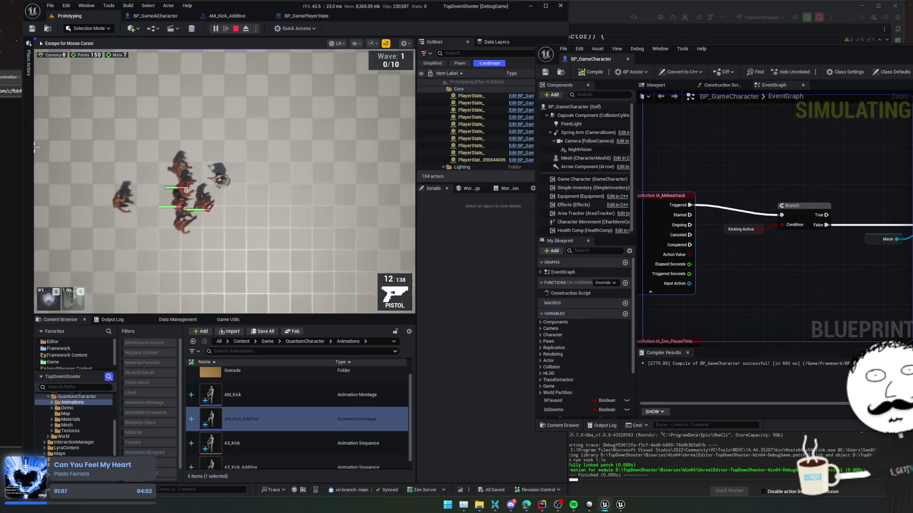
pyautogui.press('s')
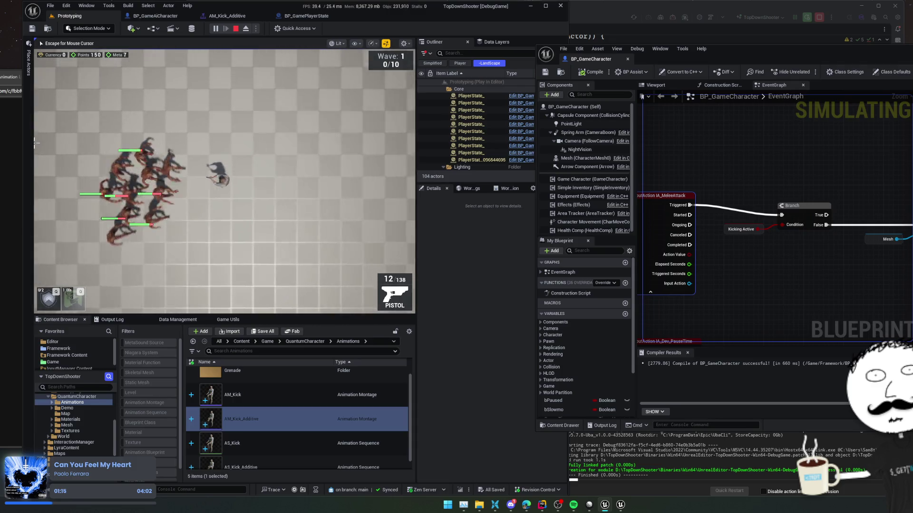
pyautogui.press('w')
pyautogui.press('d')
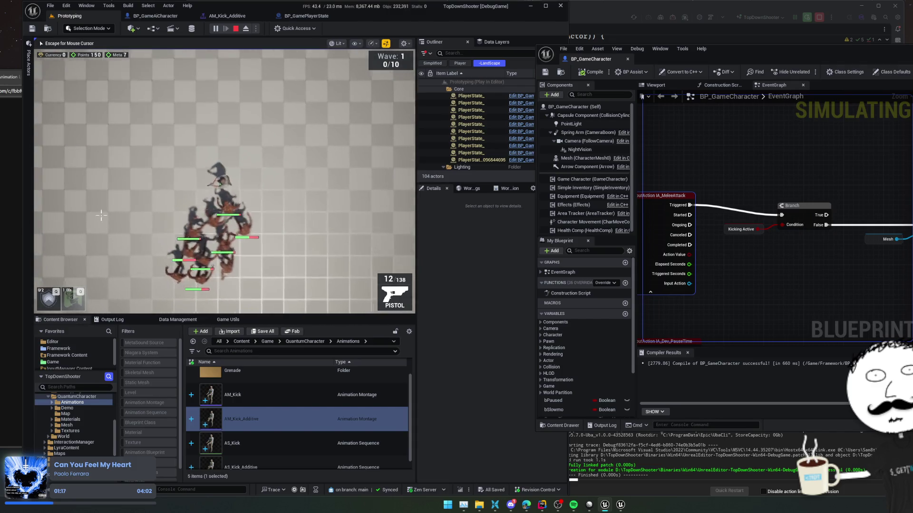
pyautogui.press('d')
# - Shoot an enemy for the first kill (1/10) and bring up the BP_GameAiCharacter blueprint
pyautogui.scroll(3, 343, 176)
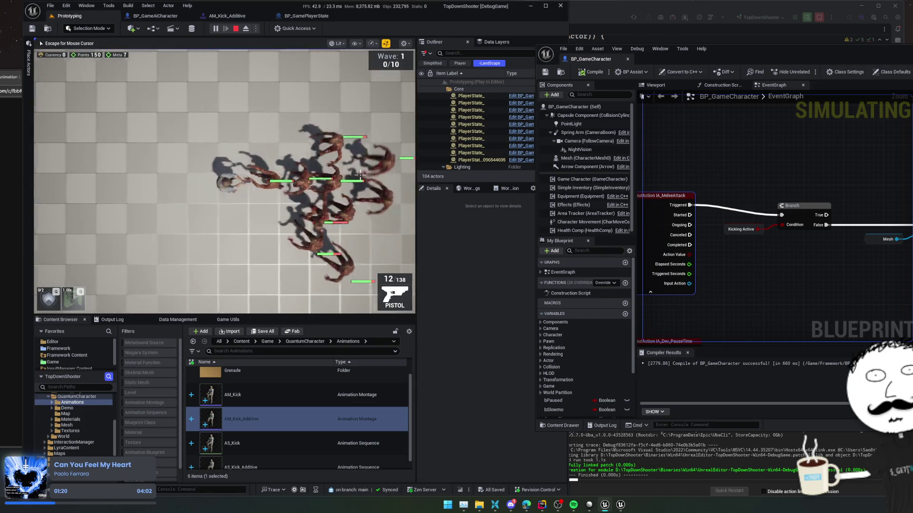
pyautogui.press('s')
pyautogui.press('d')
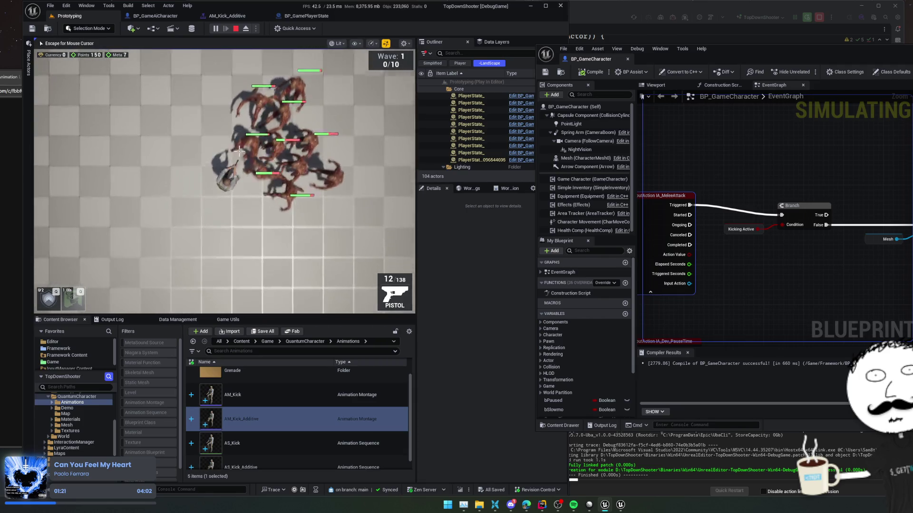
pyautogui.click(71, 133)
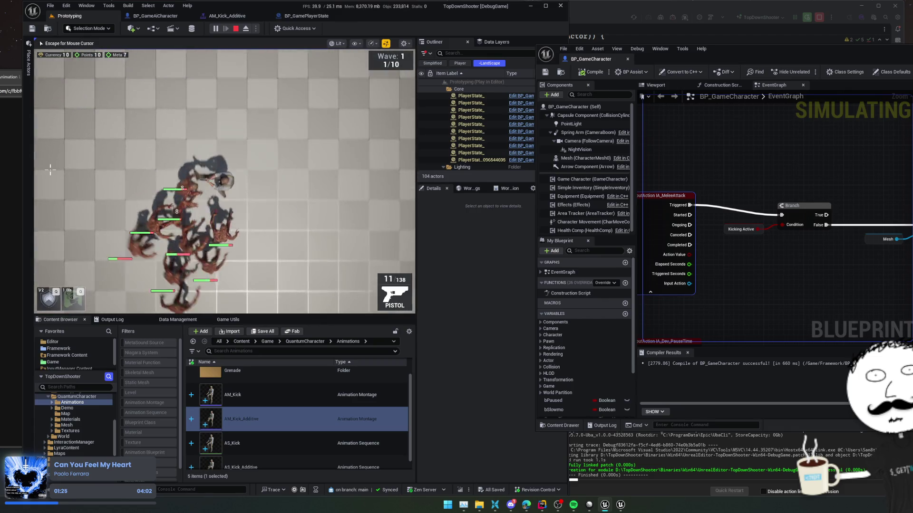
pyautogui.press('s')
pyautogui.press('s')
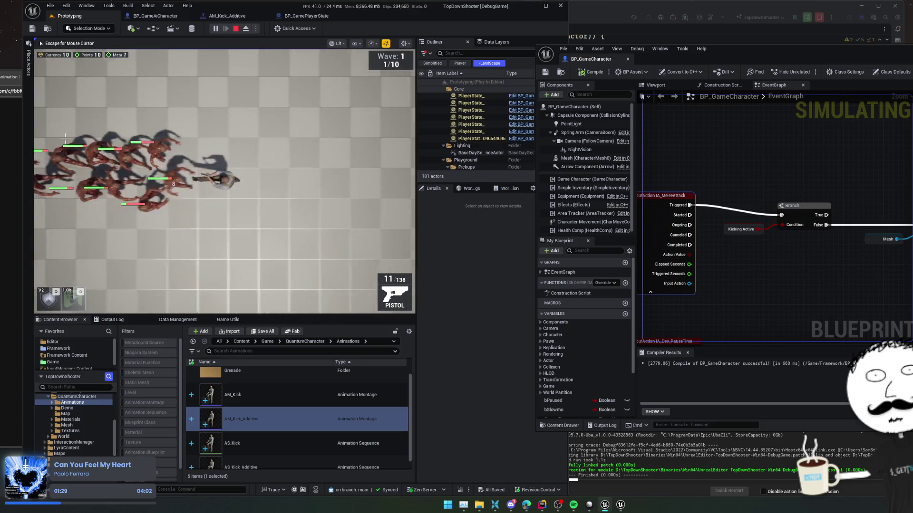
pyautogui.click(158, 15)
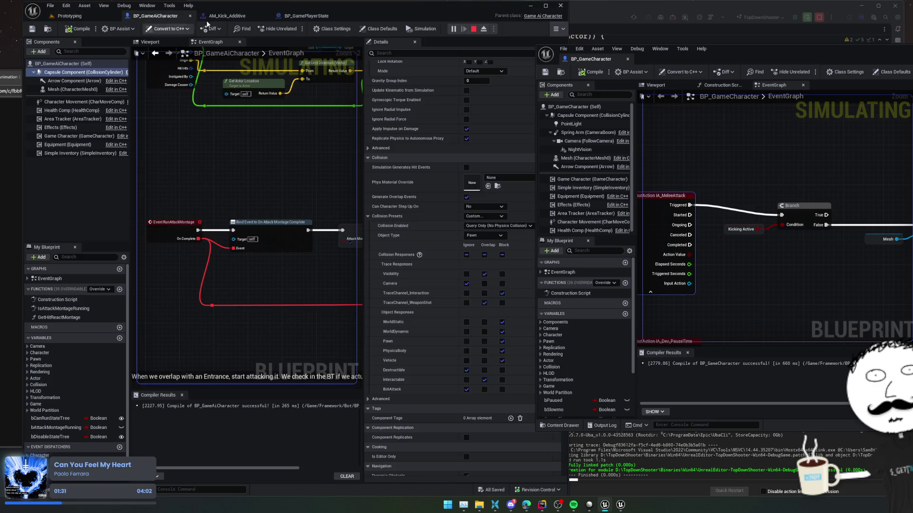
# - Switch back to the AM_Kick_Additive montage editor showing the kicking character preview
pyautogui.click(229, 16)
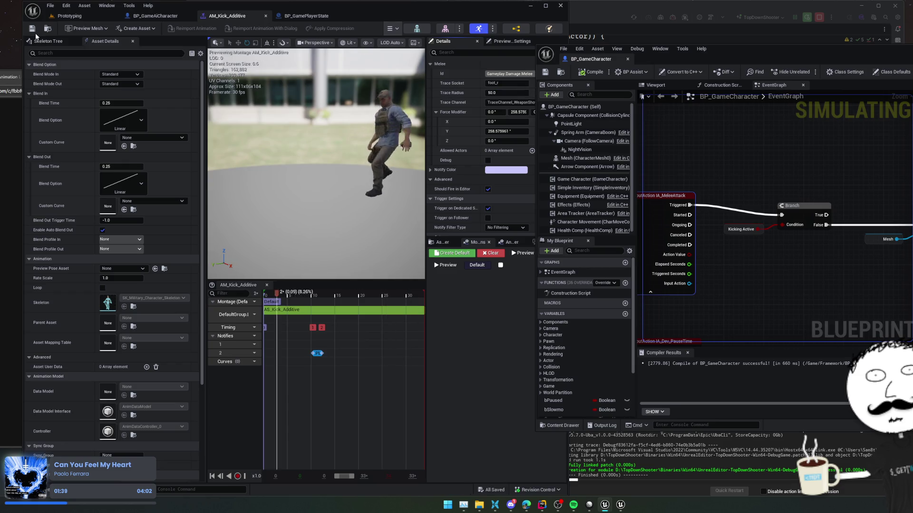
# - Pause the Prototyping playtest and lay out AM_Kick_Additive beside the SK_Military skeleton editor
pyautogui.click(93, 14)
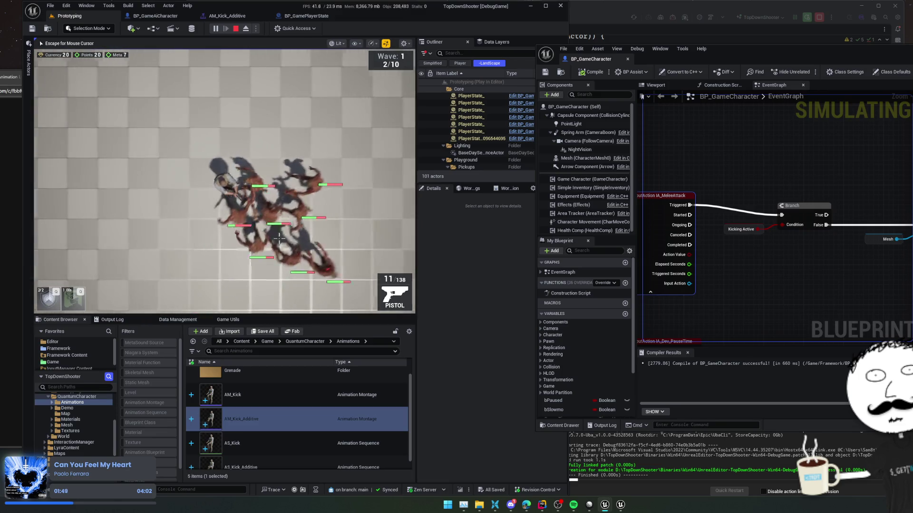
pyautogui.hotkey('shift', 'F1')
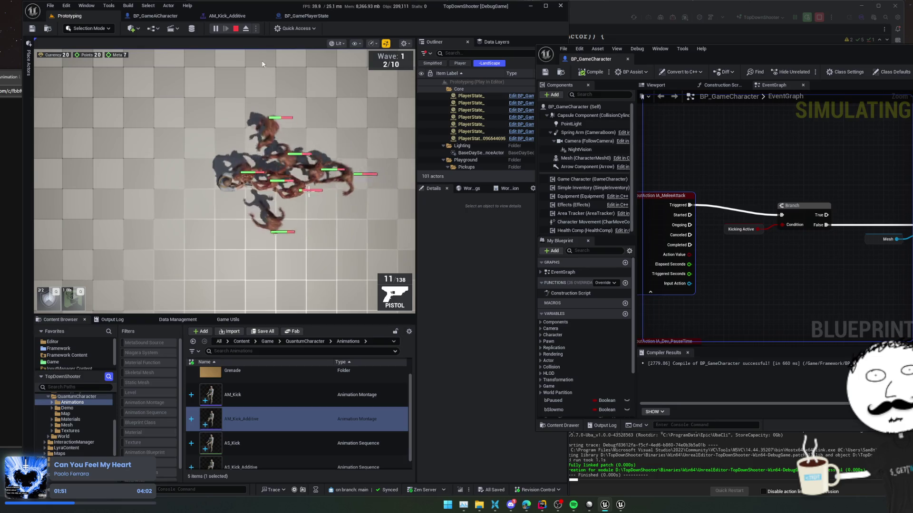
pyautogui.click(218, 28)
pyautogui.click(218, 16)
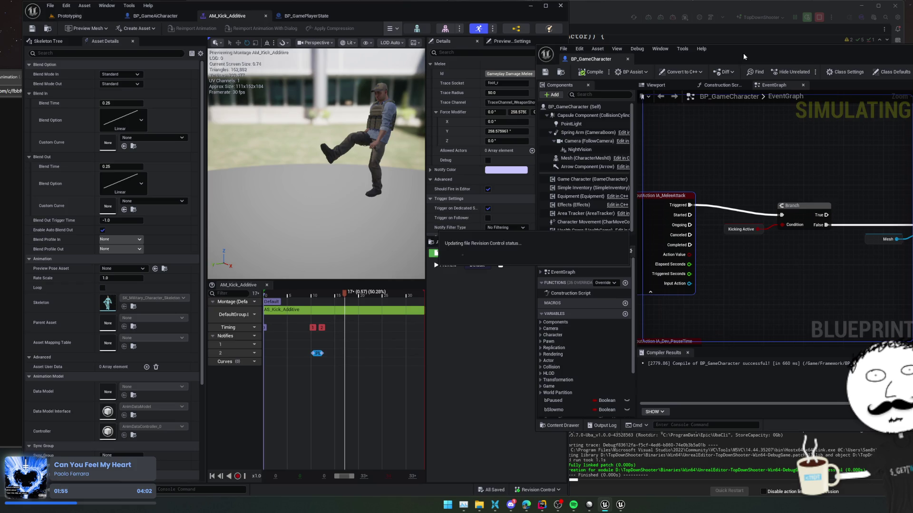
pyautogui.moveTo(743, 52)
pyautogui.mouseDown()
pyautogui.moveTo(782, 56)
pyautogui.moveTo(811, 29)
pyautogui.mouseUp()
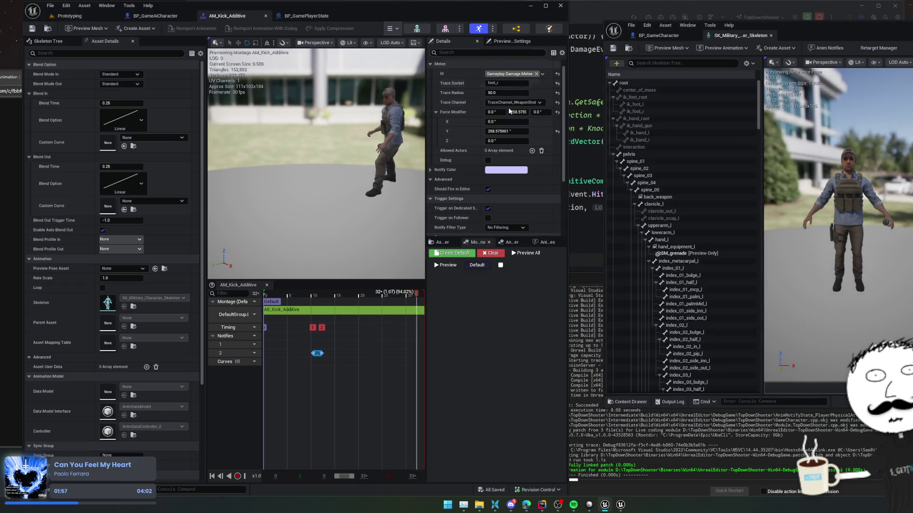
# - Filter the skeleton tree for 'foot_r' and add a new socket to the foot_r bone
pyautogui.click(655, 62)
pyautogui.write('foot_r')
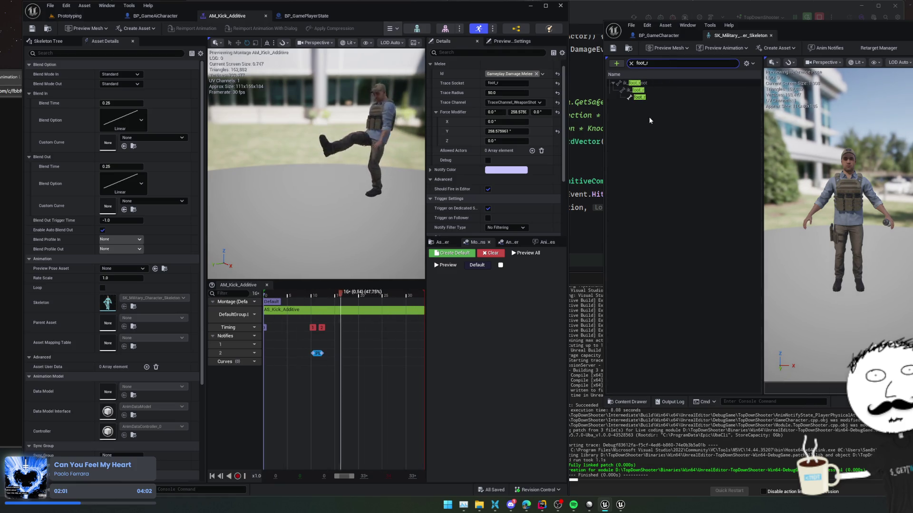
pyautogui.click(640, 98)
pyautogui.rightClick(646, 99)
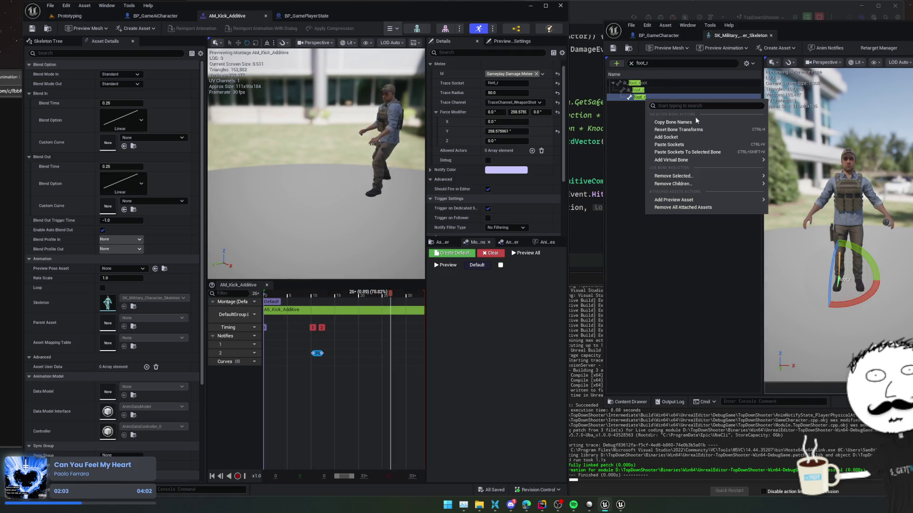
pyautogui.click(715, 137)
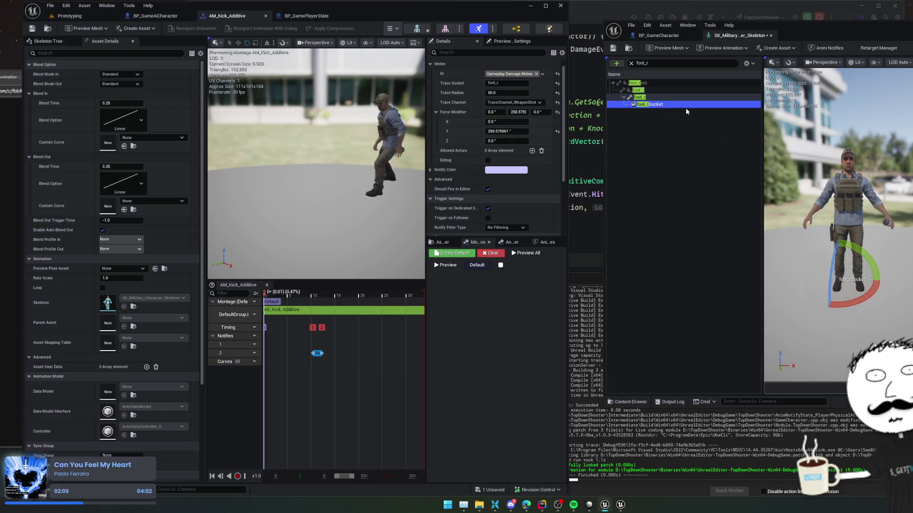
pyautogui.press('F2')
pyautogui.write('Kick')
pyautogui.press('BackSpace')
pyautogui.press('BackSpace')
pyautogui.press('BackSpace')
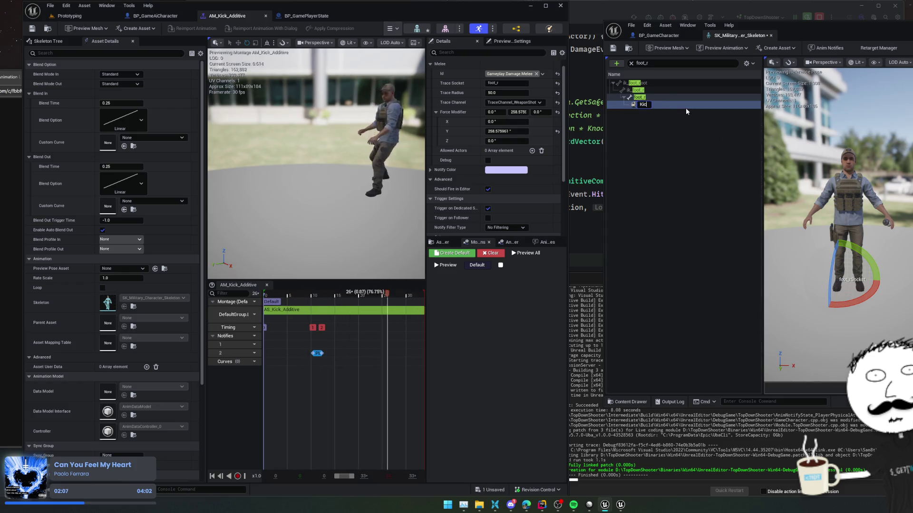
pyautogui.write('_Tr')
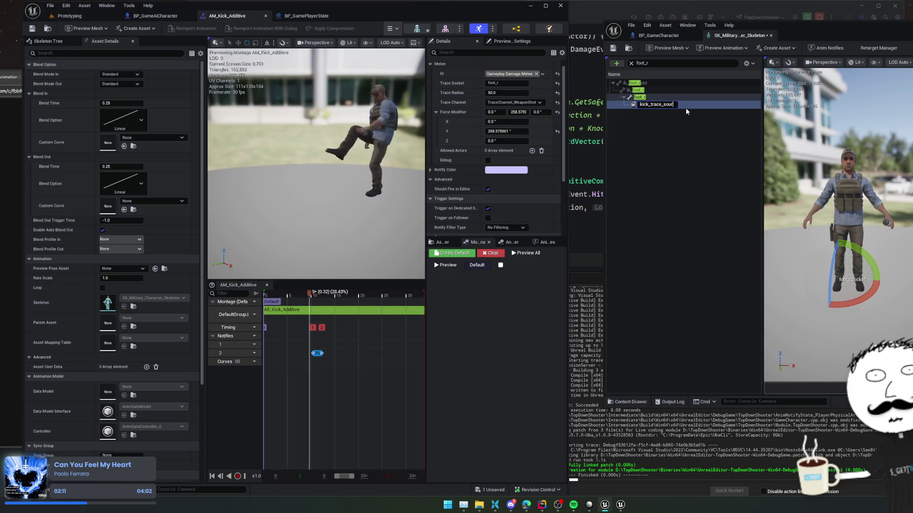
pyautogui.write('ce')
pyautogui.press('Return')
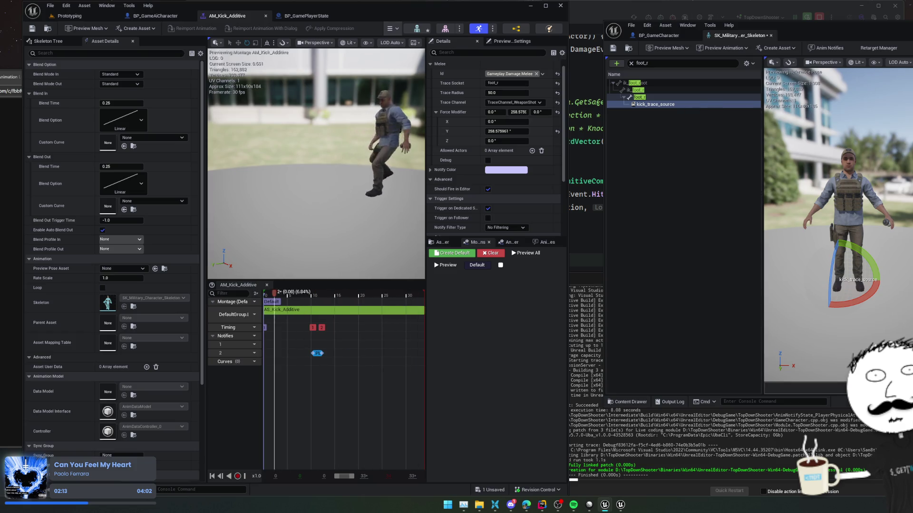
# - With world-aligned translate axes, lower the socket along Z to the right foot and save
pyautogui.press('w')
pyautogui.press('f')
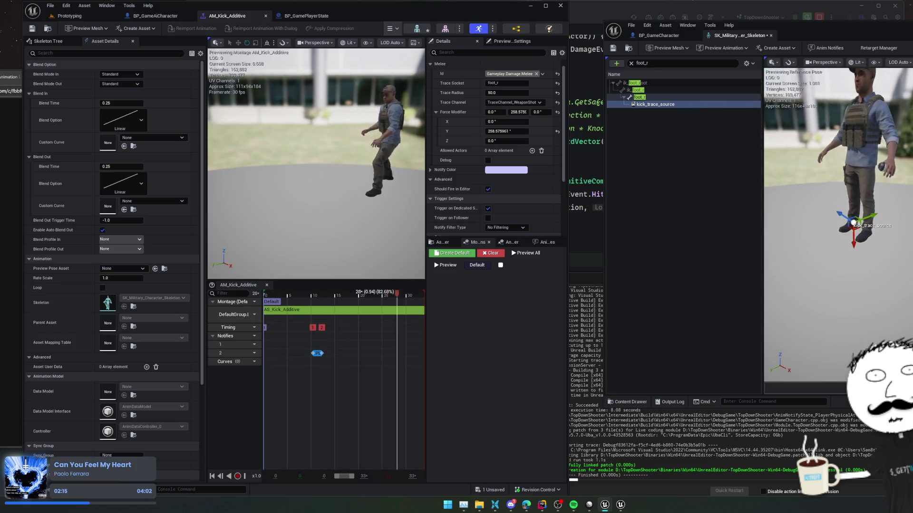
pyautogui.moveTo(854, 30); pyautogui.dragTo(786, 34)
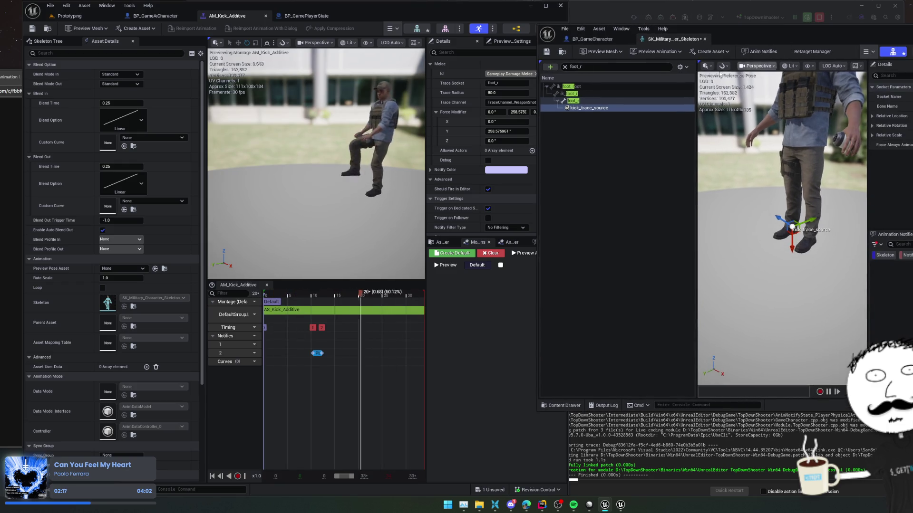
pyautogui.click(707, 66)
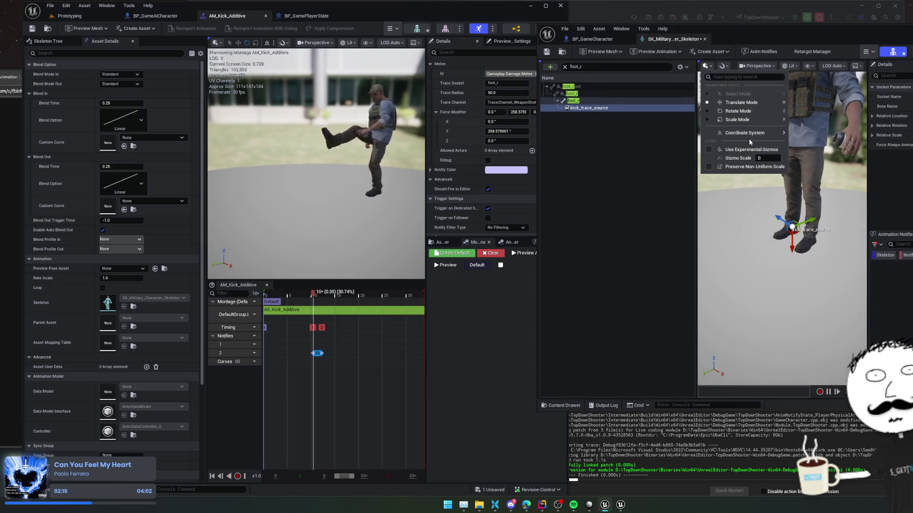
pyautogui.moveTo(748, 133)
pyautogui.click(808, 134)
pyautogui.press('f')
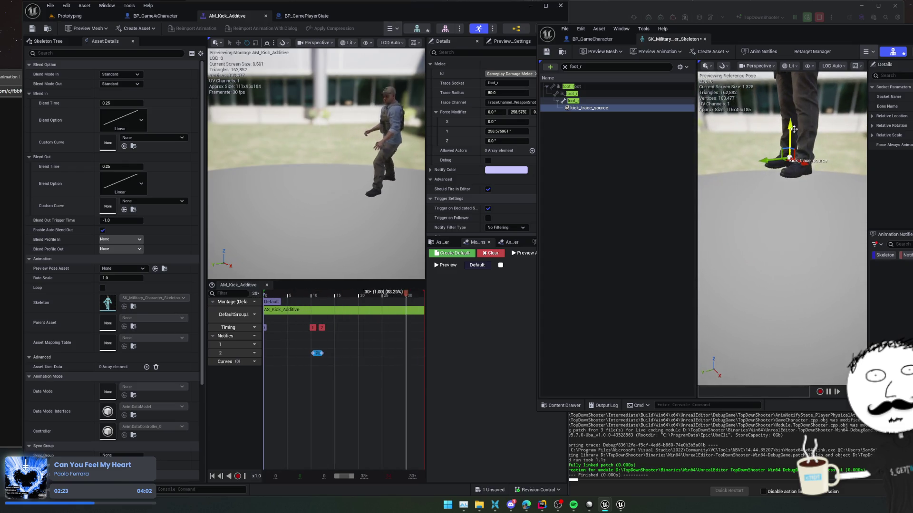
pyautogui.moveTo(794, 129); pyautogui.dragTo(789, 159)
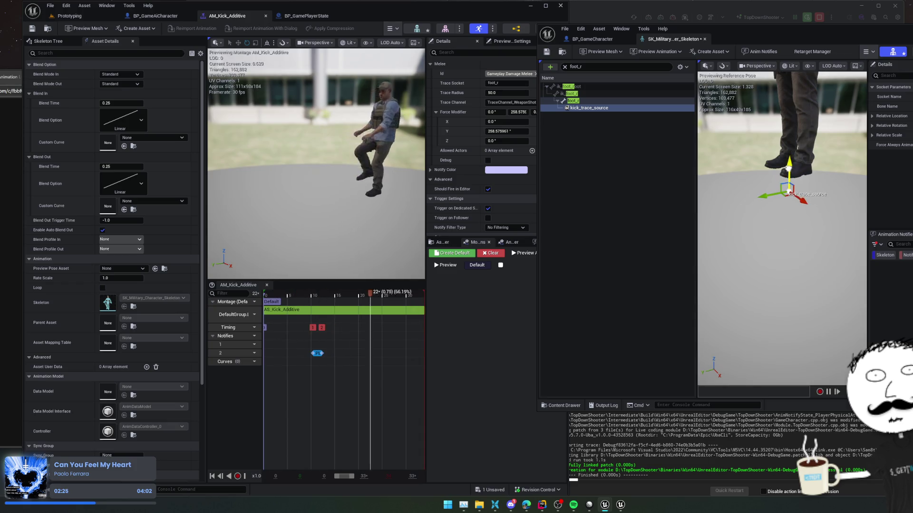
pyautogui.hotkey('ctrl', 's')
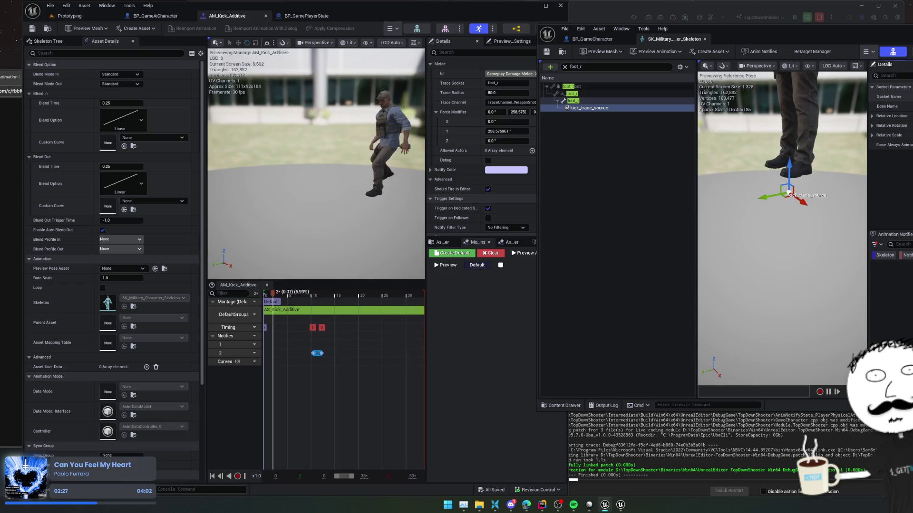
# - Rename the foot_rSocket socket to kick_trace_source and reselect it
pyautogui.click(592, 39)
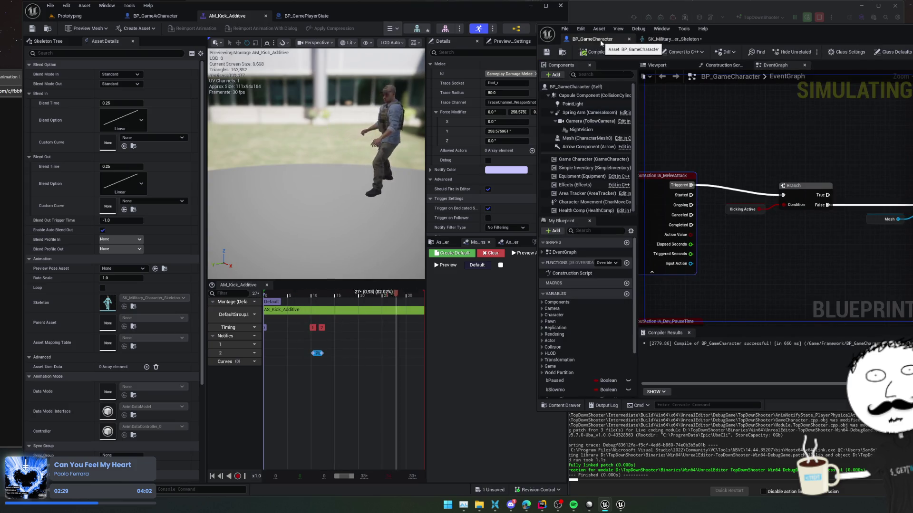
pyautogui.click(670, 39)
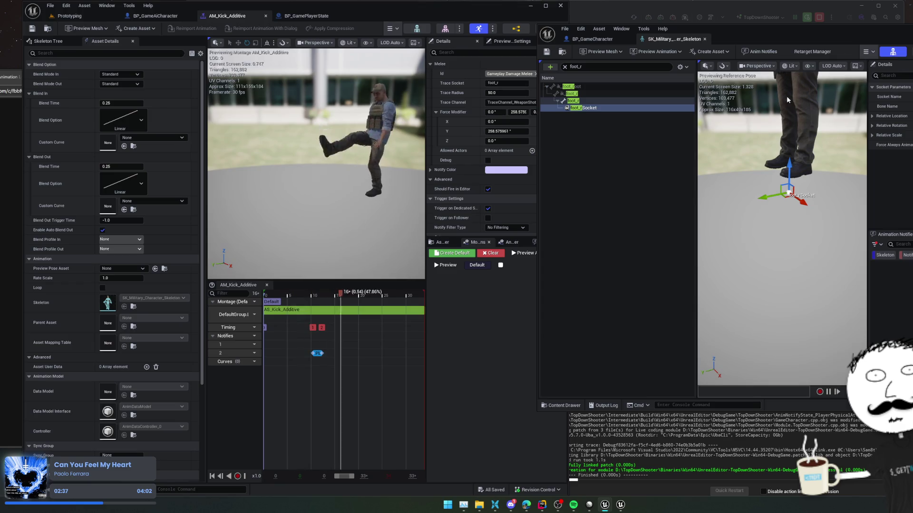
pyautogui.click(592, 109)
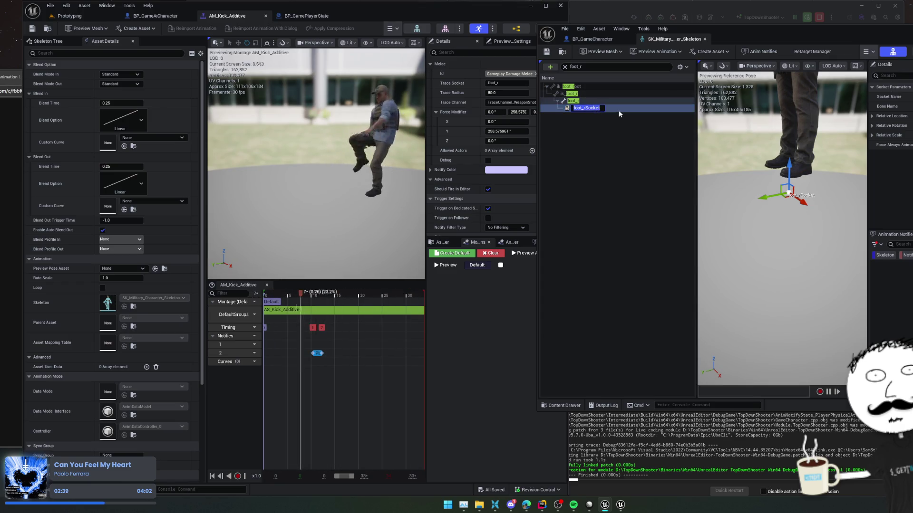
pyautogui.write('kick')
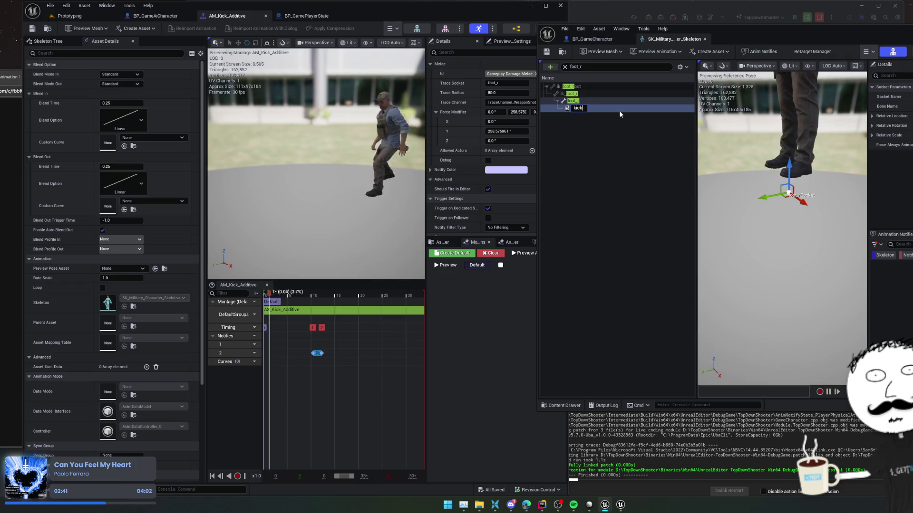
pyautogui.write('_trace_source')
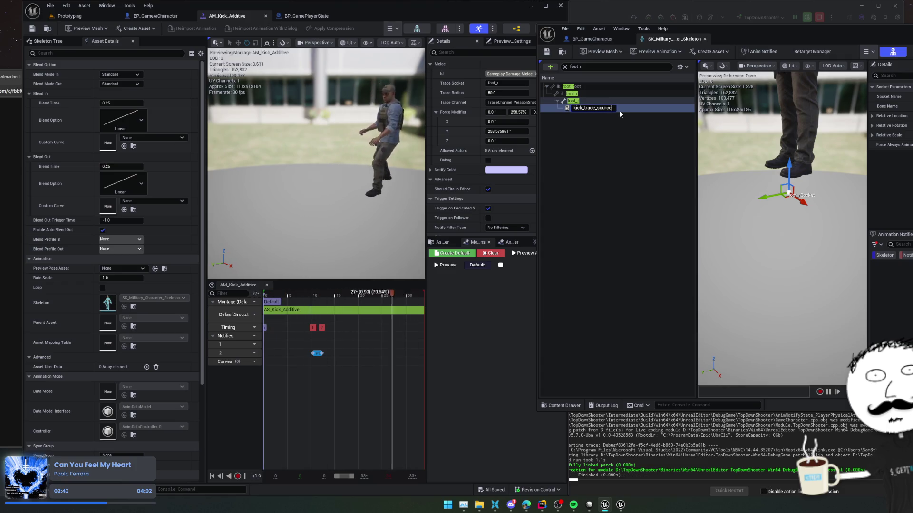
pyautogui.press('Return')
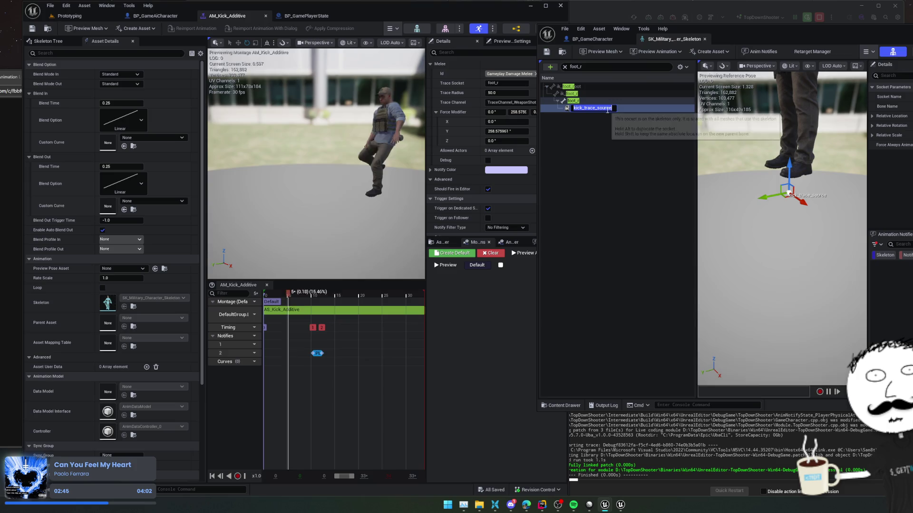
pyautogui.click(608, 132)
pyautogui.click(632, 108)
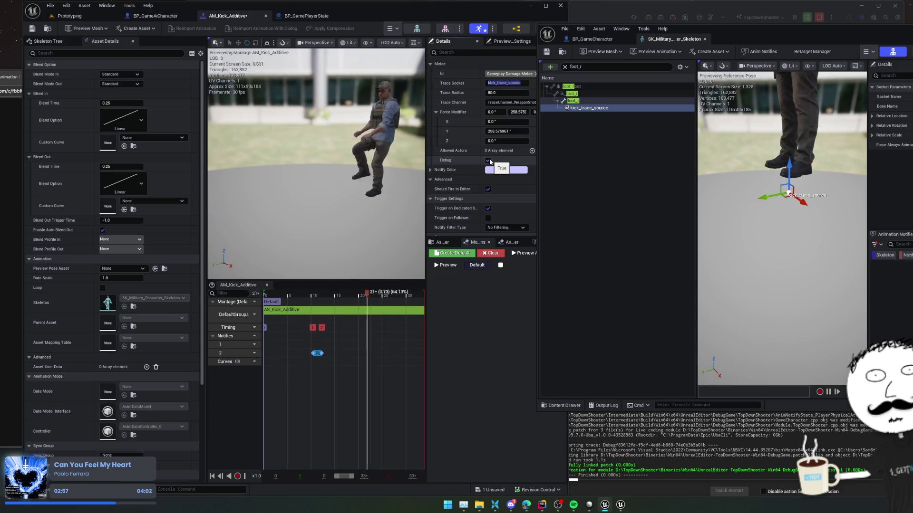
# - Nudge the kick_trace_source socket onto the foot and return to the running Prototyping game
pyautogui.moveTo(788, 193)
pyautogui.mouseDown()
pyautogui.moveTo(785, 206)
pyautogui.moveTo(764, 204)
pyautogui.moveTo(778, 211)
pyautogui.mouseUp()
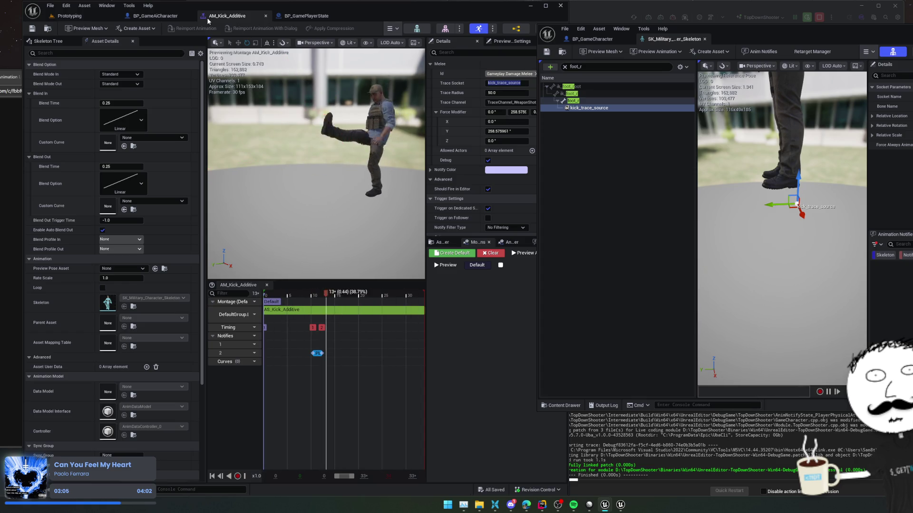
pyautogui.click(69, 16)
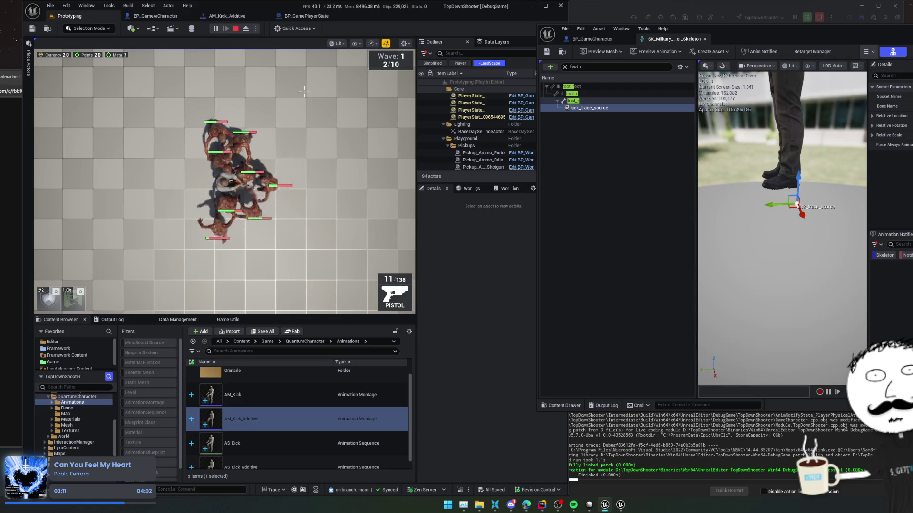
# - Kick the enemies swarming the player repeatedly in the running game
pyautogui.press('f')
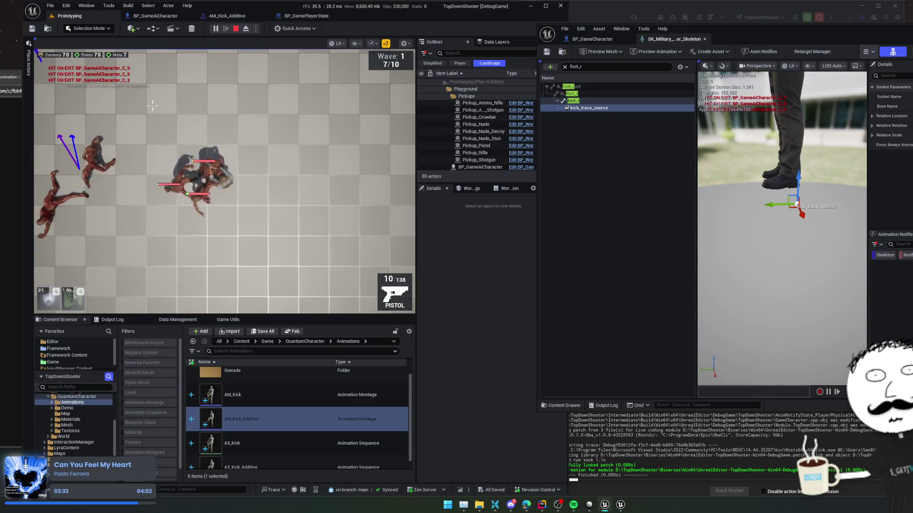
pyautogui.moveTo(786, 221); pyautogui.dragTo(788, 201)
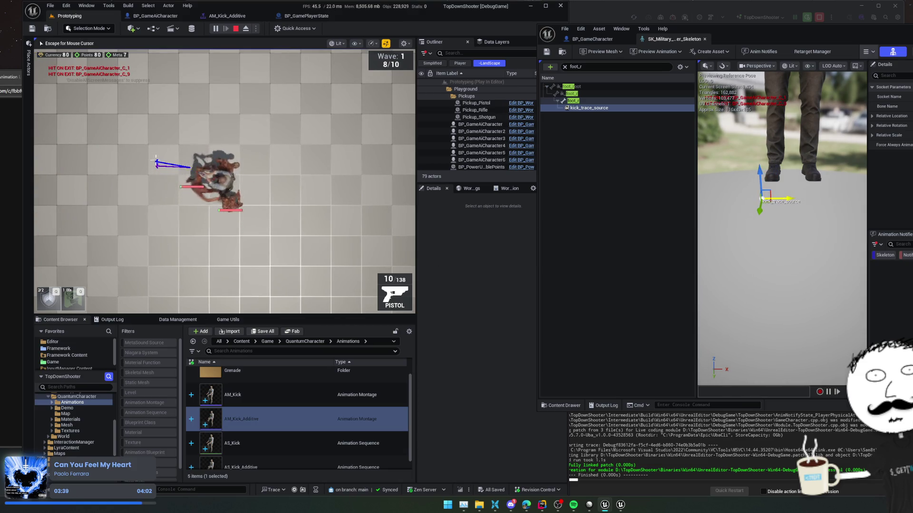
pyautogui.press('f')
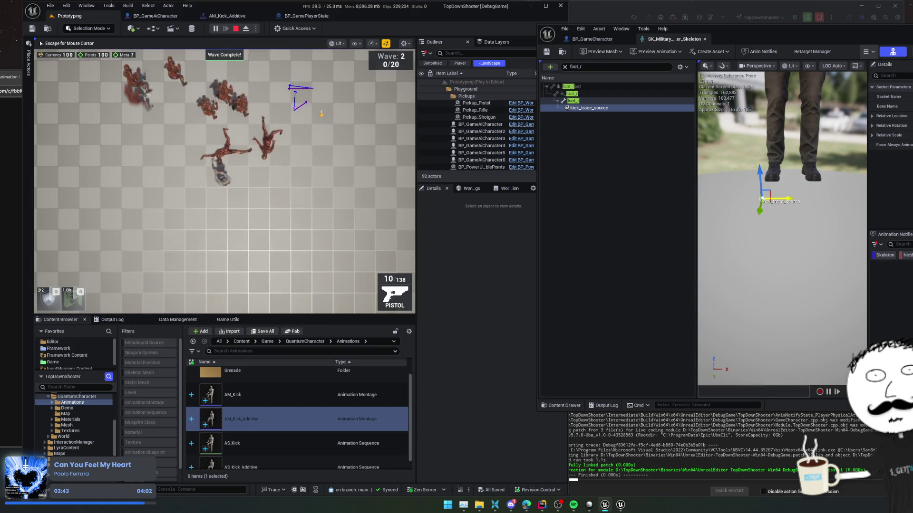
pyautogui.press('f')
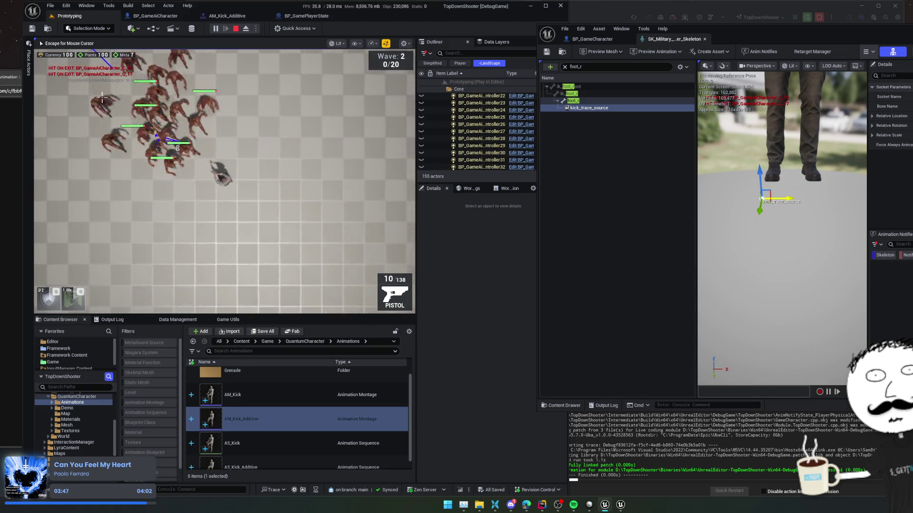
pyautogui.press('s')
pyautogui.press('f')
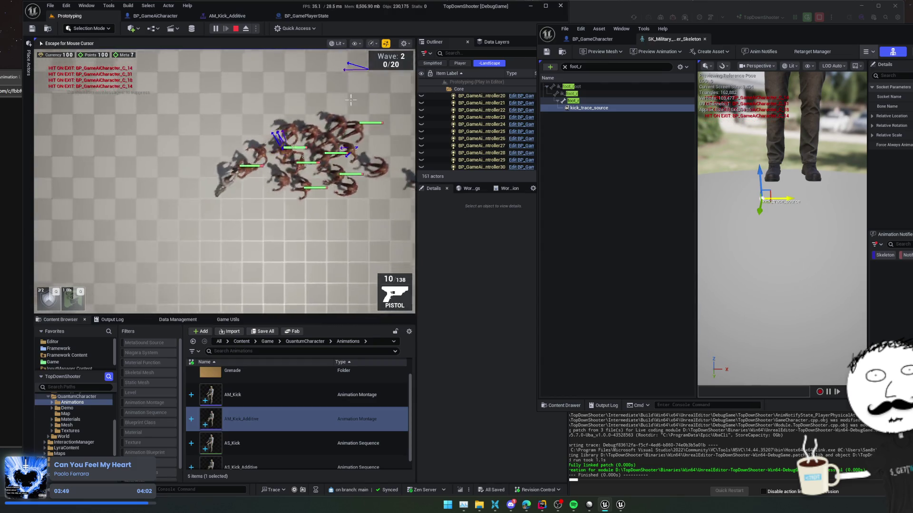
pyautogui.press('f')
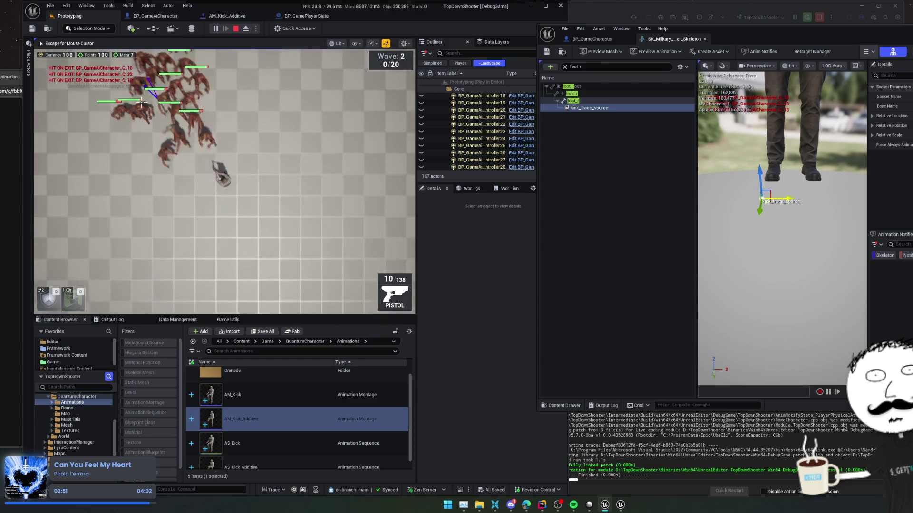
pyautogui.press('f')
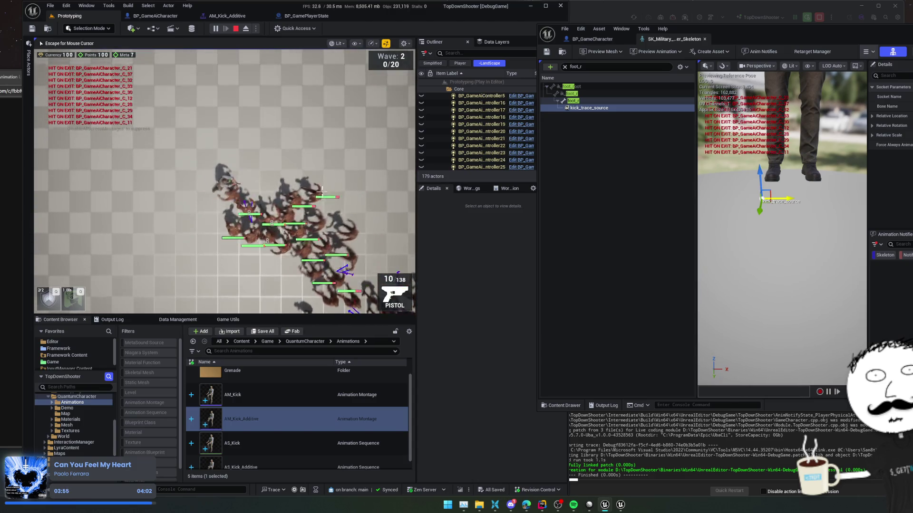
# - Move the player around the arena, then dock the AM_Kick_Additive montage in the right-hand editor window
pyautogui.press('d')
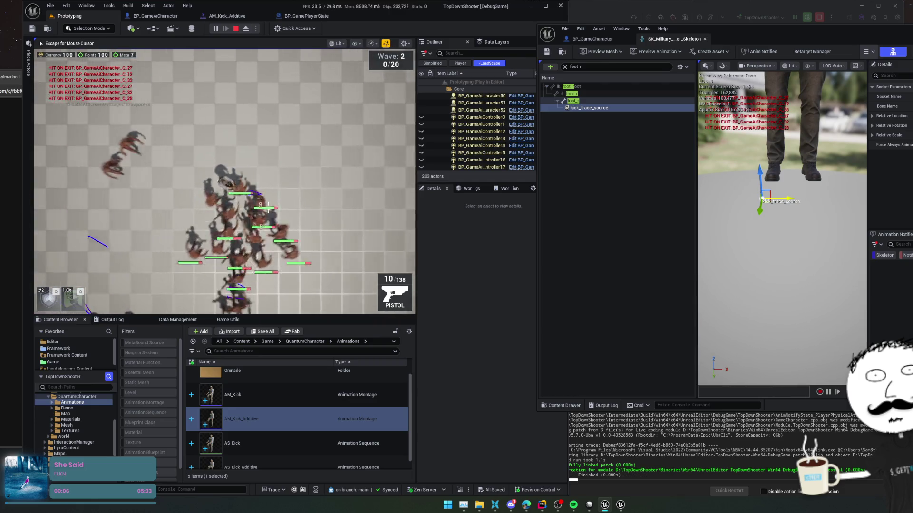
pyautogui.press('s')
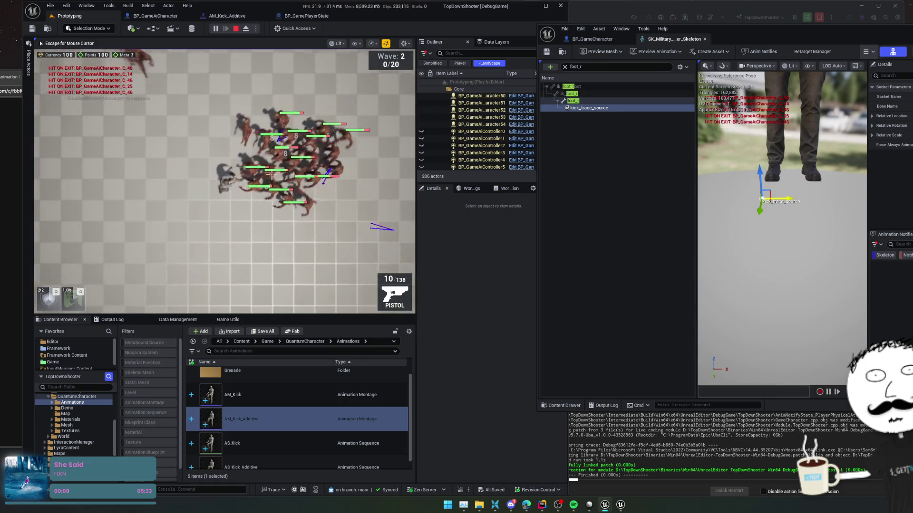
pyautogui.press('s')
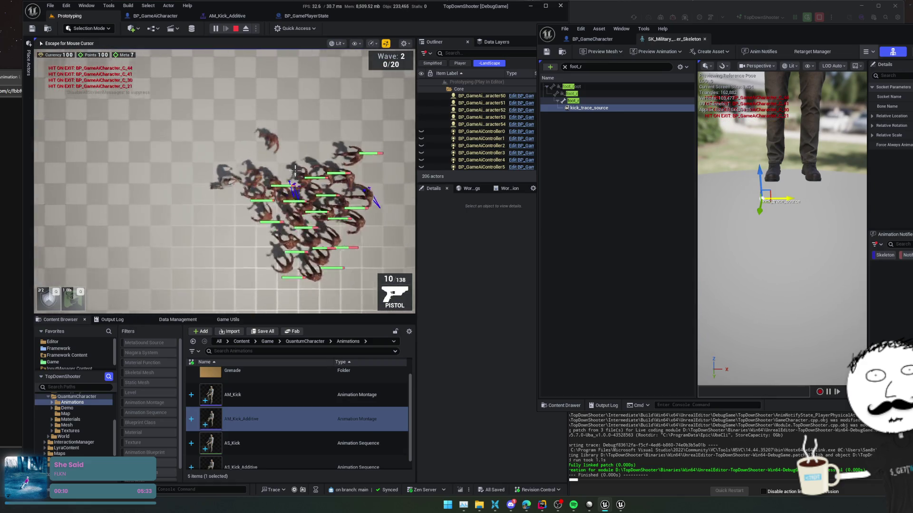
pyautogui.press('d')
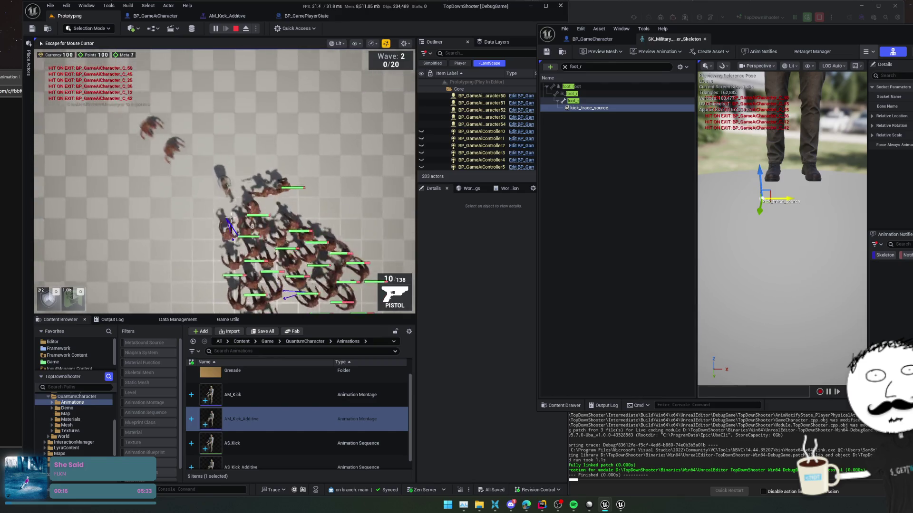
pyautogui.press('d')
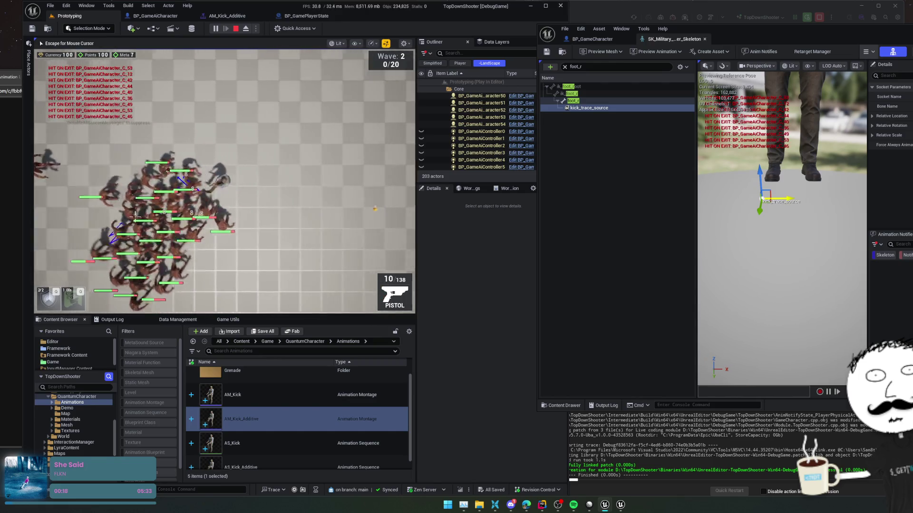
pyautogui.press('w')
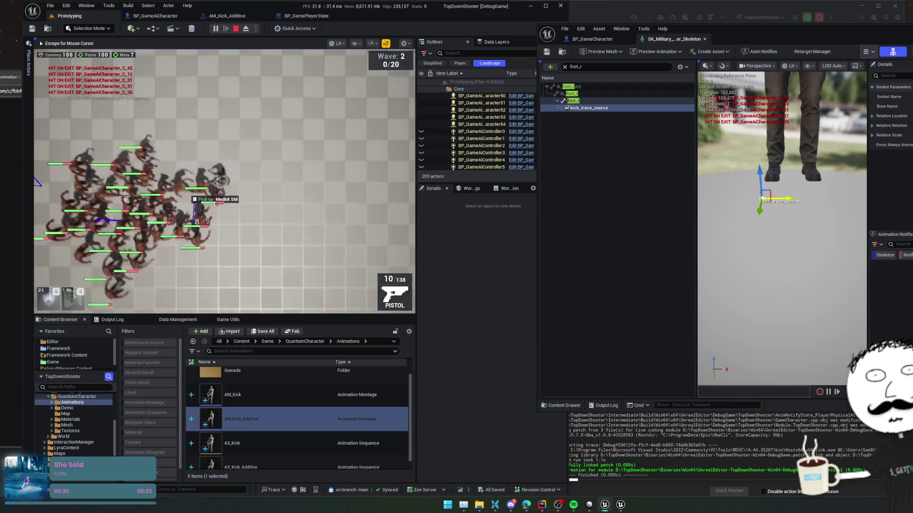
pyautogui.press('s')
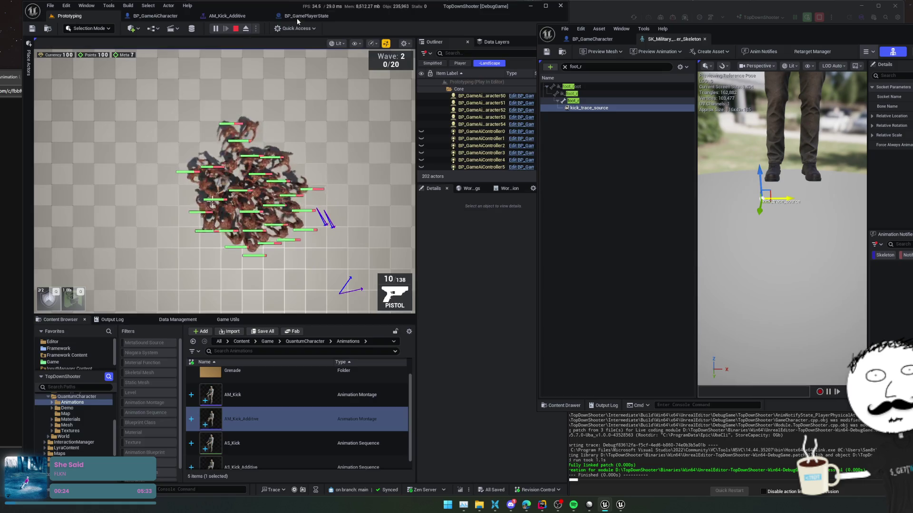
pyautogui.click(299, 16)
pyautogui.moveTo(238, 16)
pyautogui.mouseDown()
pyautogui.moveTo(387, 51)
pyautogui.moveTo(590, 39)
pyautogui.mouseUp()
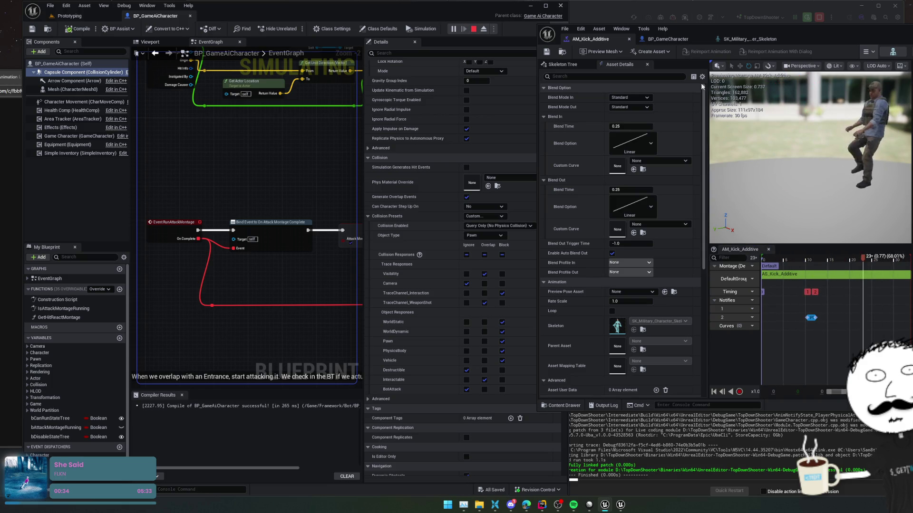
# - Save the AM_Kick_Additive montage, show the SK_Military skeleton, and return to the Prototyping playtest
pyautogui.click(548, 52)
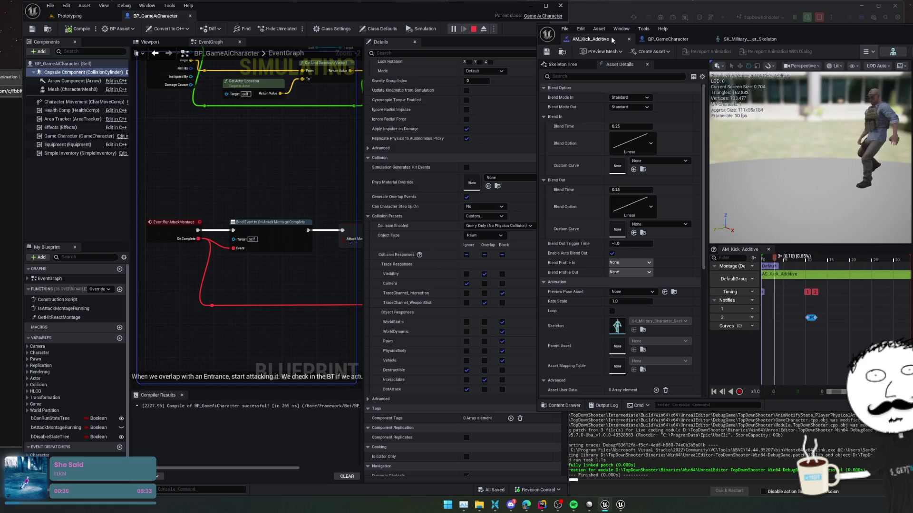
pyautogui.click(751, 40)
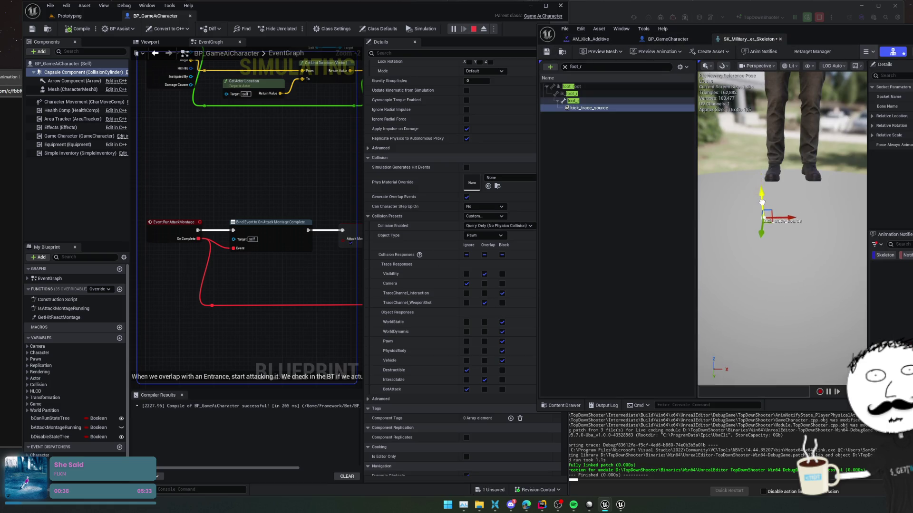
pyautogui.click(59, 17)
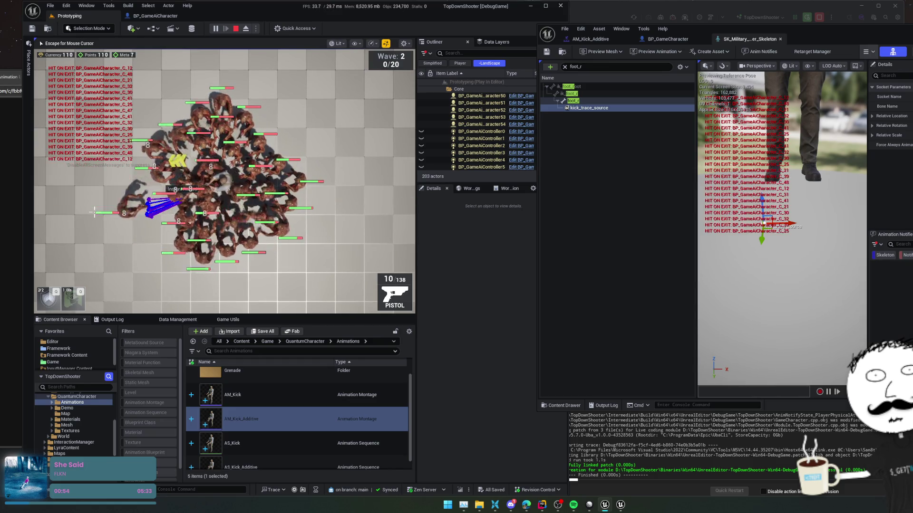
# - Orbit the skeleton preview to view the character's legs from above
pyautogui.moveTo(770, 247)
pyautogui.mouseDown()
pyautogui.moveTo(741, 186)
pyautogui.moveTo(770, 179)
pyautogui.moveTo(752, 204)
pyautogui.moveTo(766, 206)
pyautogui.mouseUp()
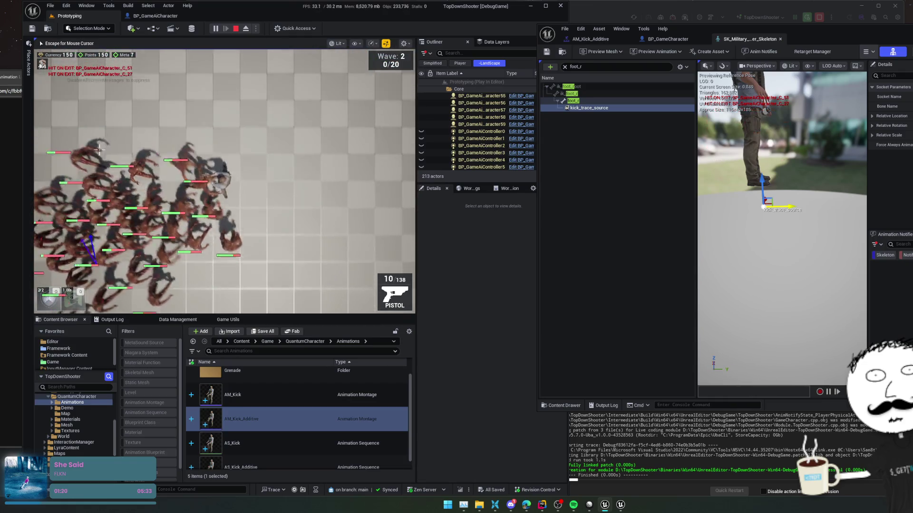
# - Switch to the AM_Kick_Additive montage preview and start a screen-capture region over the game viewport
pyautogui.click(642, 40)
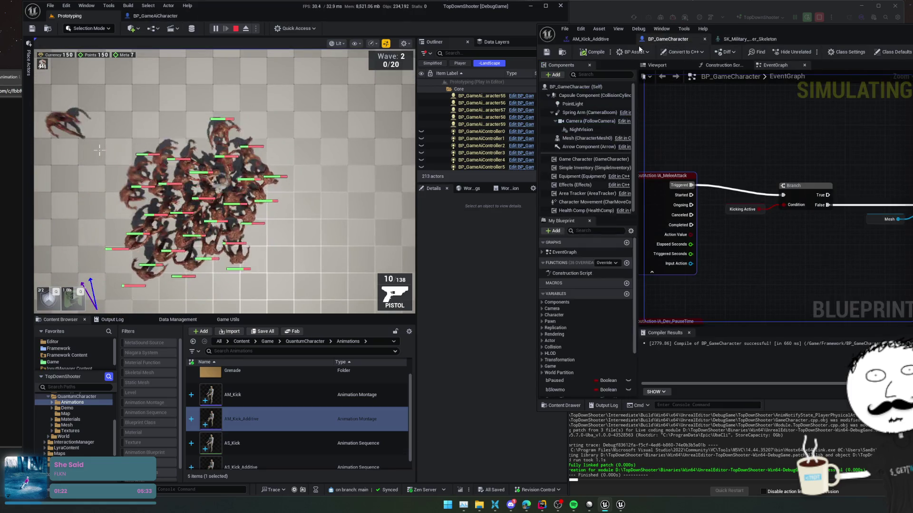
pyautogui.click(602, 40)
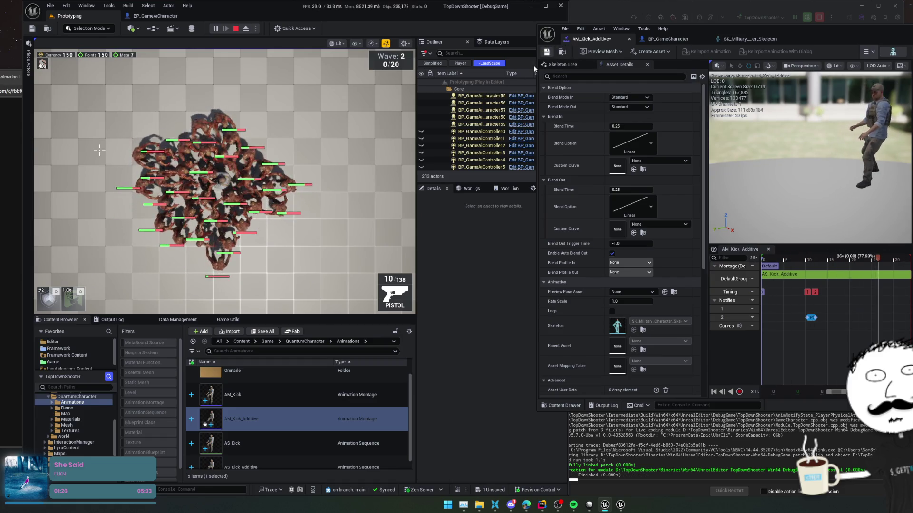
pyautogui.press('ctrl+Print')
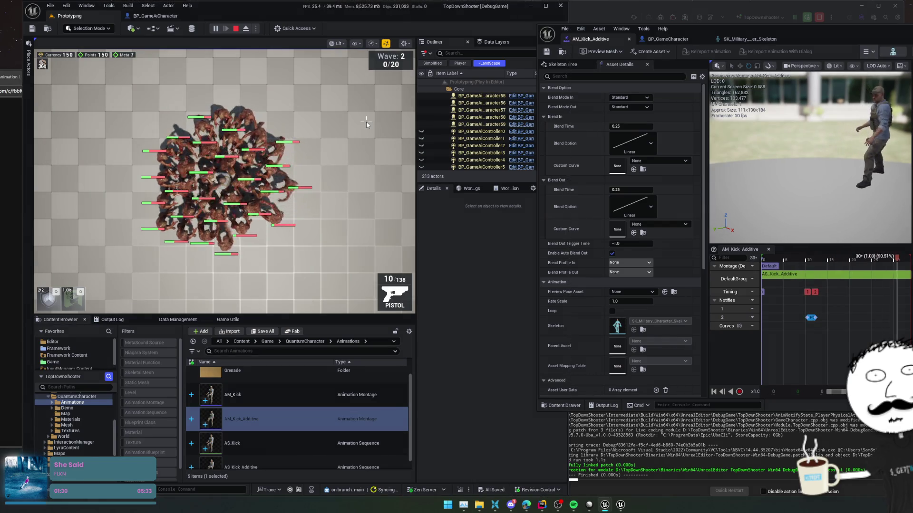
pyautogui.moveTo(71, 73); pyautogui.dragTo(368, 282)
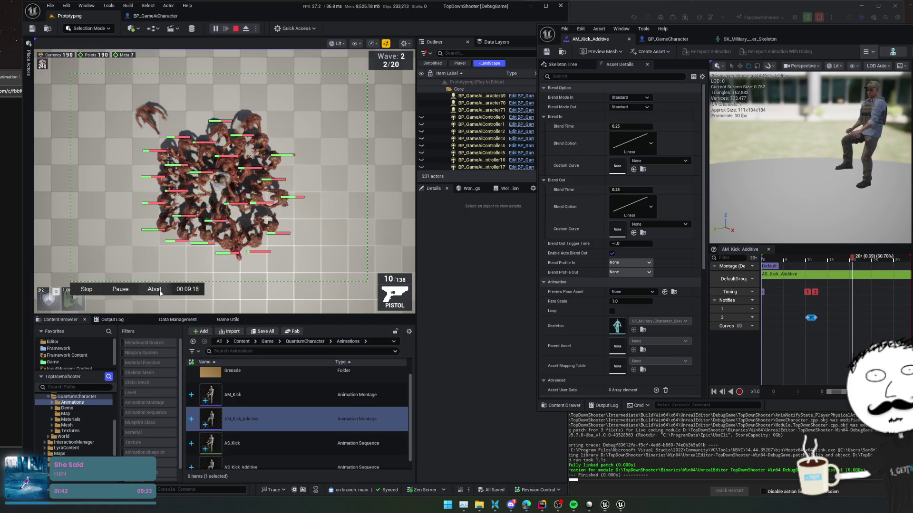
# - Shoot into the enemy crowd, then end the play-in-editor session
pyautogui.click(170, 256)
pyautogui.press('Escape')
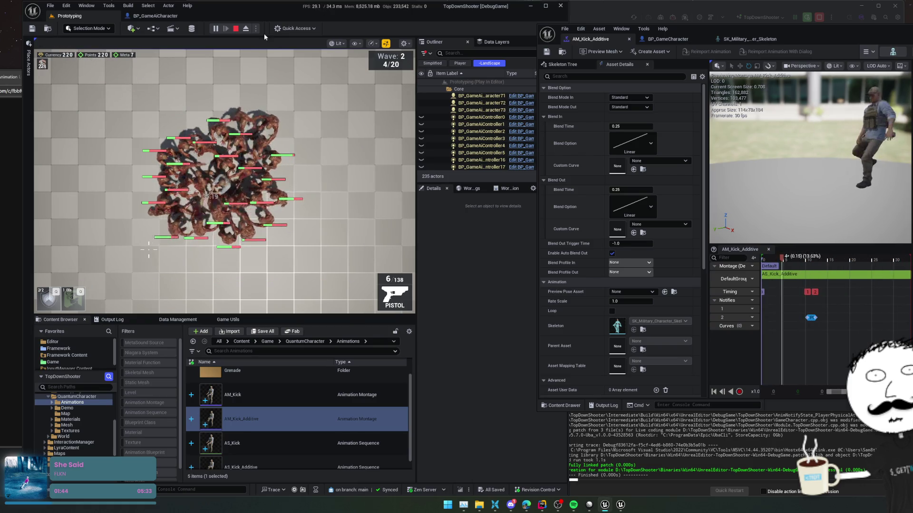
pyautogui.click(233, 32)
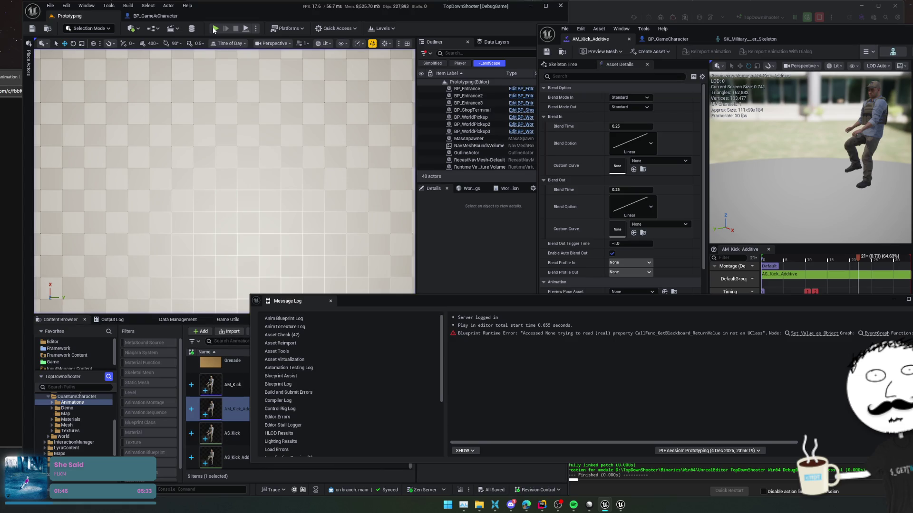
# - Start a fresh Play session, dismiss the Message Log, and record the game view while playing
pyautogui.click(215, 29)
pyautogui.click(303, 302)
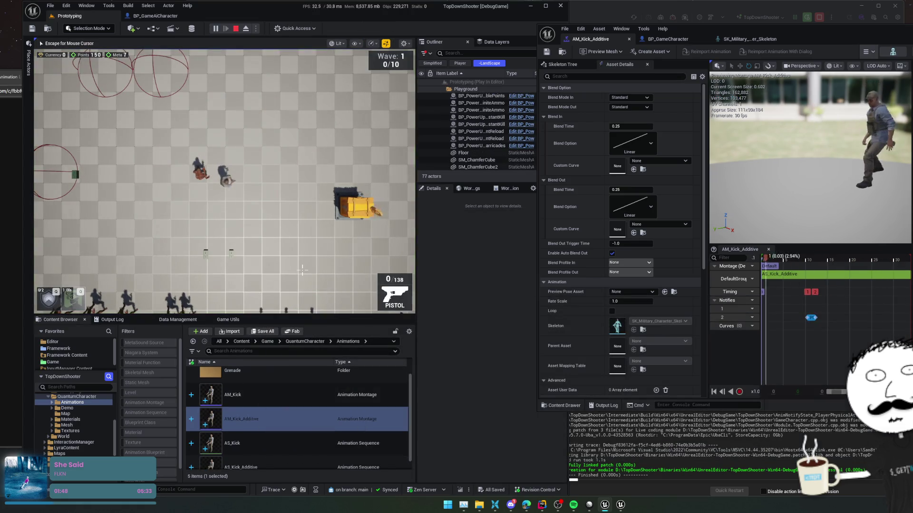
pyautogui.press('Print')
pyautogui.moveTo(92, 77); pyautogui.dragTo(378, 285)
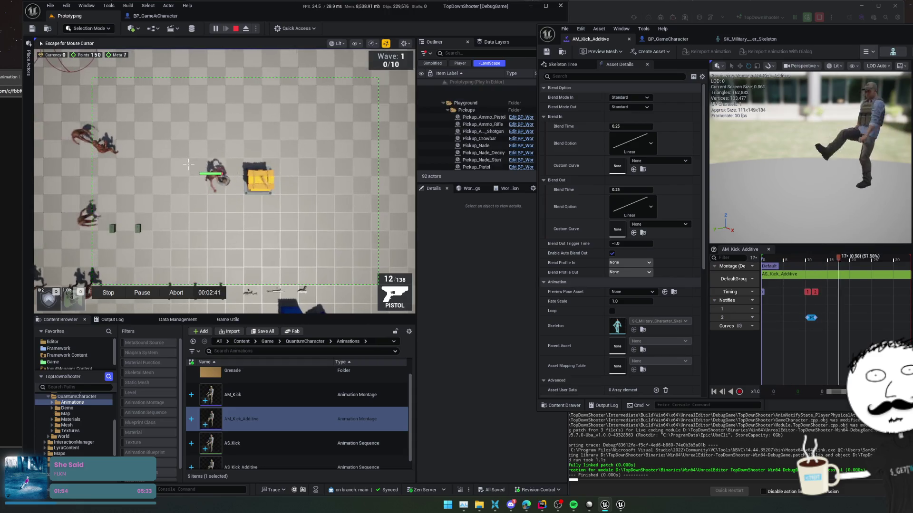
pyautogui.press('s')
pyautogui.press('d')
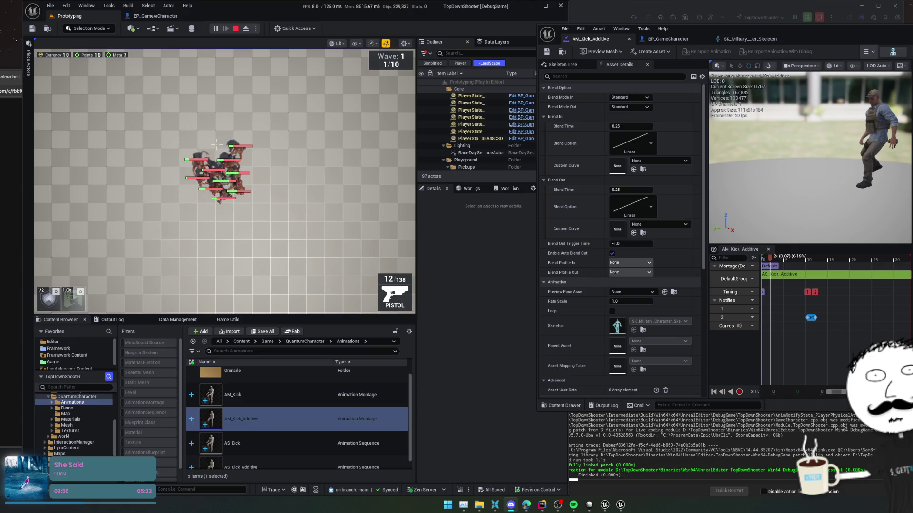
pyautogui.click(191, 216)
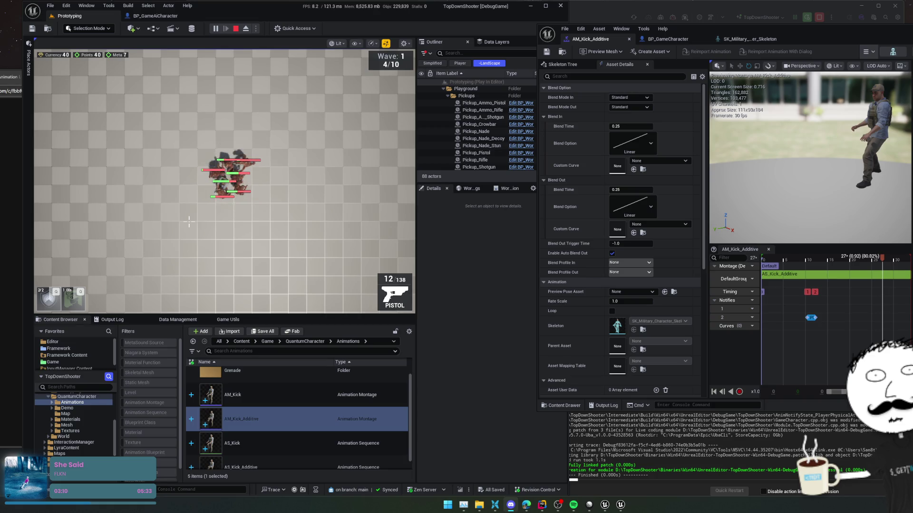
# - Close the AM_Kick_Additive, BP_GameCharacter and skeleton editor tabs and return to the Prototyping level
pyautogui.middleClick(610, 42)
pyautogui.middleClick(610, 43)
pyautogui.middleClick(611, 42)
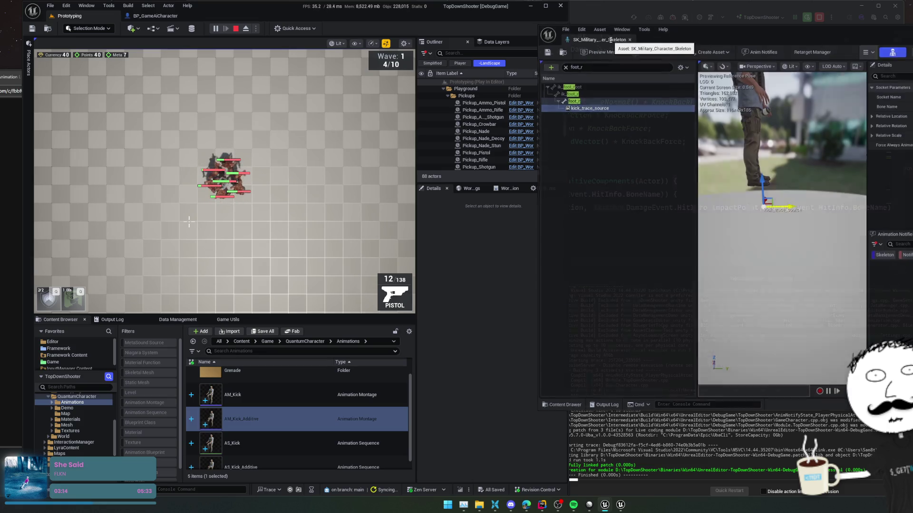
pyautogui.click(159, 17)
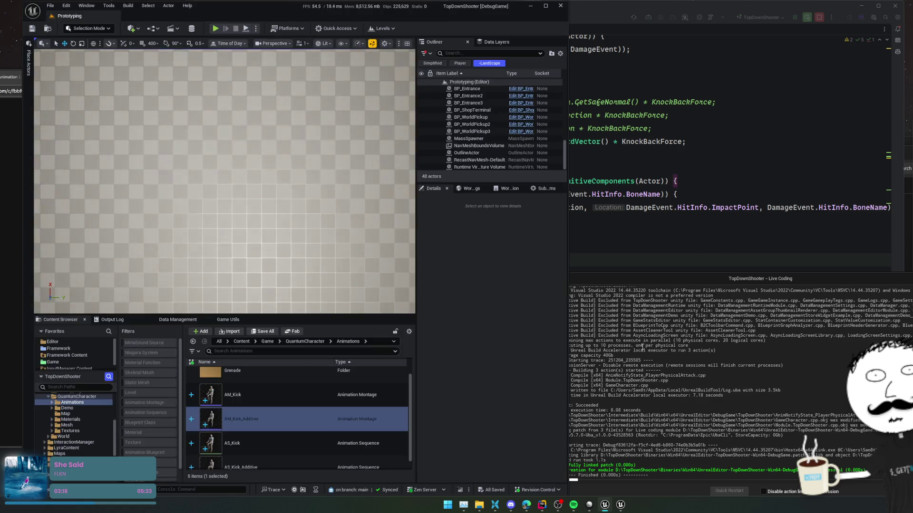
pyautogui.click(650, 216)
# - Open Commit Changes and step through the WorldPickup.h diff to the PickupMode change
pyautogui.hotkey('ctrl', 'k')
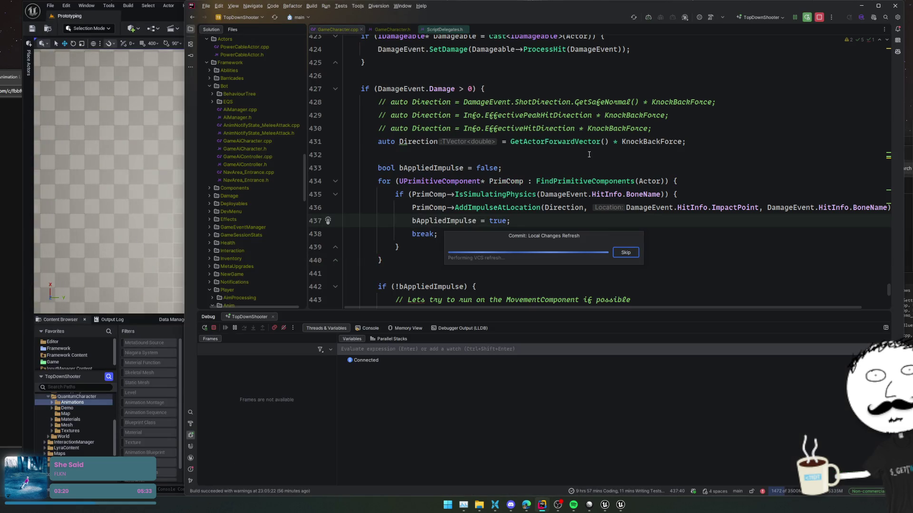
pyautogui.scroll(-10, 310, 129)
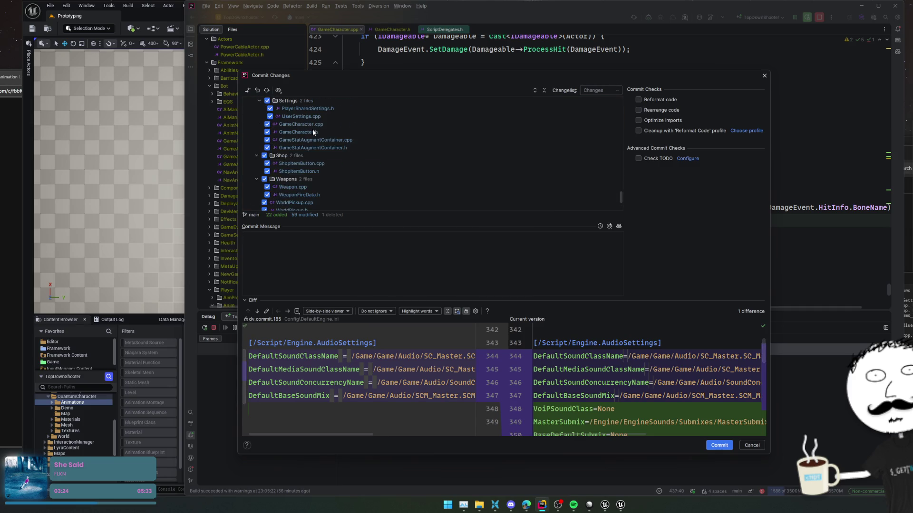
pyautogui.scroll(-10, 312, 129)
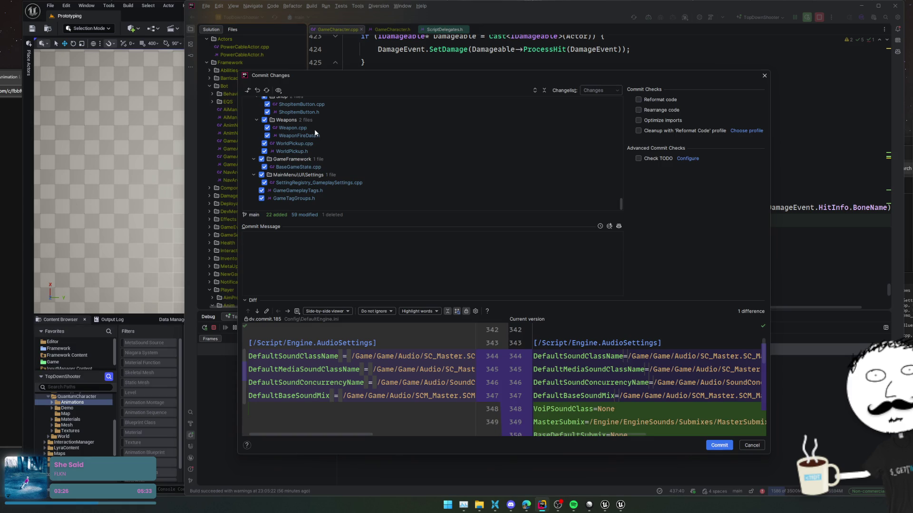
pyautogui.click(312, 150)
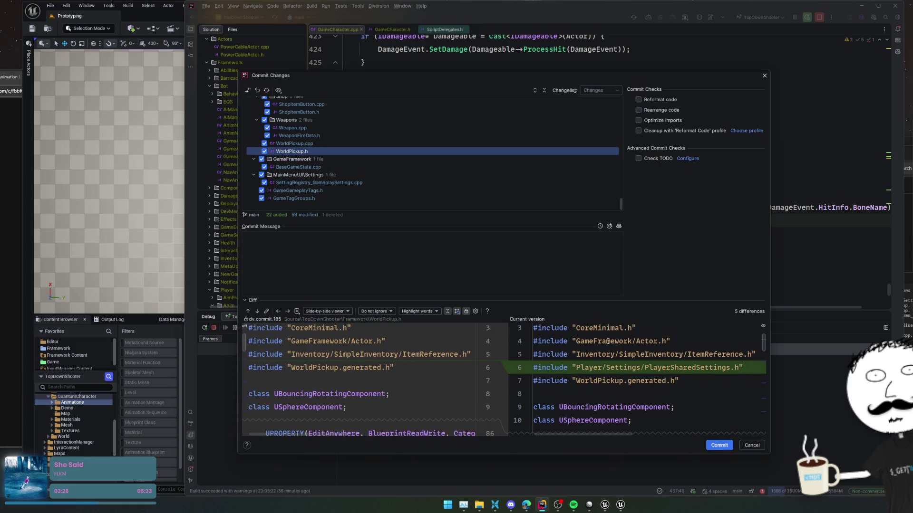
pyautogui.press('F7')
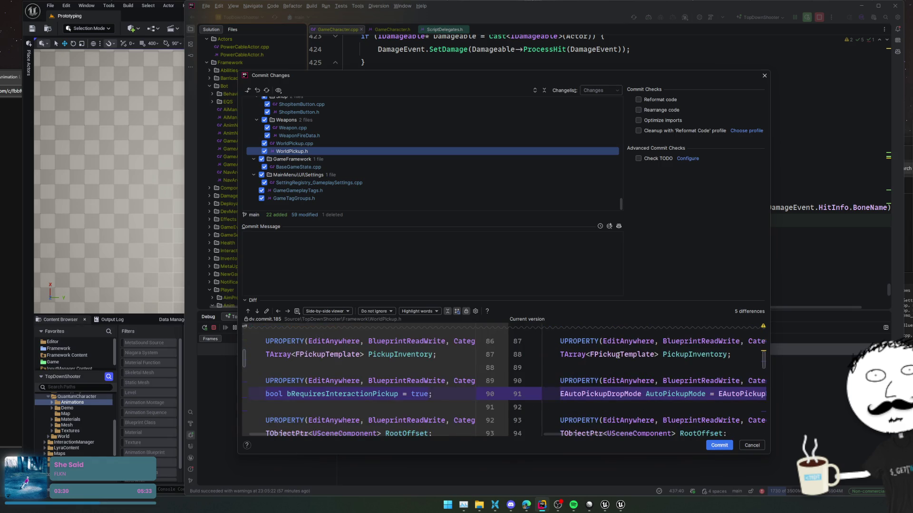
pyautogui.press('F7')
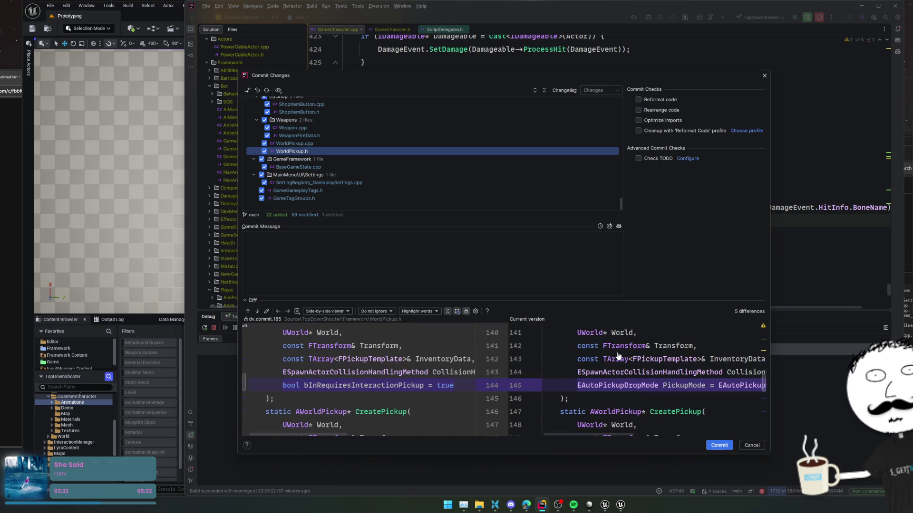
pyautogui.press('F7')
pyautogui.press('F7')
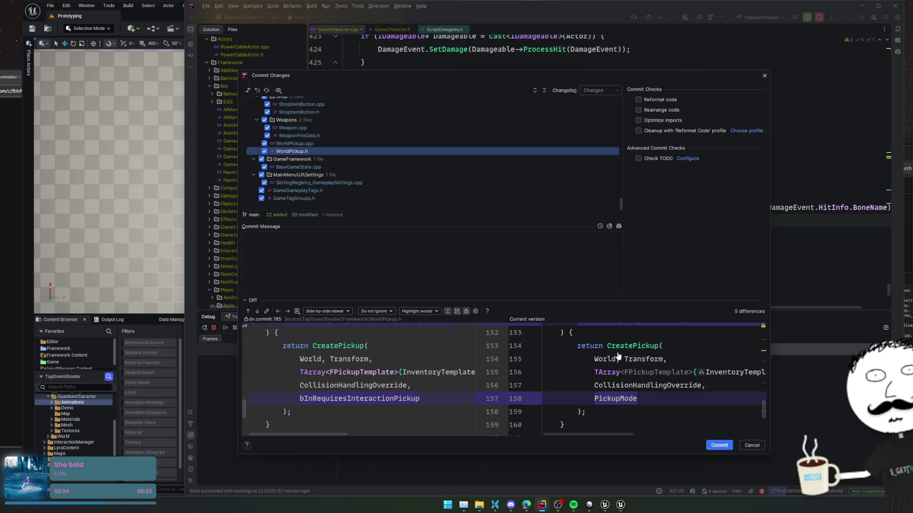
# - Inspect the diffs for BaseGameState.cpp, GameGameplayTags.h, GameTagGroups.h and Weapon.cpp
pyautogui.click(297, 164)
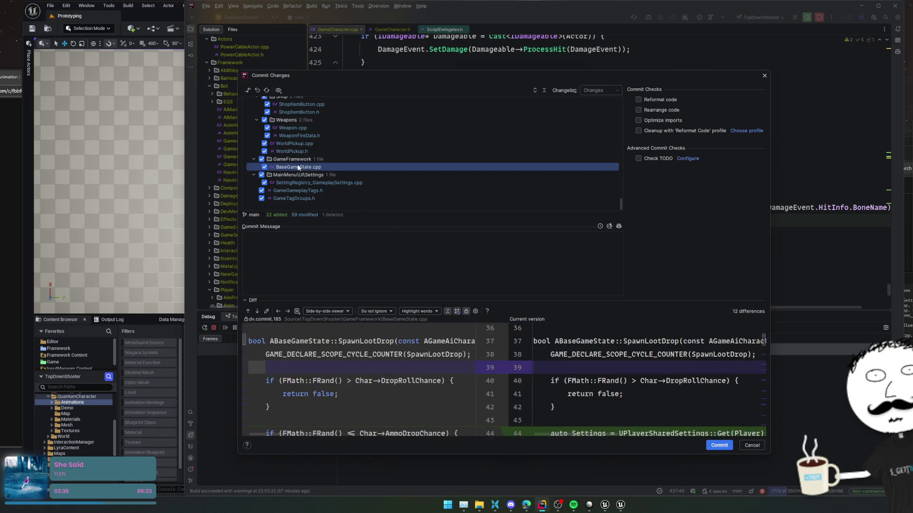
pyautogui.moveTo(617, 349)
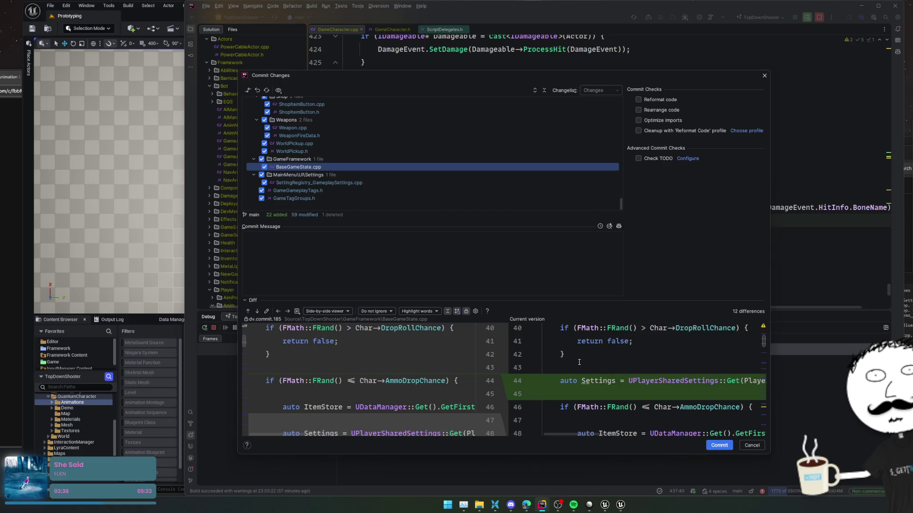
pyautogui.click(340, 184)
pyautogui.click(336, 190)
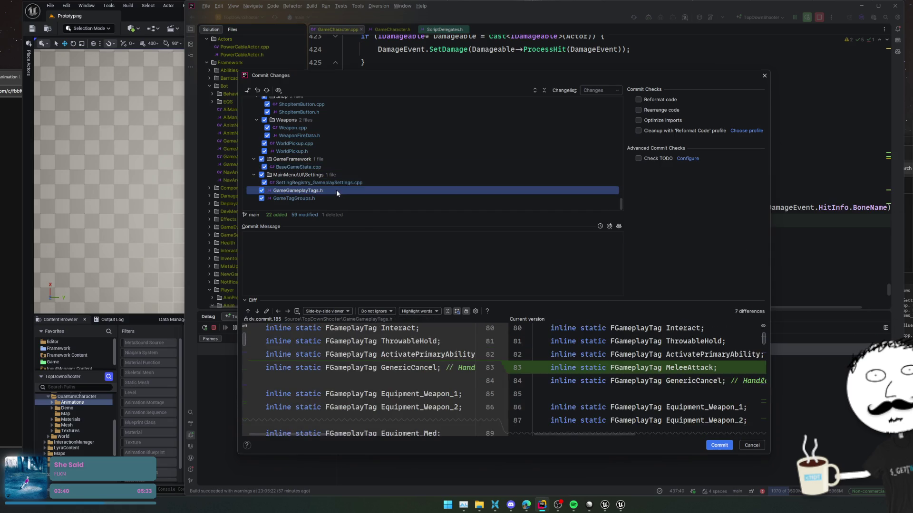
pyautogui.click(337, 197)
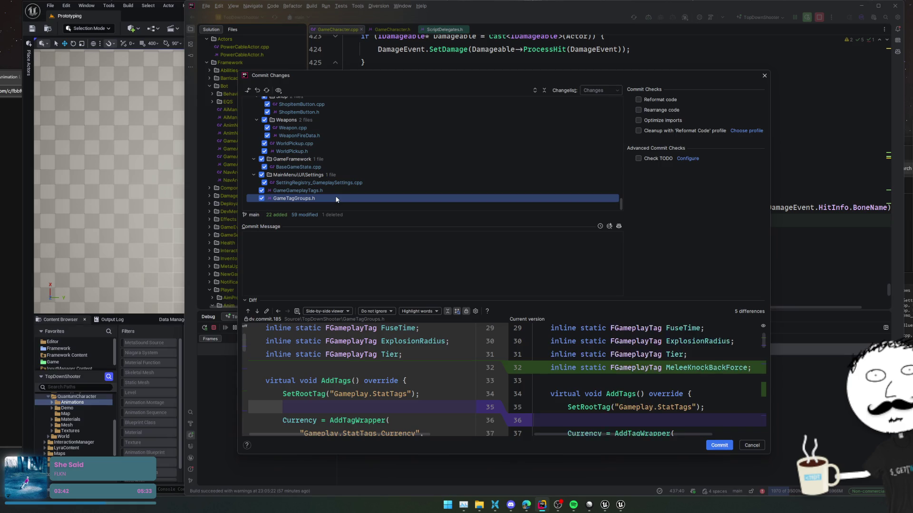
pyautogui.scroll(2, 334, 190)
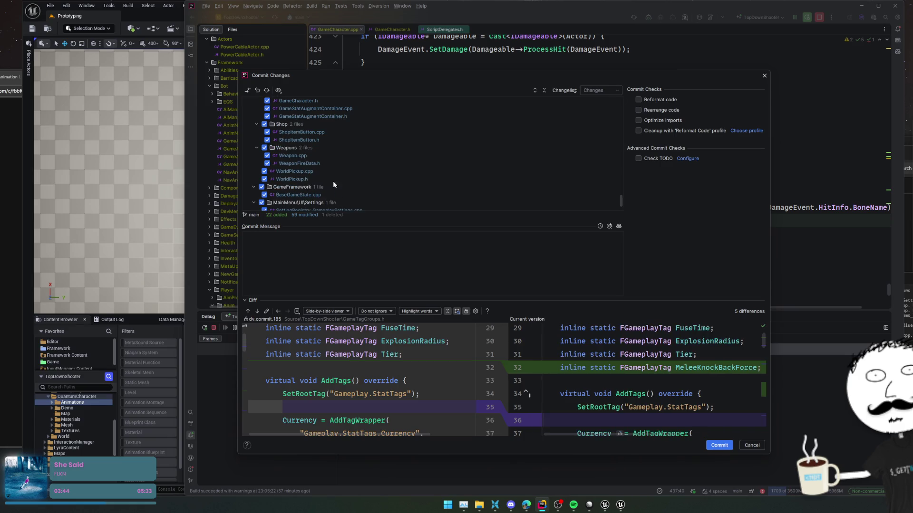
pyautogui.click(326, 163)
pyautogui.click(324, 155)
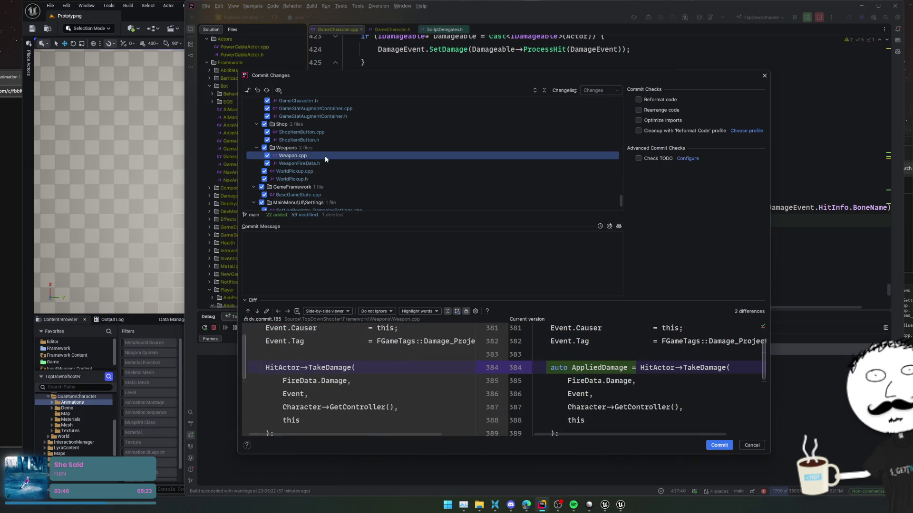
# - Write the first commit line 'Auto pickup health drops depending on selectied setting'
pyautogui.click(403, 268)
pyautogui.write('Aut')
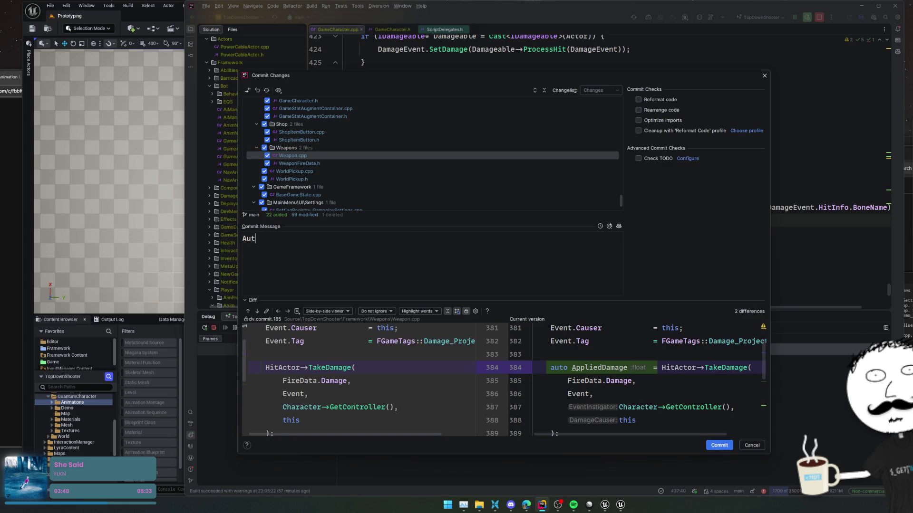
pyautogui.write('o pickup health drops ')
pyautogui.write('depending on sel')
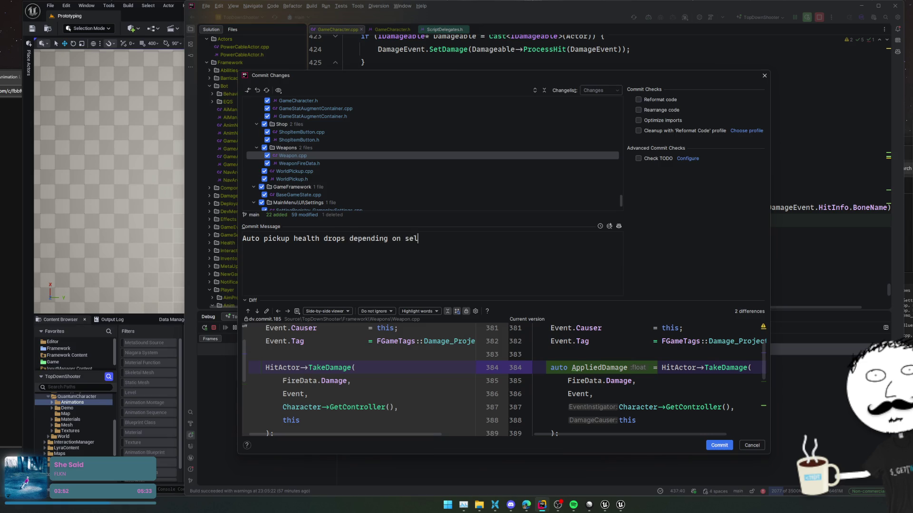
pyautogui.write('ectied setting')
pyautogui.press('Return')
pyautogui.hotkey('ctrl', 'z')
pyautogui.click(305, 133)
pyautogui.click(482, 264)
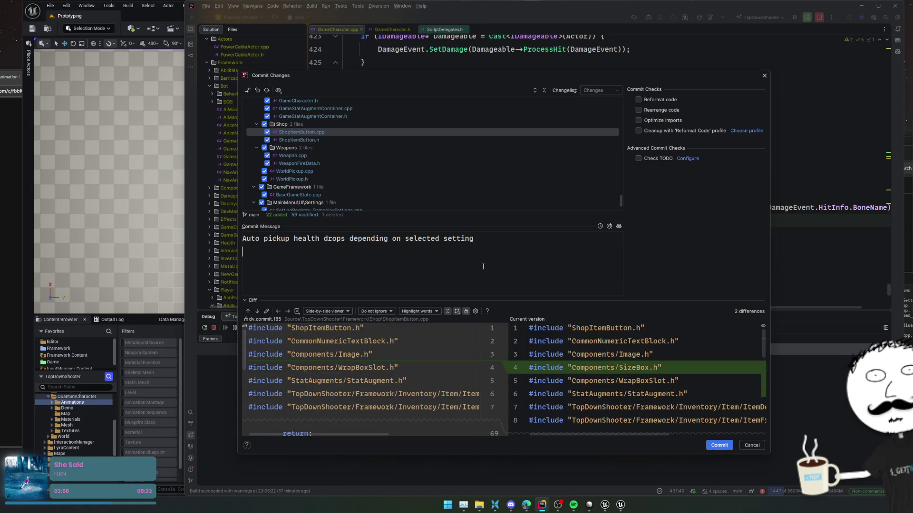
# - Add the line 'Reduce size of upgrades tab items' and check the GameStatAugmentContainer.cpp diff
pyautogui.press('Return')
pyautogui.write('Reduce size of upgrades t')
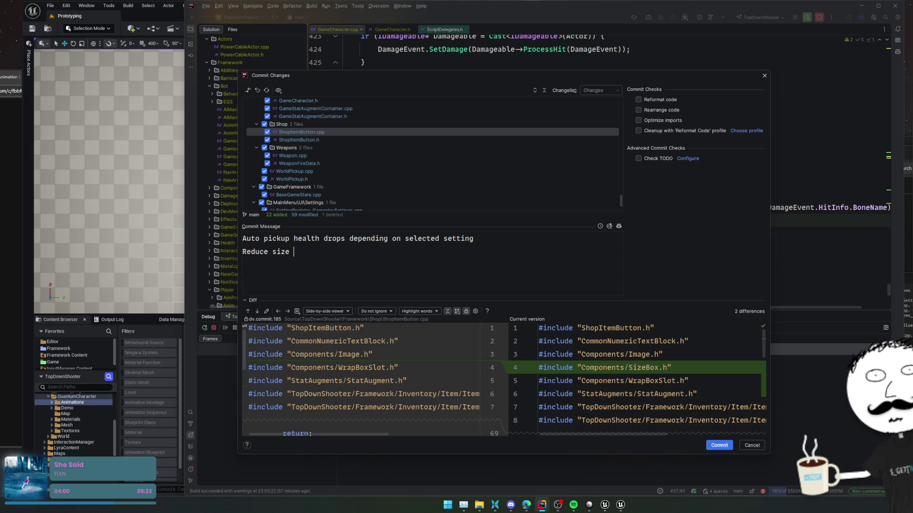
pyautogui.write('ab items')
pyautogui.scroll(2, 438, 153)
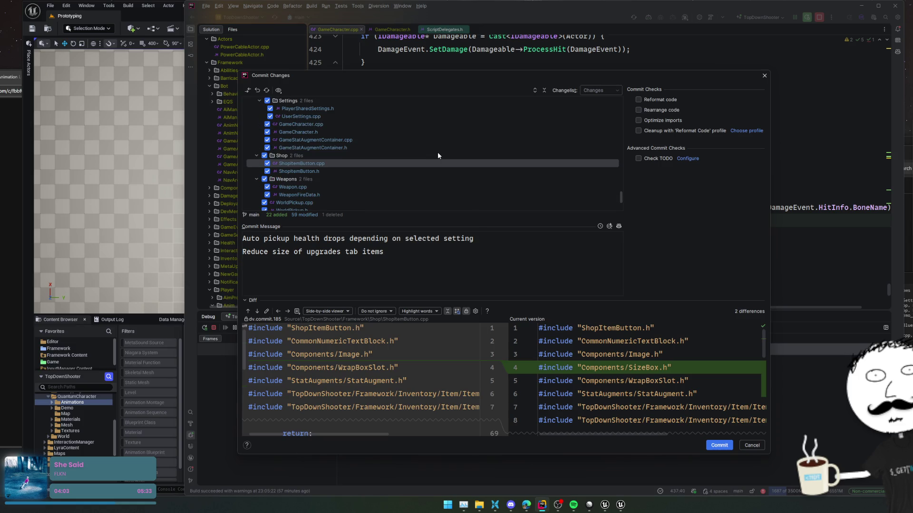
pyautogui.click(371, 142)
pyautogui.scroll(2, 372, 142)
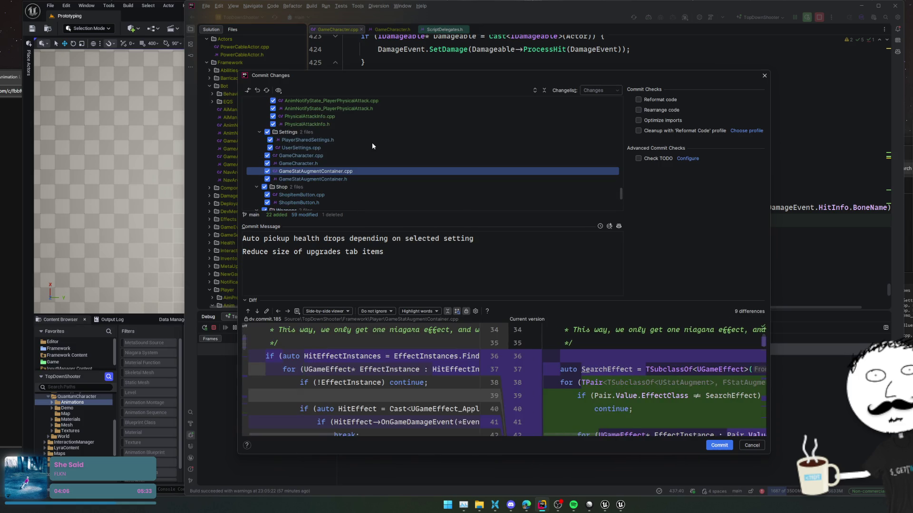
# - Add the line 'Add lifesteal stat augment' and review the AnimNotifyState_PlayerPhysicalAttack.cpp changes
pyautogui.click(443, 272)
pyautogui.write('Add lifesteal ')
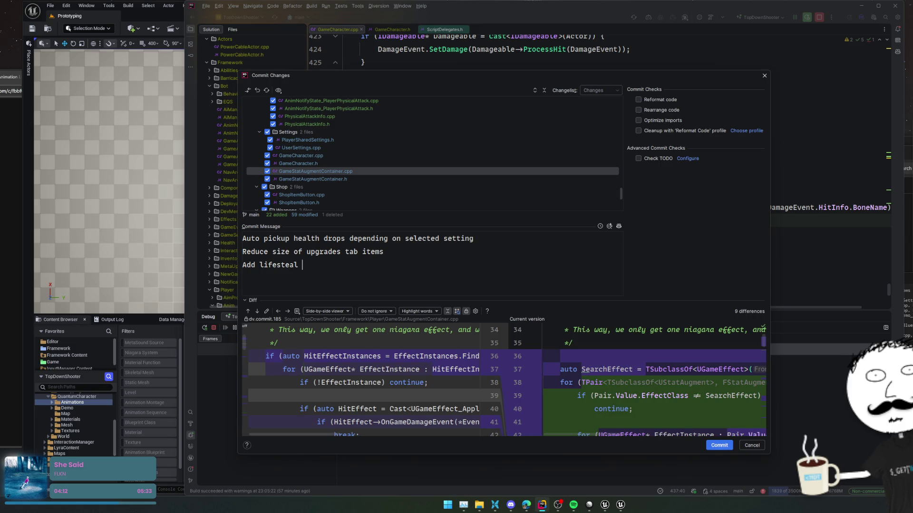
pyautogui.write('stat augment')
pyautogui.scroll(3, 374, 130)
pyautogui.click(380, 163)
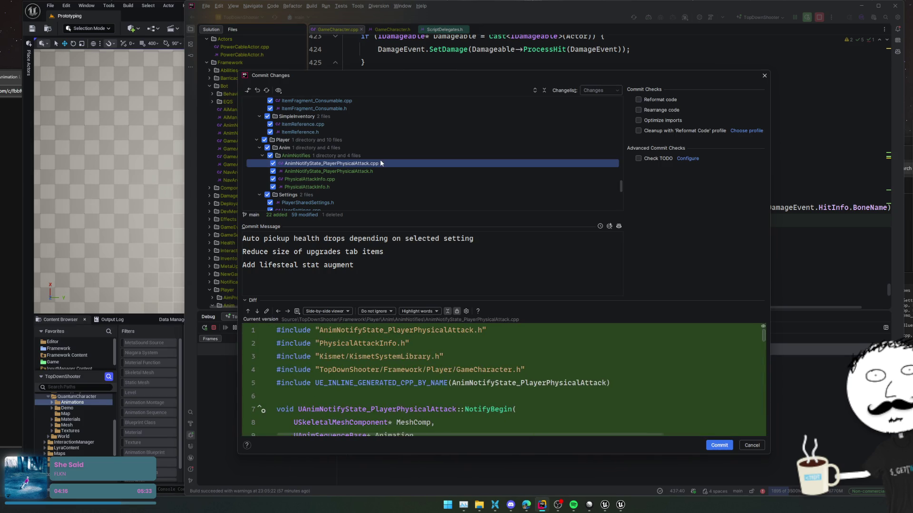
pyautogui.scroll(3, 418, 176)
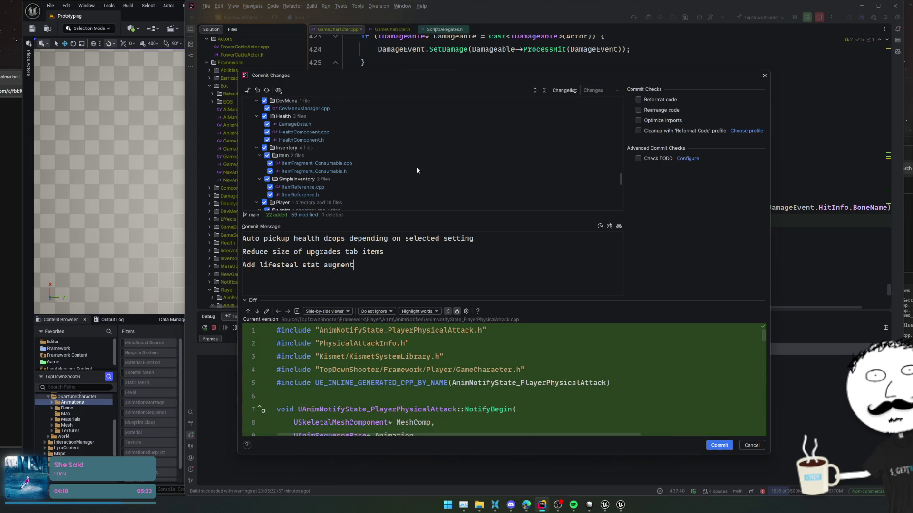
pyautogui.scroll(1, 417, 170)
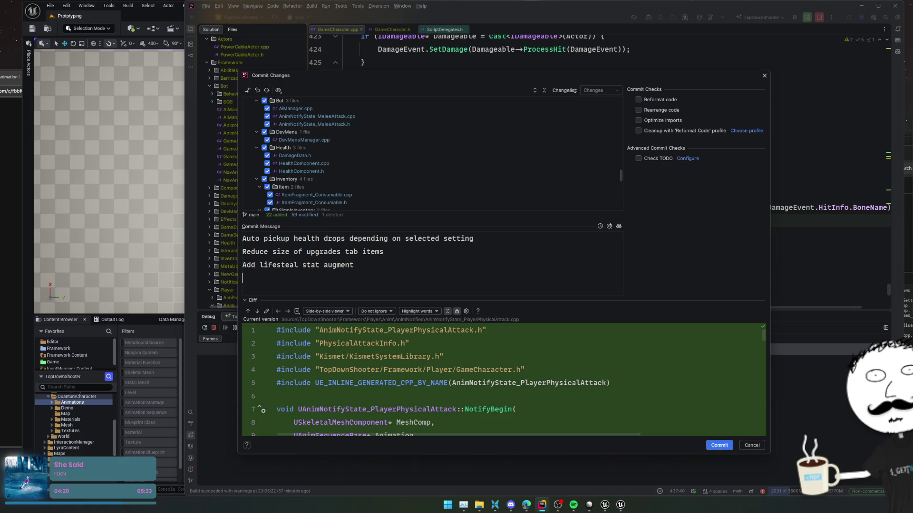
# - Add a fourth commit-message line about the kick knockback change, undoing an unwanted completion
pyautogui.write('Add ai knock')
pyautogui.press('BackSpace')
pyautogui.press('BackSpace')
pyautogui.press('BackSpace')
pyautogui.write('m')
pyautogui.press('BackSpace')
pyautogui.write('kick')
pyautogui.write('knockback')
pyautogui.press('BackSpace')
pyautogui.press('BackSpace')
pyautogui.write('k shit to Play')
pyautogui.press('Return')
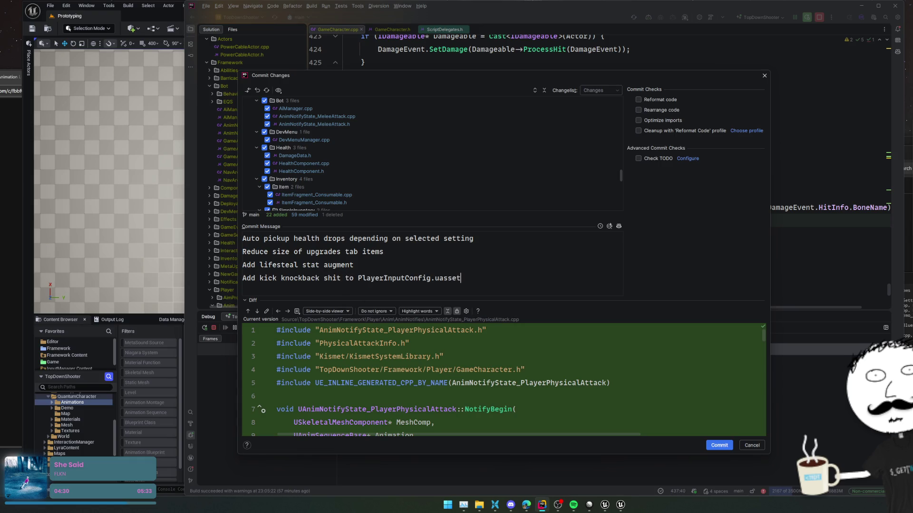
pyautogui.hotkey('ctrl', 'z')
# - Add a fifth line about potentially fixing the audio issue (3rd attempt woohoo) and commit all 82 files
pyautogui.scroll(4, 373, 132)
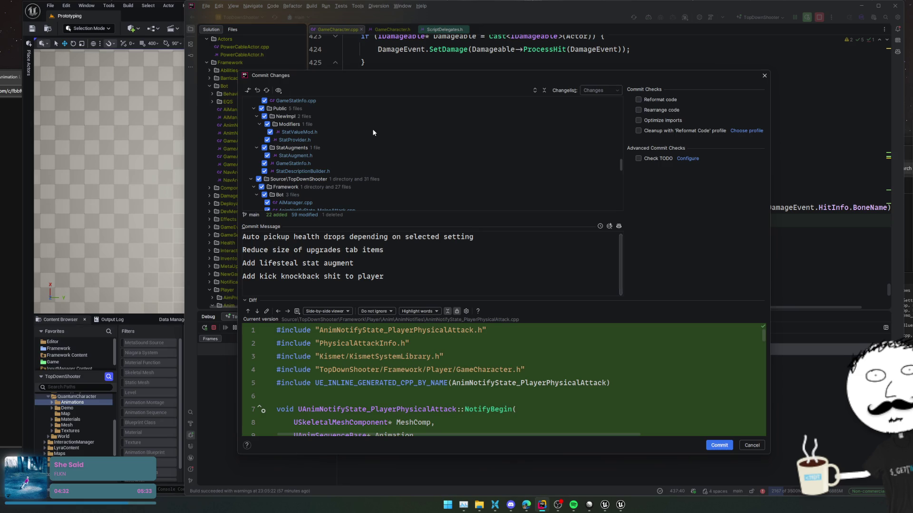
pyautogui.scroll(5, 367, 130)
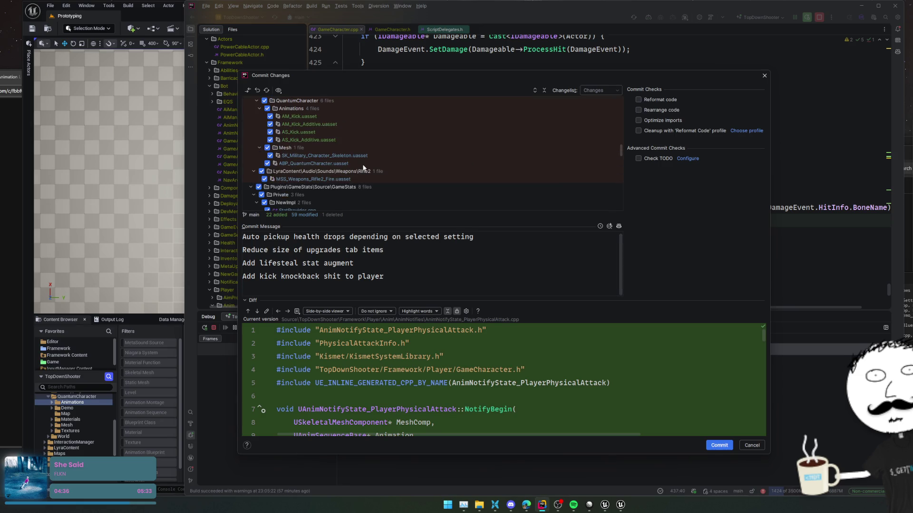
pyautogui.scroll(8, 363, 167)
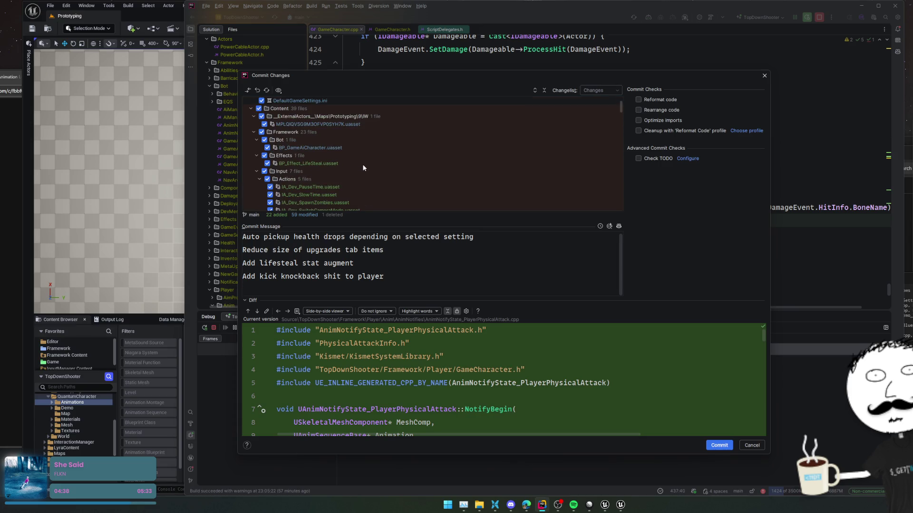
pyautogui.scroll(-3, 363, 168)
pyautogui.write('P')
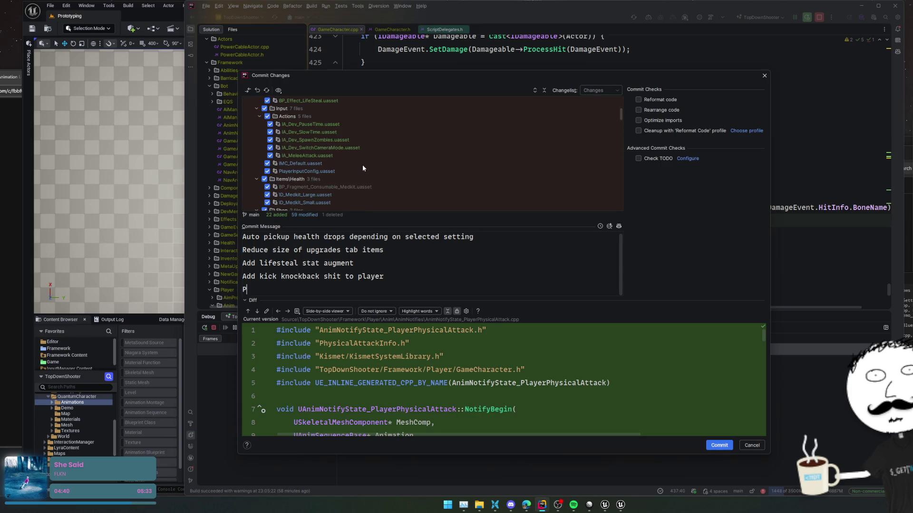
pyautogui.write('otentially fix aUD')
pyautogui.press('BackSpace')
pyautogui.press('BackSpace')
pyautogui.write('udio iss')
pyautogui.write('ue(3rd')
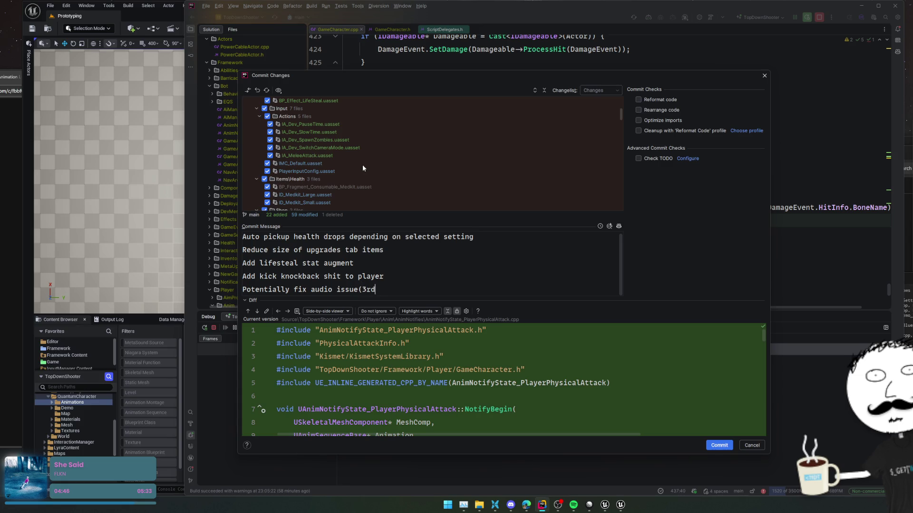
pyautogui.write(' attempt wo')
pyautogui.write('ohoo)')
pyautogui.scroll(4, 391, 166)
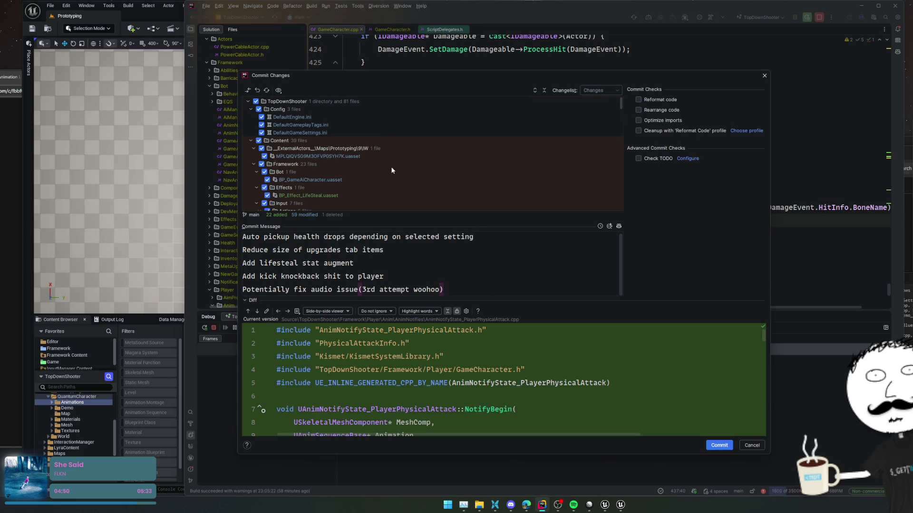
pyautogui.click(713, 445)
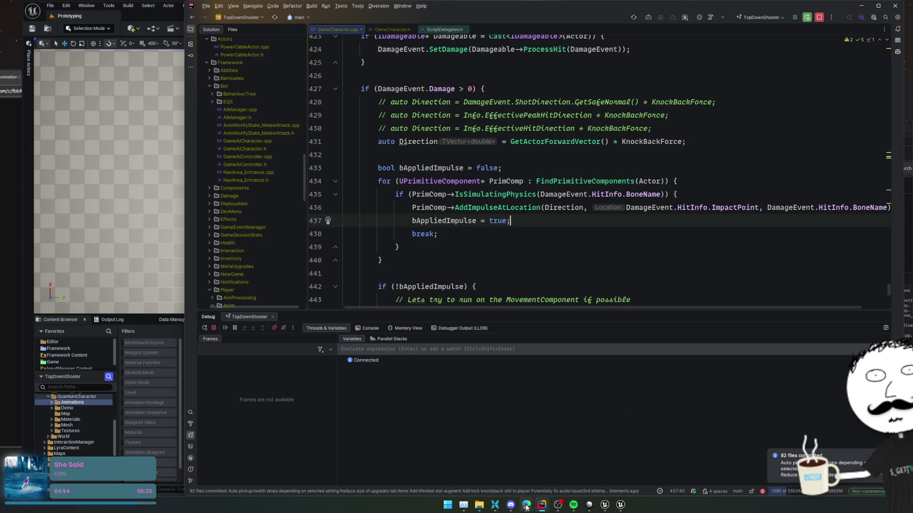
# - Set Linear issue ZOM-99 Melee knockback to Done, then bring the Unreal editor back to front
pyautogui.click(589, 504)
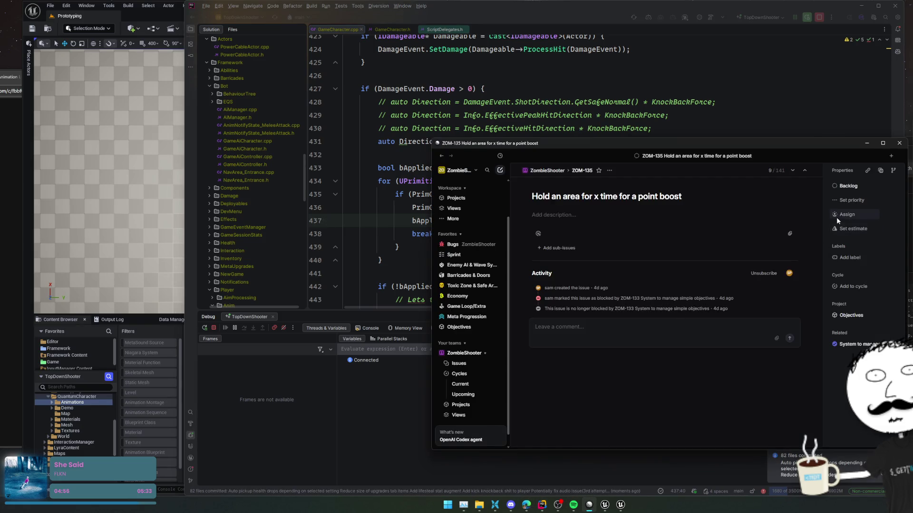
pyautogui.press('Escape')
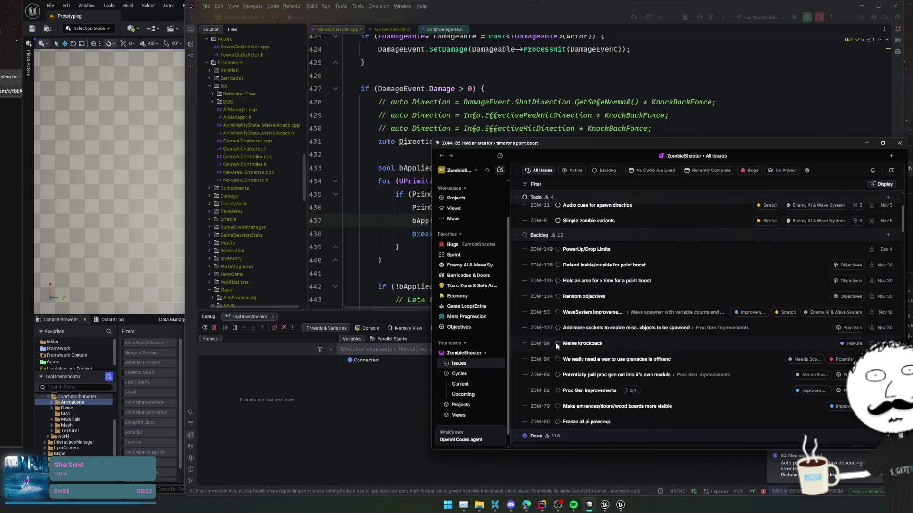
pyautogui.click(556, 344)
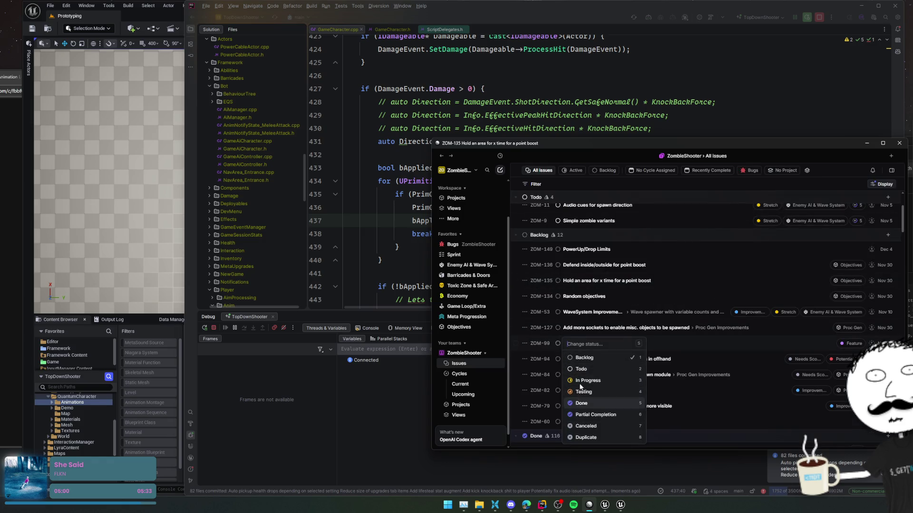
pyautogui.press('Return')
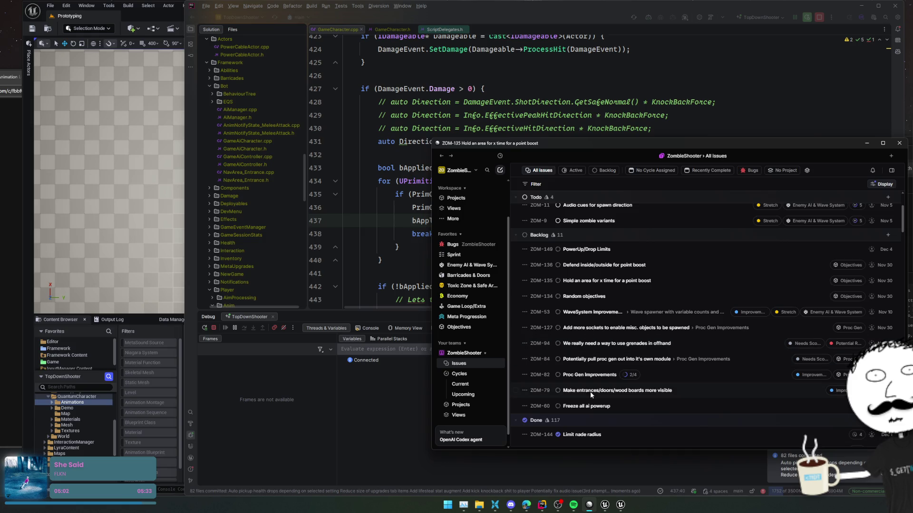
pyautogui.scroll(4, 670, 266)
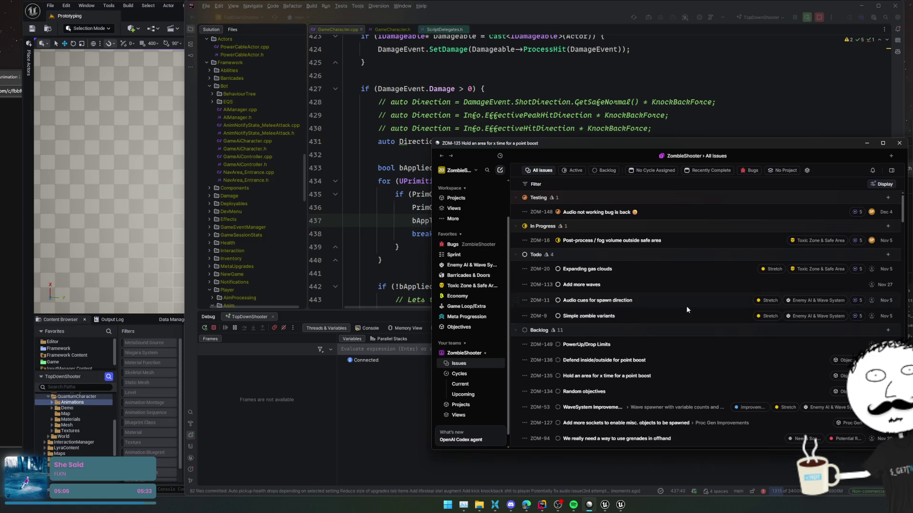
pyautogui.click(411, 220)
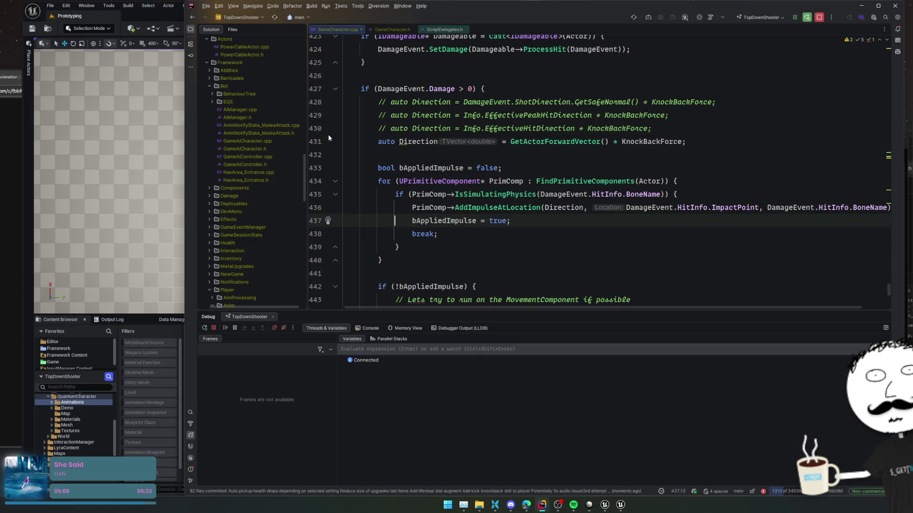
pyautogui.click(84, 16)
# - Package the TopDownShooter project through Platforms > Windows > Package Project
pyautogui.click(299, 30)
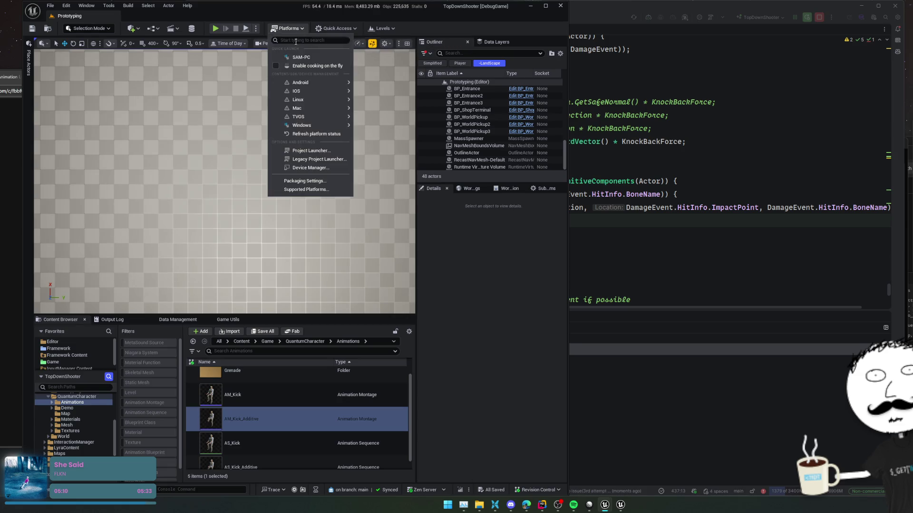
pyautogui.moveTo(328, 125)
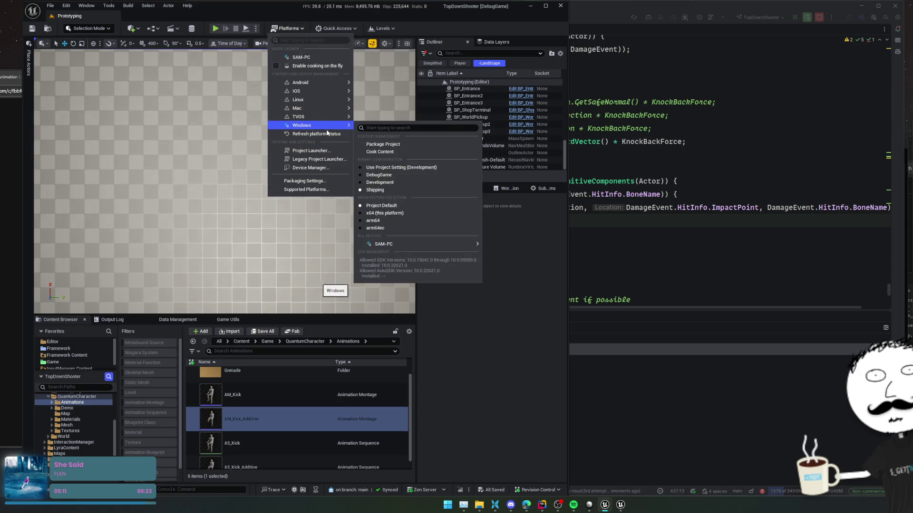
pyautogui.click(386, 144)
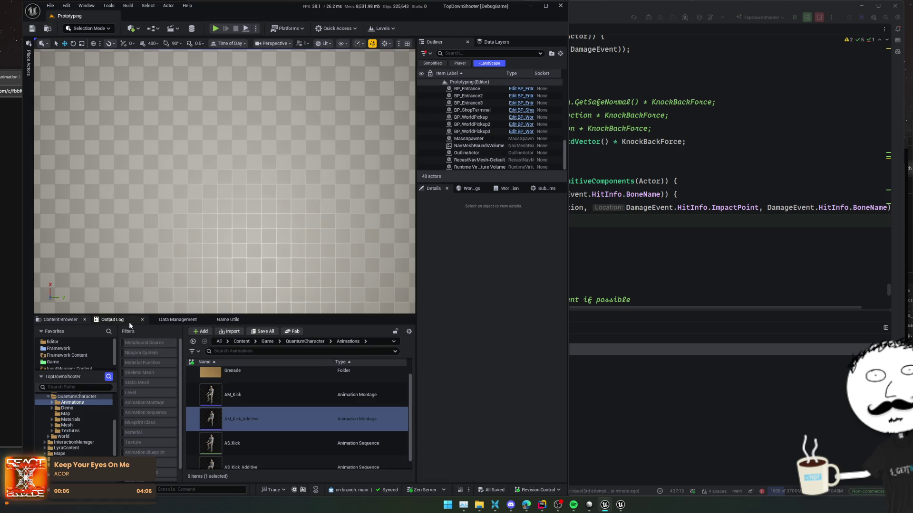
# - Show the Output Log to watch the Windows packaging build, then raise the Grok chat
pyautogui.click(598, 501)
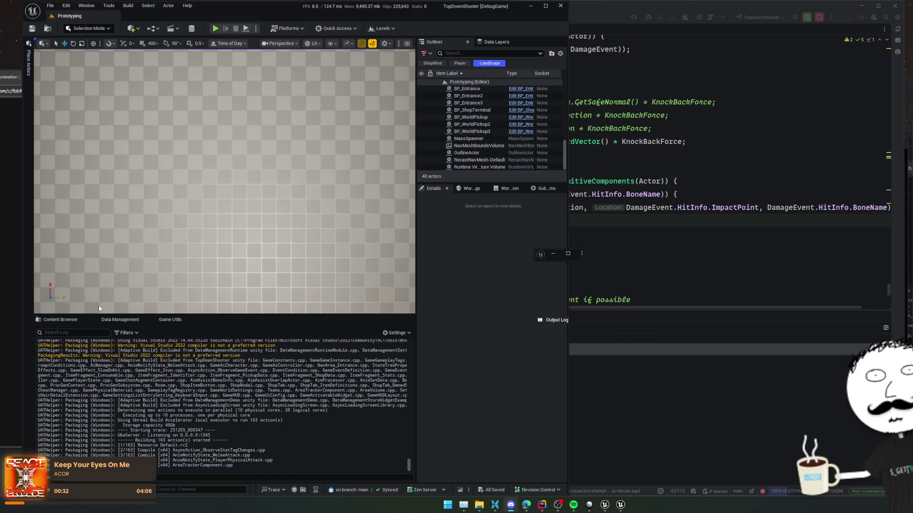
pyautogui.click(2, 295)
# - Minimize the Edge Grok chat so the Unreal packaging log shows again
pyautogui.scroll(-1, 0, 295)
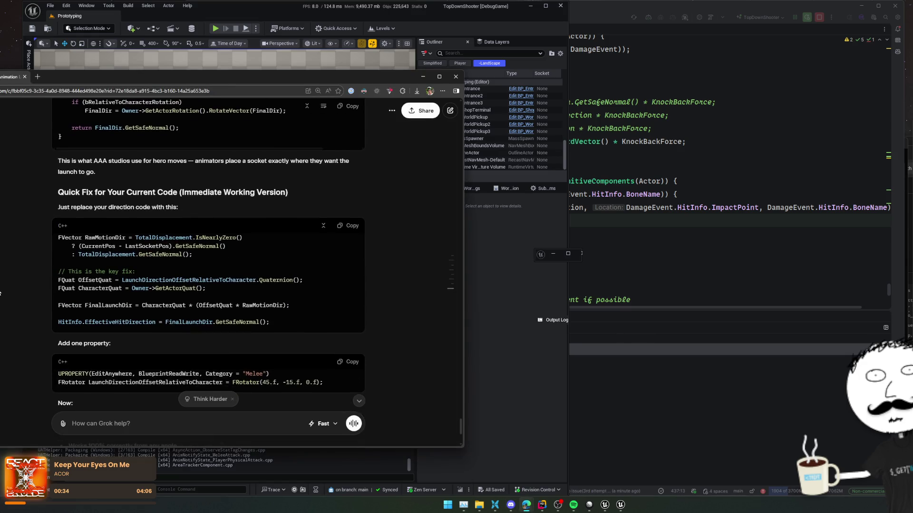
pyautogui.click(4, 82)
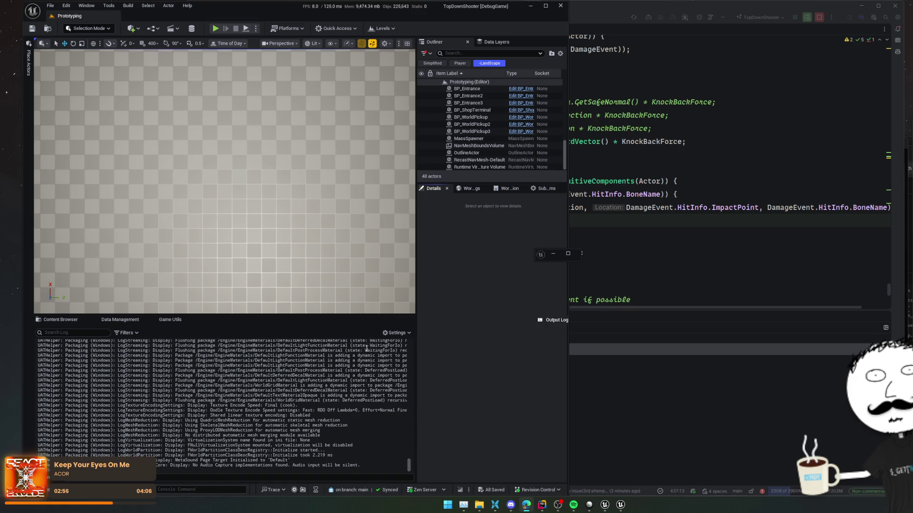
# - Review the cooking progress in the Output Log, then bring Rider's knockback code forward
pyautogui.click(345, 378)
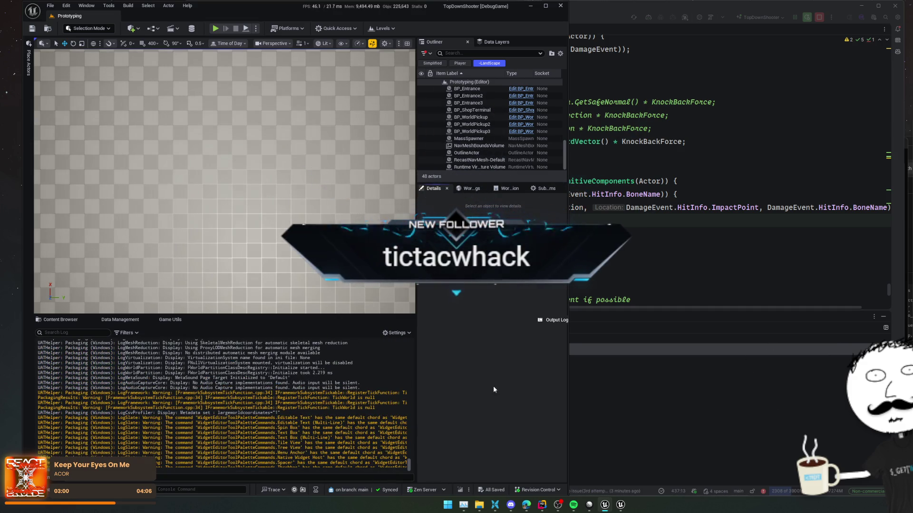
pyautogui.scroll(1, 293, 390)
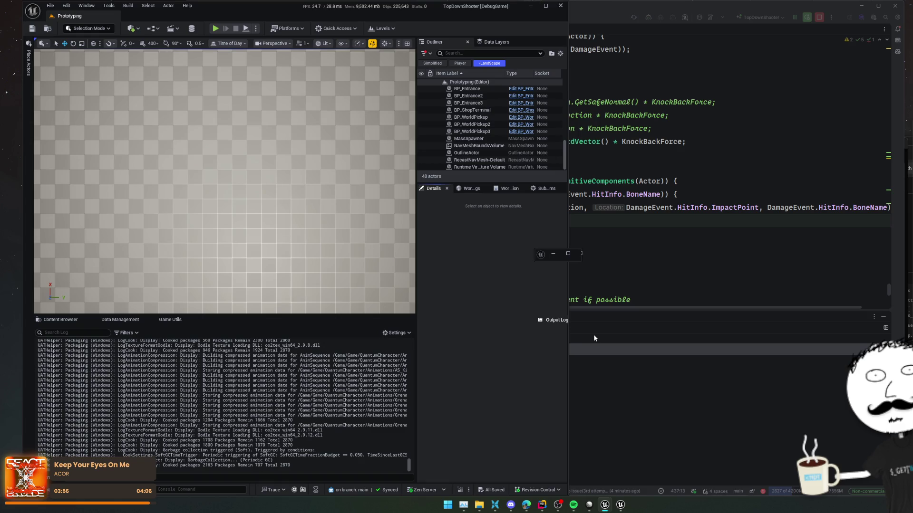
pyautogui.click(629, 382)
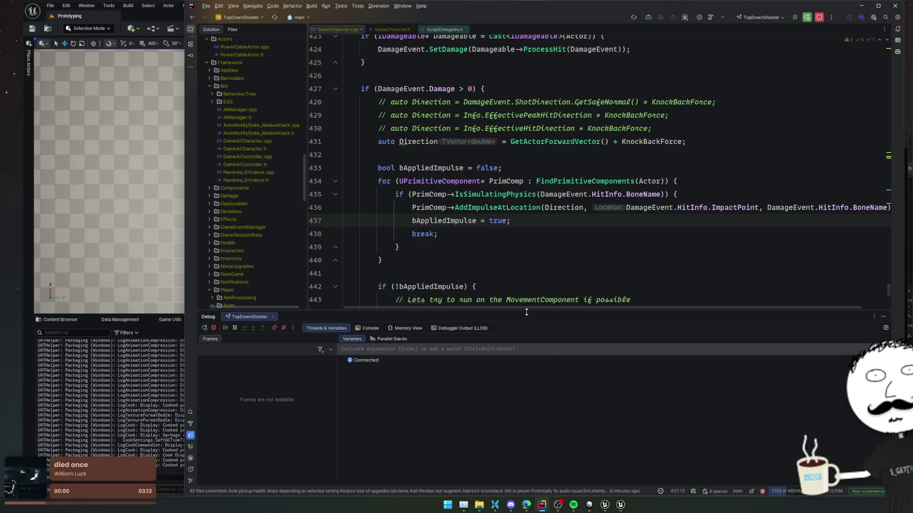
# - Hide the Debug tool window, collapse the Player folder, and bring Unreal's build log forward
pyautogui.click(467, 286)
pyautogui.doubleClick(253, 289)
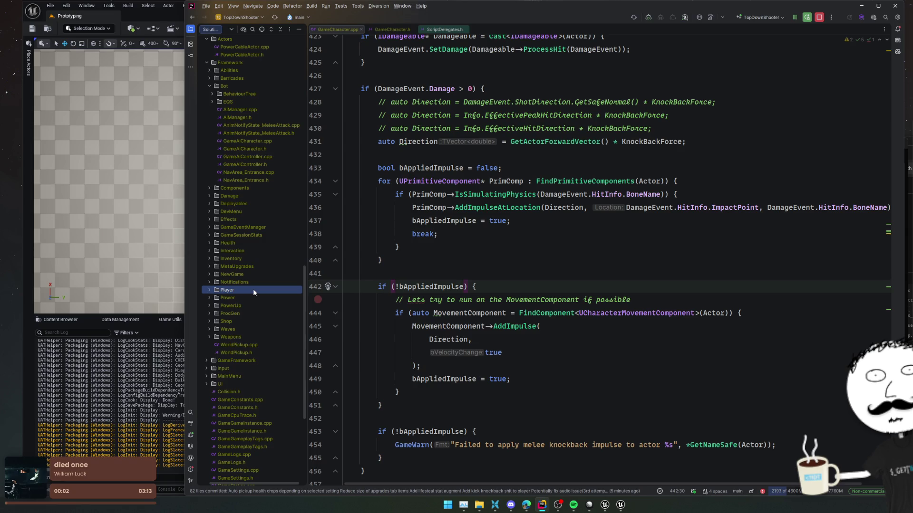
pyautogui.click(157, 379)
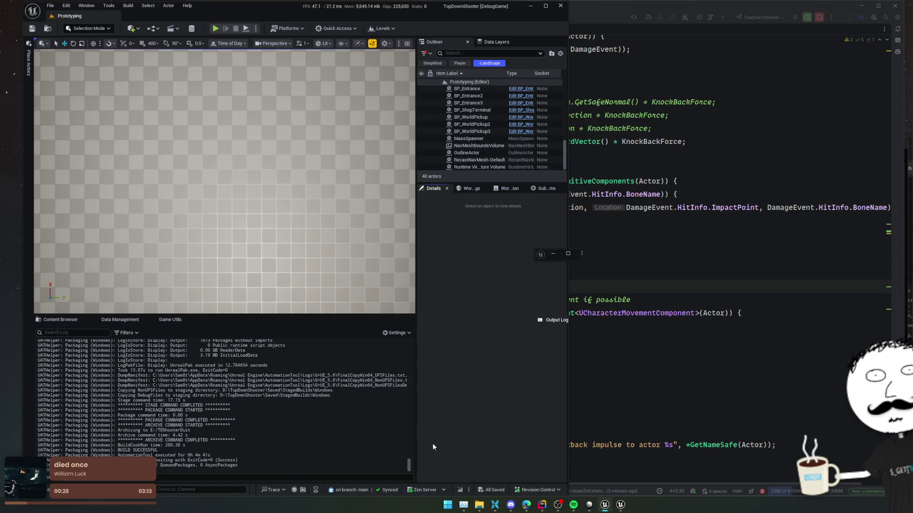
# - In a new Explorer window, check the F: and G: drives, then open SSD (E:)
pyautogui.moveTo(480, 504)
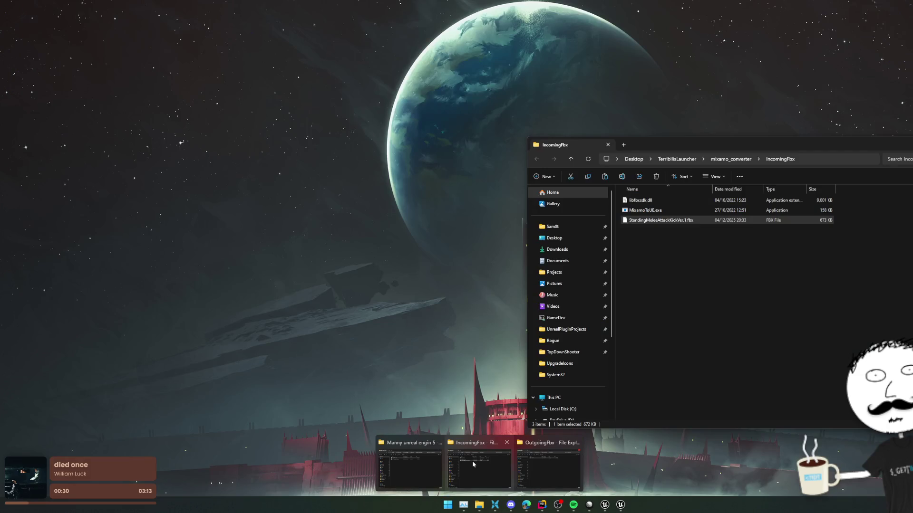
pyautogui.press('super+e')
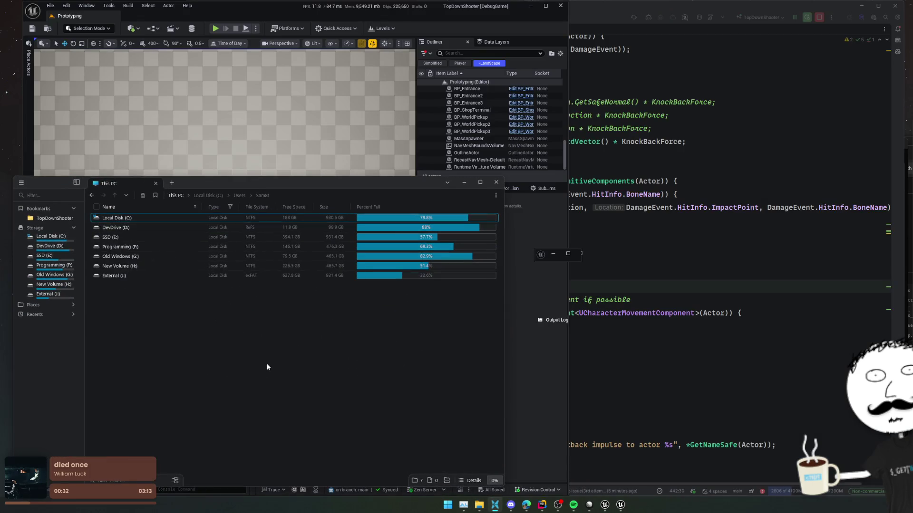
pyautogui.doubleClick(148, 247)
pyautogui.hotkey('alt', 'Left')
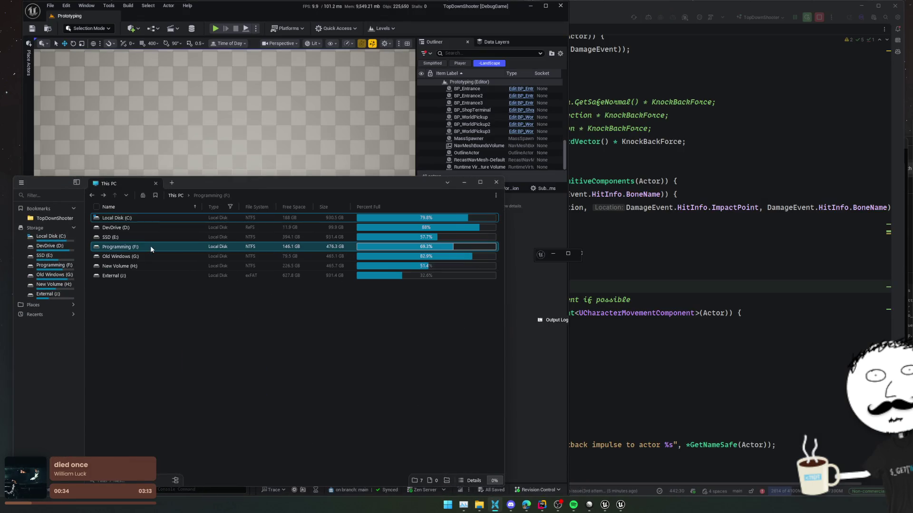
pyautogui.doubleClick(144, 256)
pyautogui.hotkey('alt', 'Left')
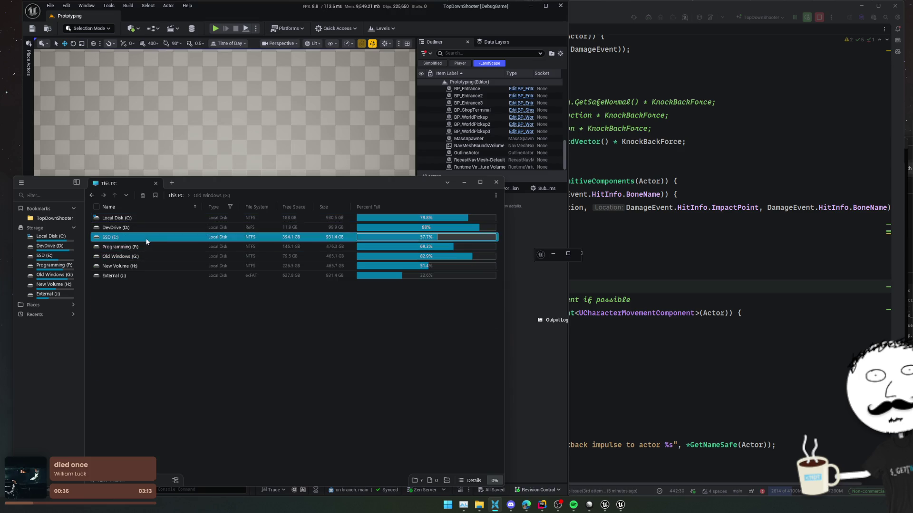
pyautogui.doubleClick(148, 239)
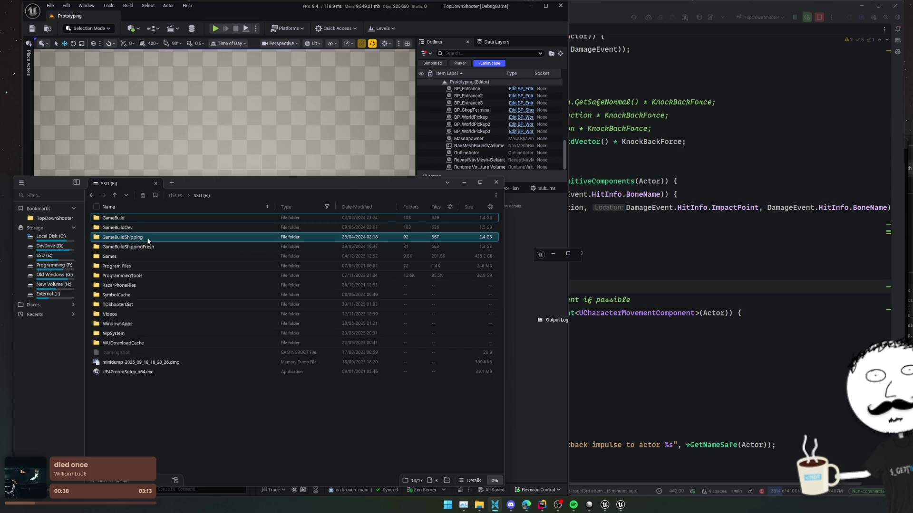
# - Open TDShooterDist > Windows and browse the Engine Binaries folders before backing out
pyautogui.doubleClick(214, 304)
pyautogui.doubleClick(177, 220)
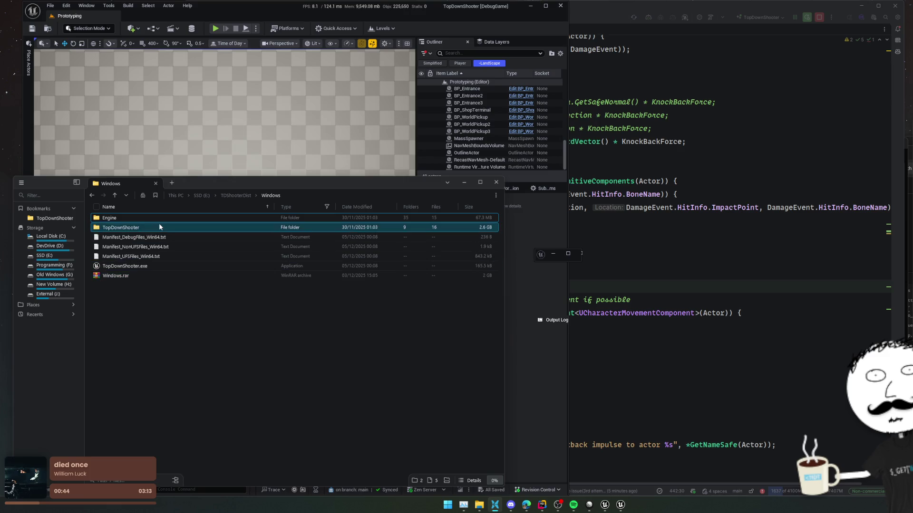
pyautogui.click(159, 224)
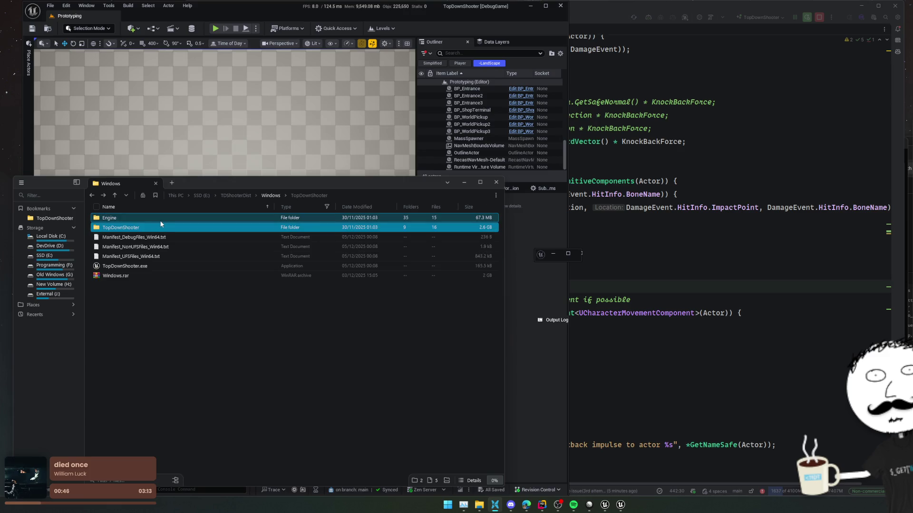
pyautogui.doubleClick(160, 222)
pyautogui.doubleClick(160, 222)
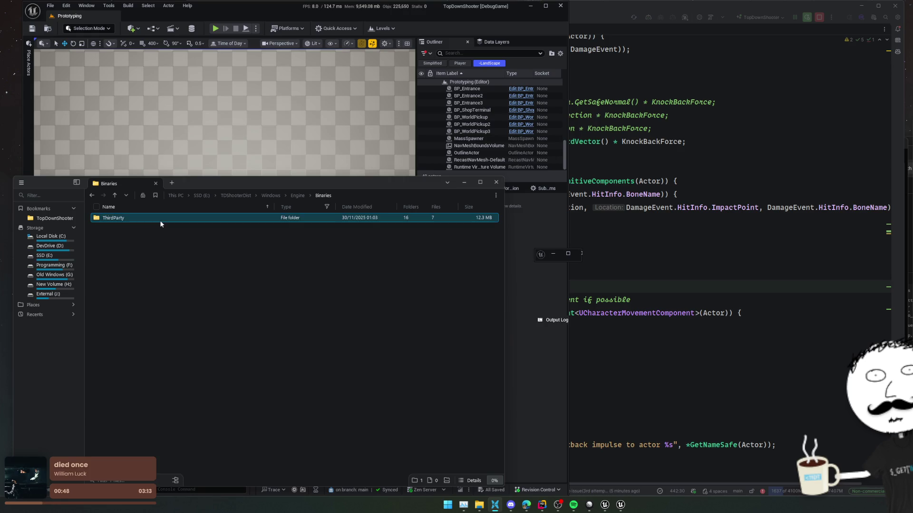
pyautogui.doubleClick(160, 220)
pyautogui.hotkey('alt', 'Left')
pyautogui.hotkey('alt', 'Left')
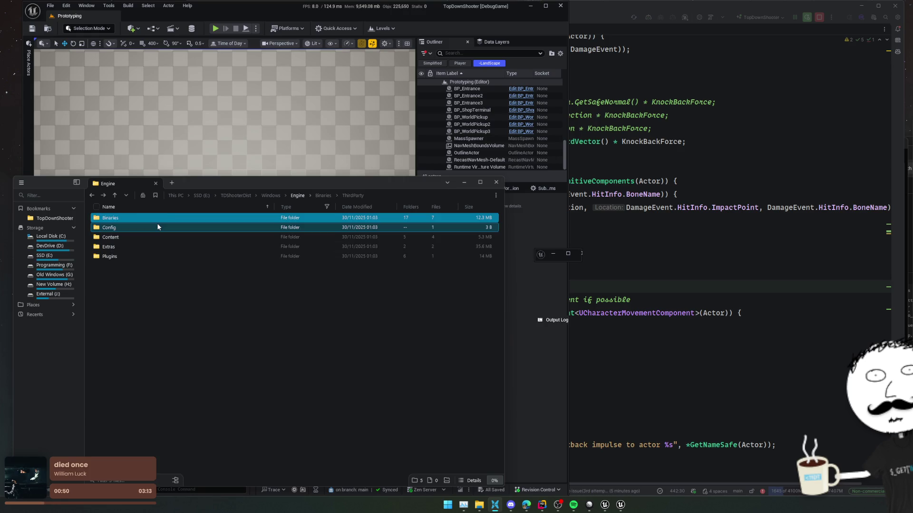
pyautogui.hotkey('alt', 'Left')
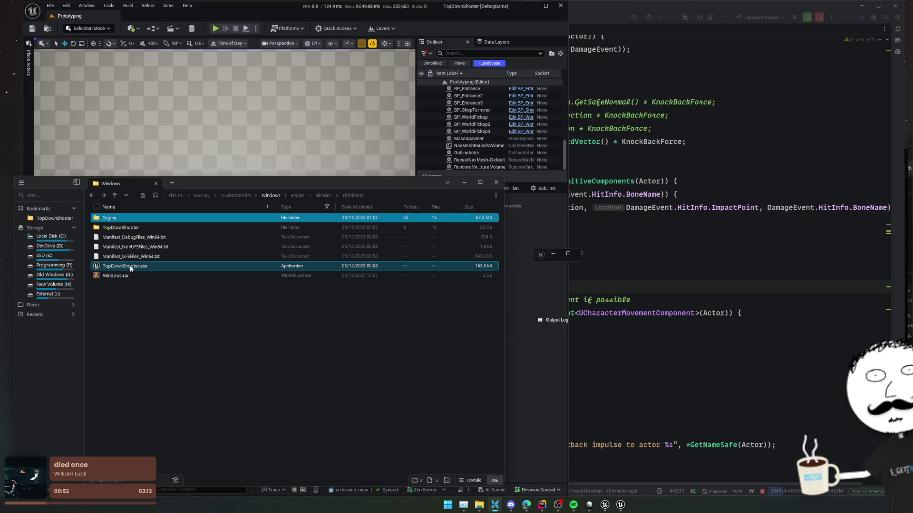
# - Navigate into TopDownShooter > Binaries > Win64 of the packaged build
pyautogui.doubleClick(139, 228)
pyautogui.doubleClick(138, 227)
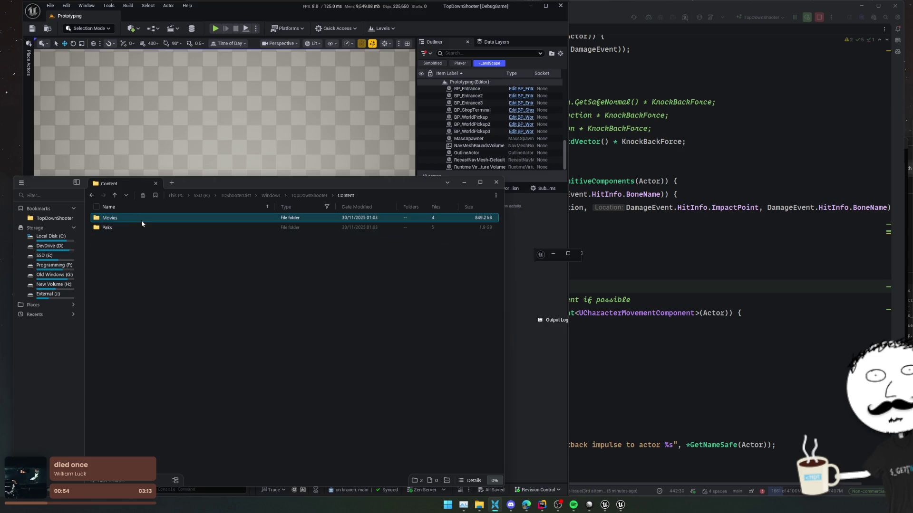
pyautogui.hotkey('alt', 'Left')
pyautogui.doubleClick(139, 219)
pyautogui.doubleClick(139, 219)
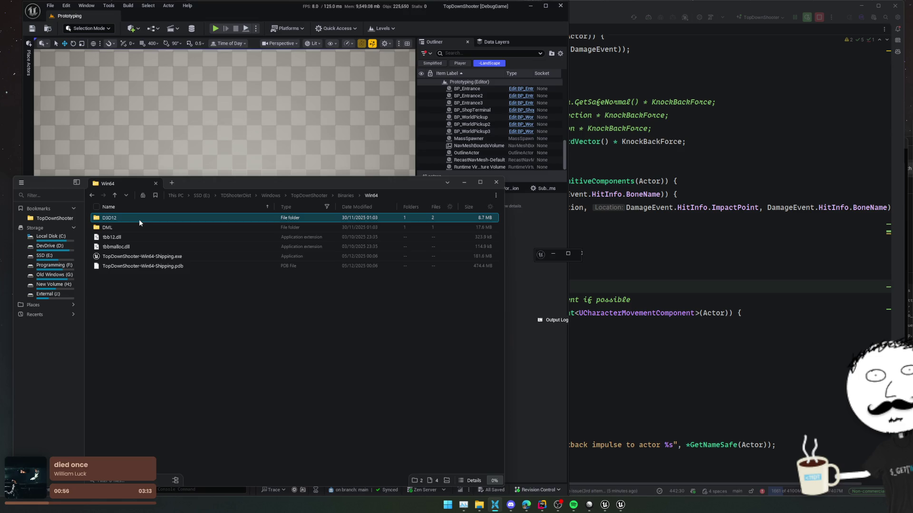
pyautogui.click(139, 219)
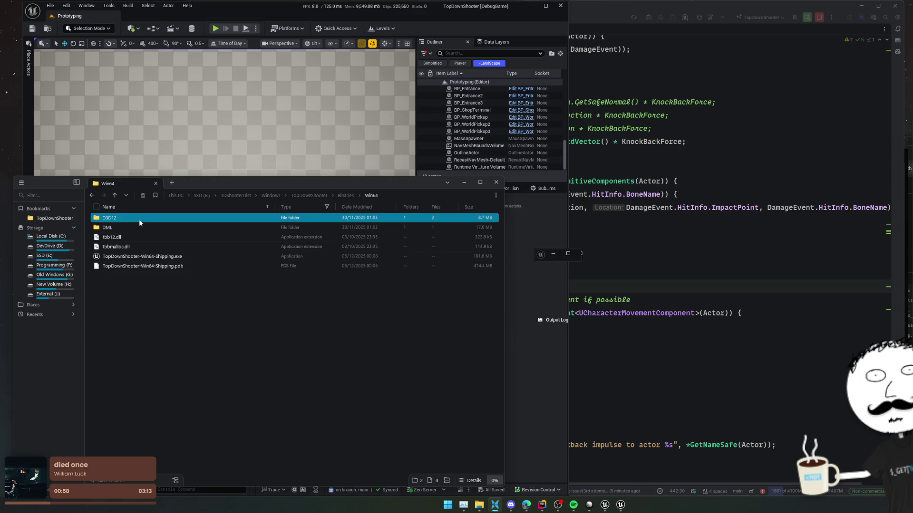
pyautogui.hotkey('alt', 'Left')
pyautogui.hotkey('alt', 'Right')
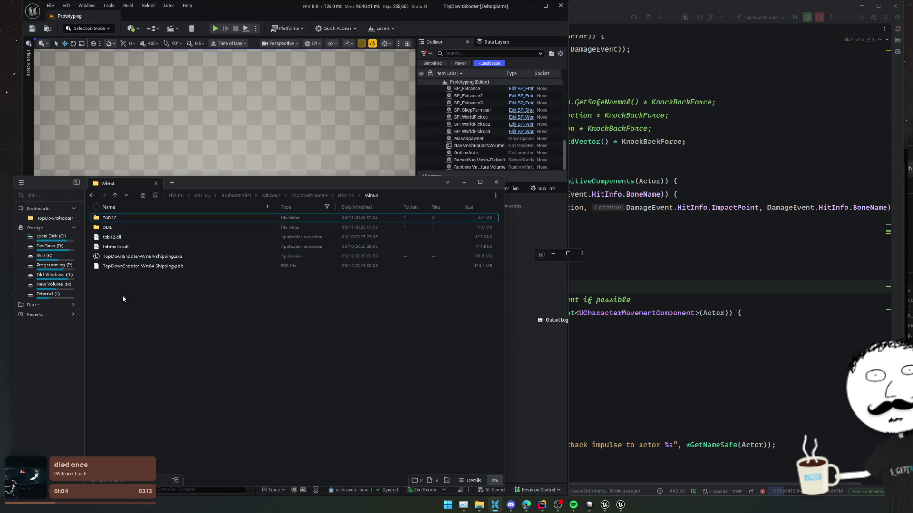
pyautogui.hotkey('alt', 'Left')
pyautogui.hotkey('alt', 'Right')
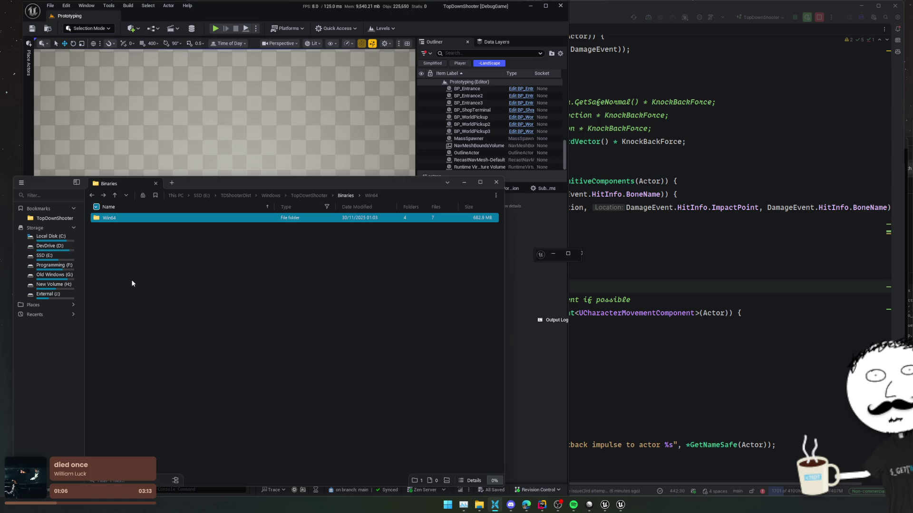
pyautogui.hotkey('alt', 'Left')
pyautogui.hotkey('alt', 'Left')
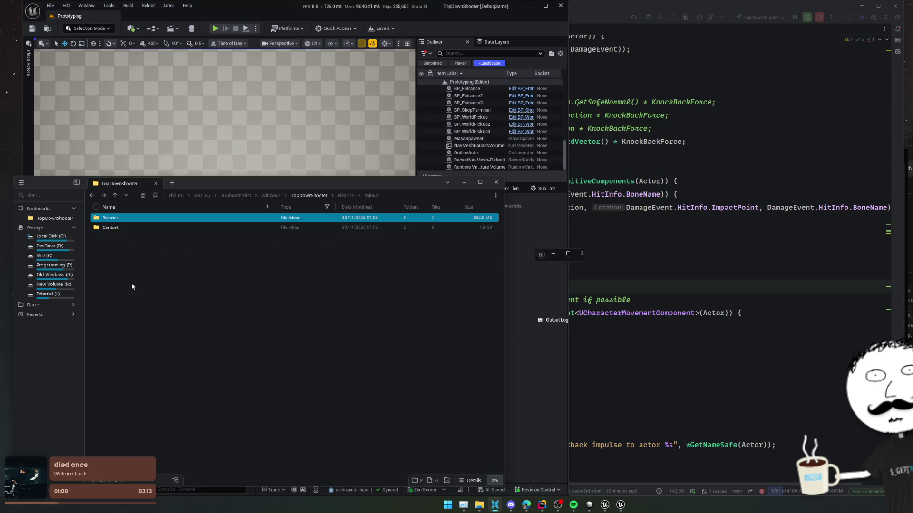
pyautogui.hotkey('alt', 'Right')
pyautogui.hotkey('alt', 'Right')
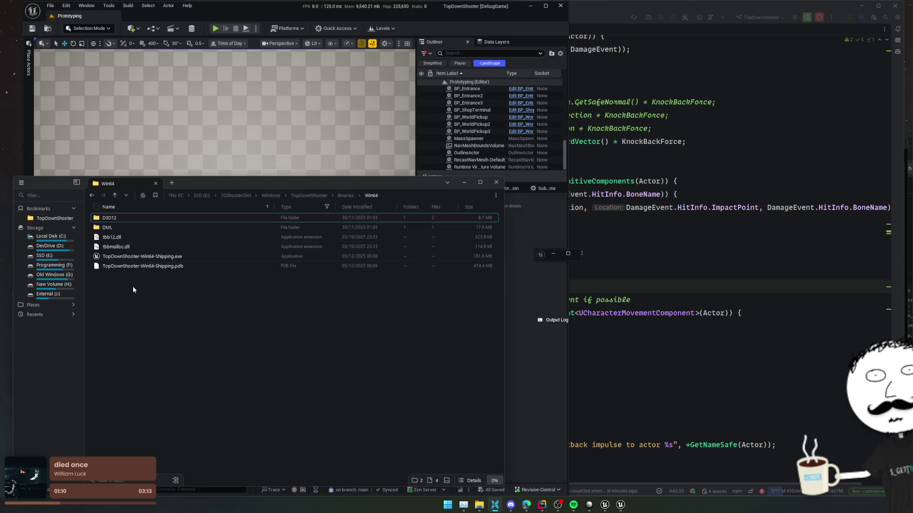
# - Select then deselect TopDownShooter-Win64-Shipping.exe, keeping Explorer on top of Rider
pyautogui.click(162, 258)
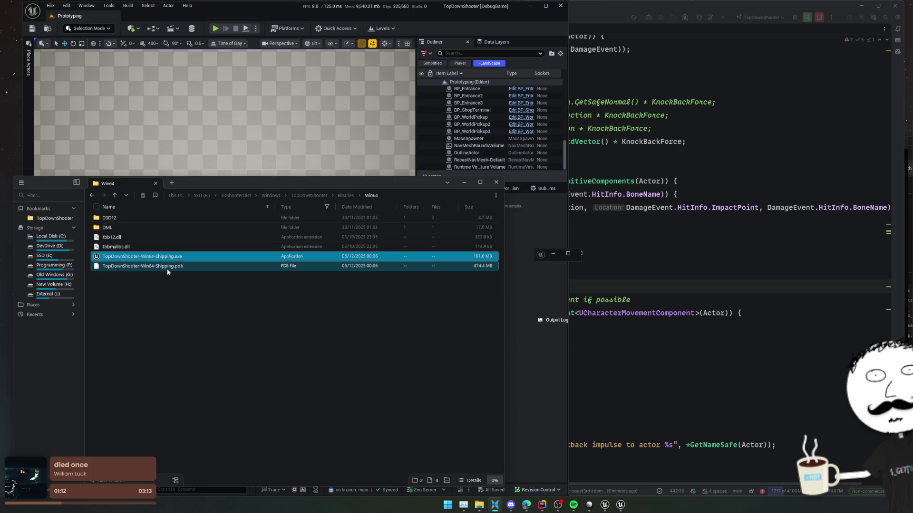
pyautogui.click(148, 305)
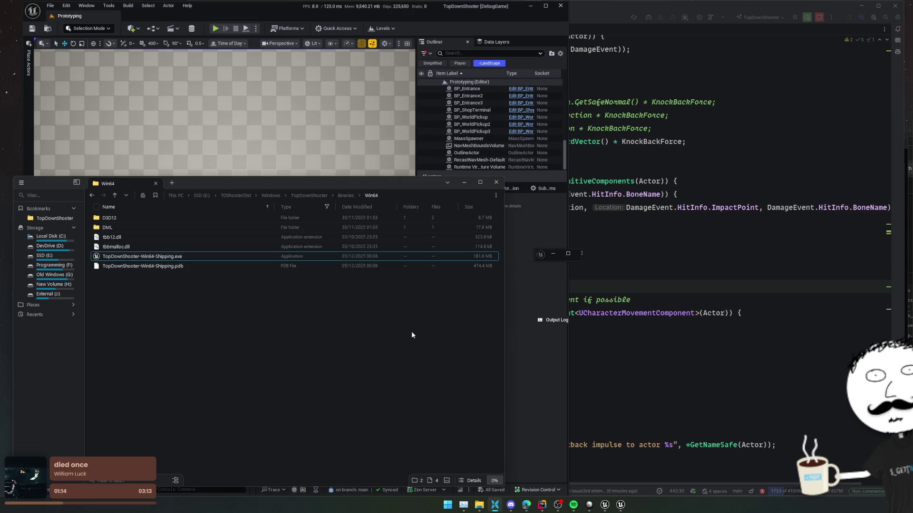
pyautogui.click(634, 214)
pyautogui.click(464, 287)
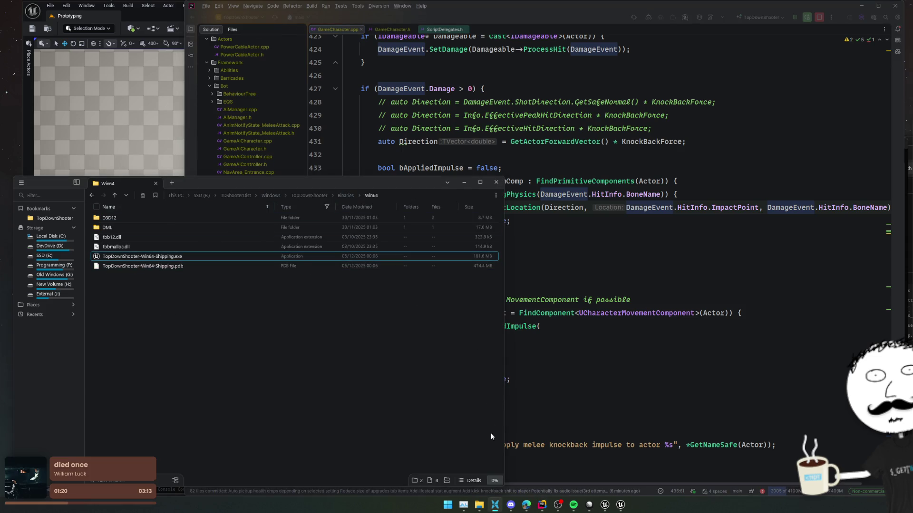
# - Enlarge the Output Log and dock it beside Content Browser and Game Utils, then return to Rider
pyautogui.moveTo(487, 496)
pyautogui.hotkey('alt', 'Tab')
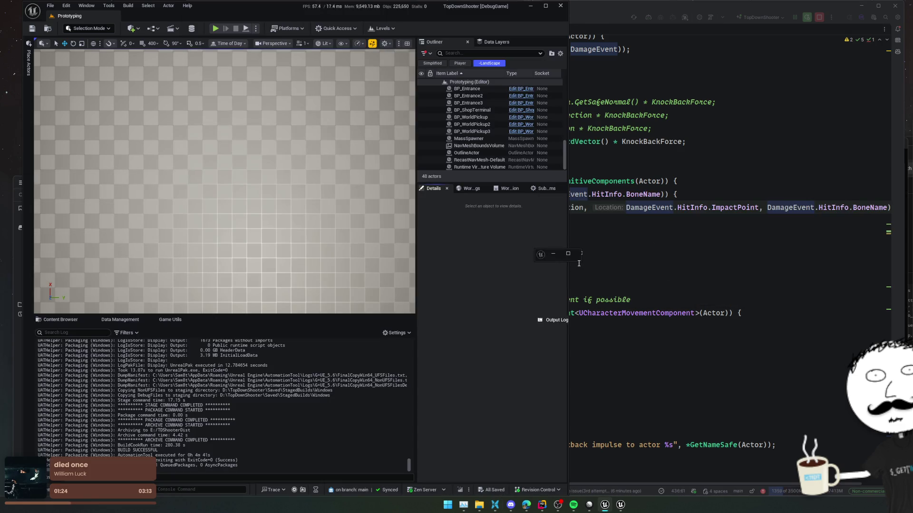
pyautogui.moveTo(578, 263)
pyautogui.mouseDown()
pyautogui.moveTo(727, 403)
pyautogui.moveTo(796, 416)
pyautogui.mouseUp()
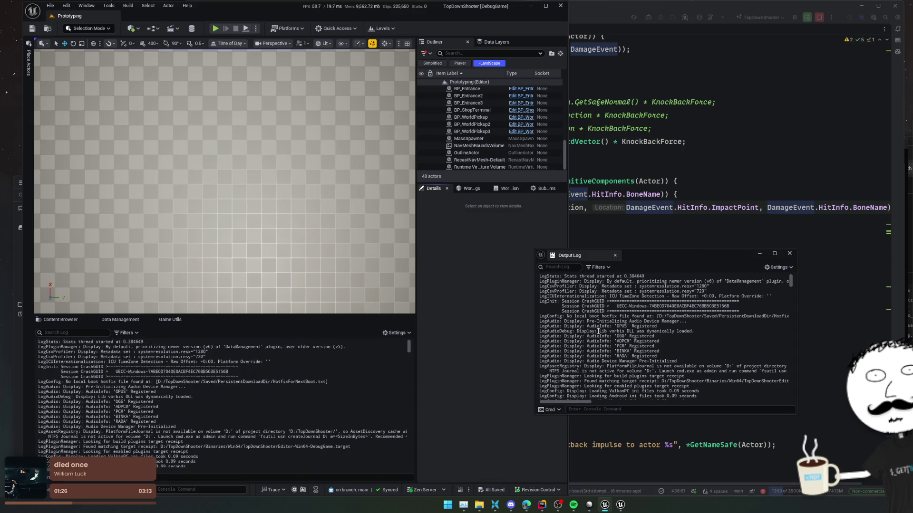
pyautogui.moveTo(555, 258)
pyautogui.mouseDown()
pyautogui.moveTo(142, 190)
pyautogui.moveTo(124, 327)
pyautogui.mouseUp()
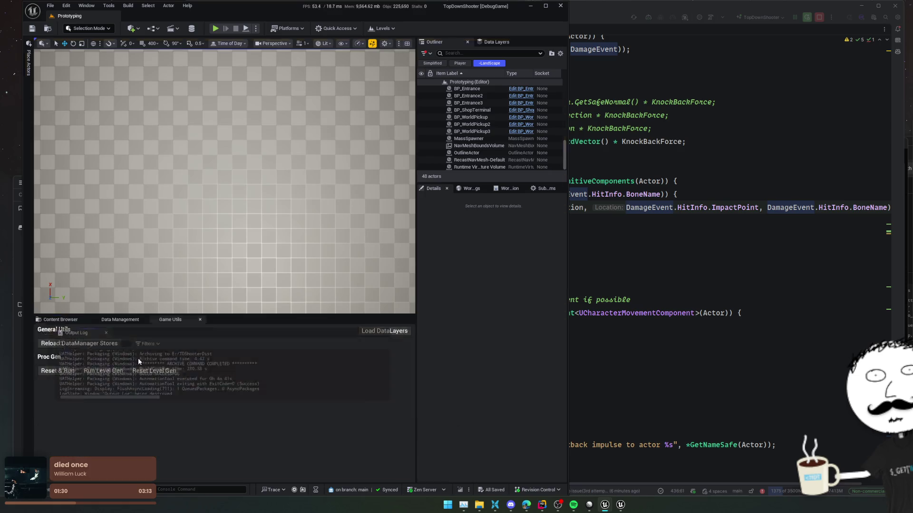
pyautogui.moveTo(55, 320)
pyautogui.mouseDown()
pyautogui.moveTo(205, 343)
pyautogui.moveTo(134, 322)
pyautogui.mouseUp()
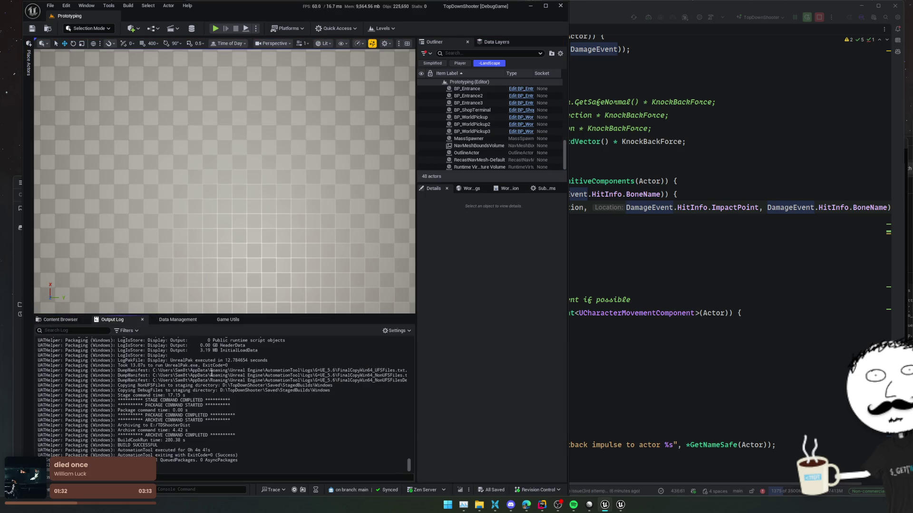
pyautogui.hotkey('alt', 'Tab')
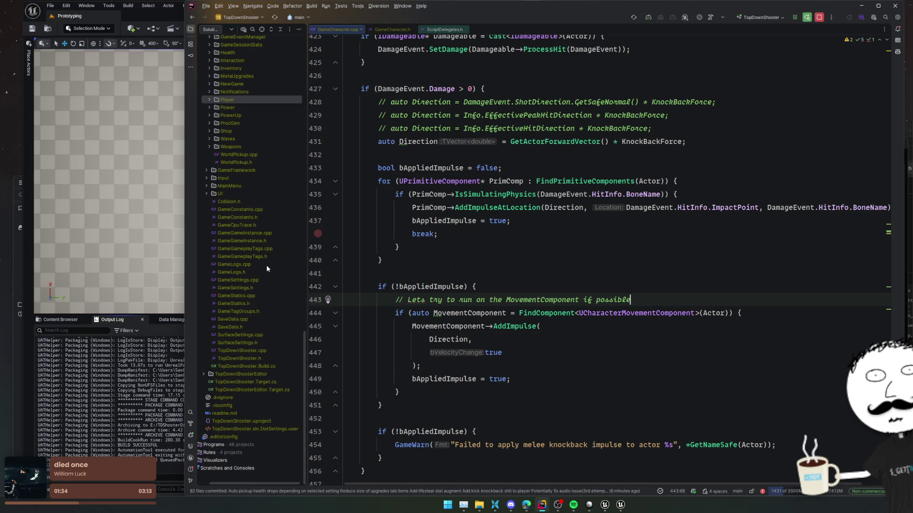
# - Open TopDownShooter.Target.cs, close the Unreal editor, and jump to the TargetRules declaration
pyautogui.doubleClick(246, 383)
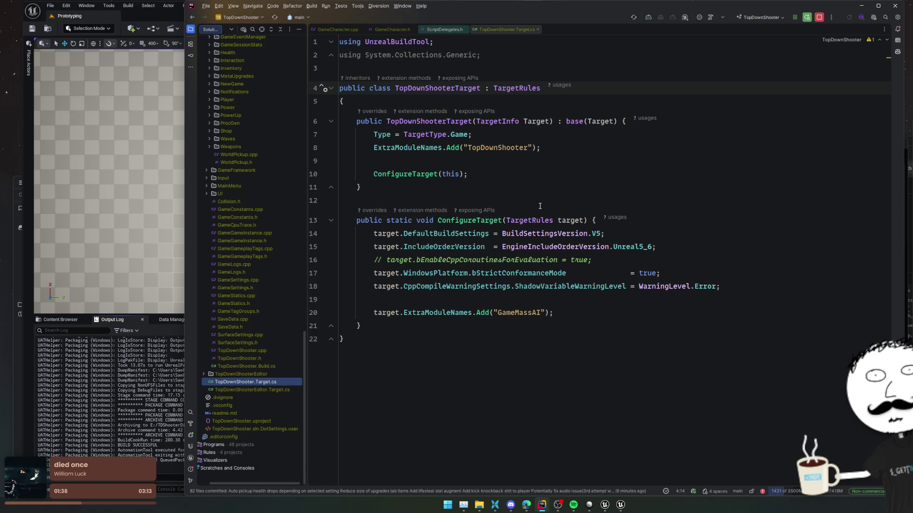
pyautogui.click(551, 187)
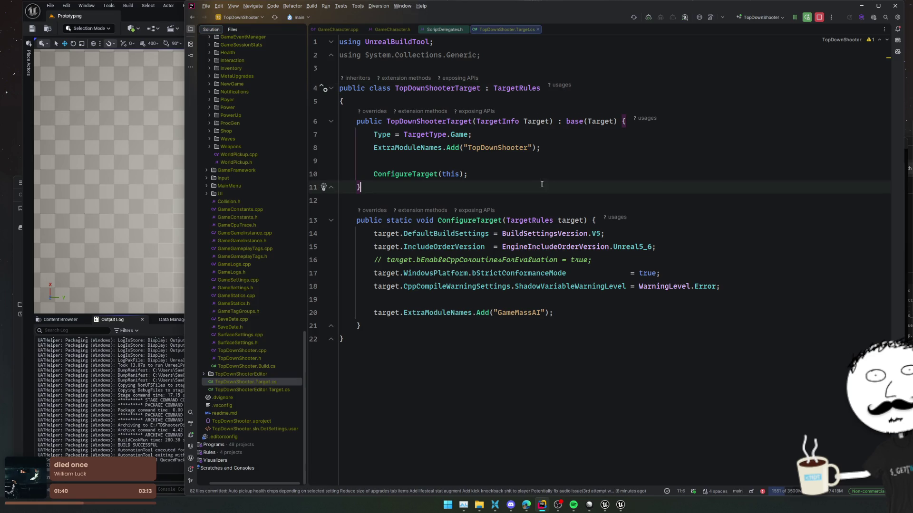
pyautogui.click(85, 19)
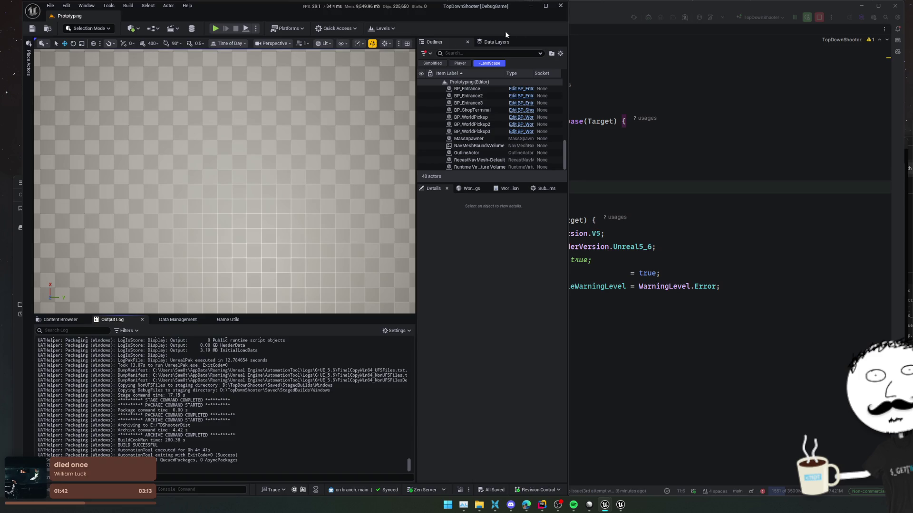
pyautogui.click(561, 7)
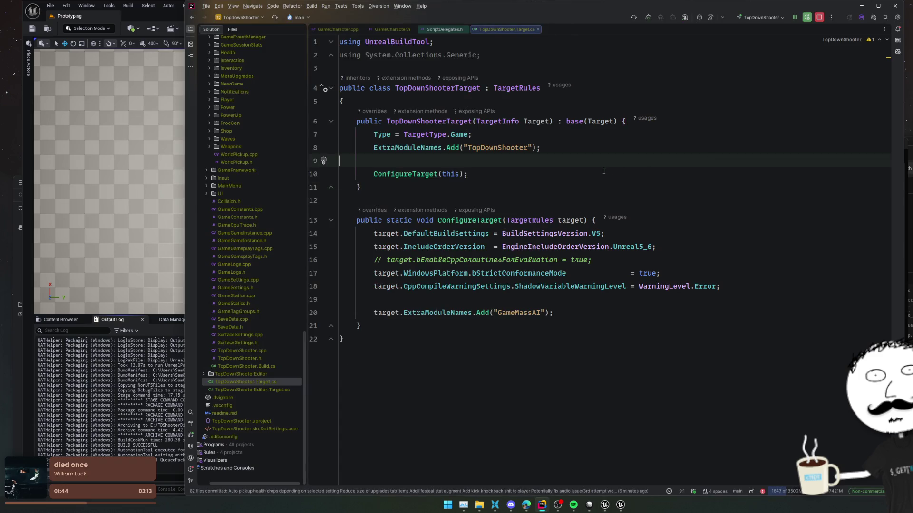
pyautogui.keyDown('ctrl'); pyautogui.click(530, 88); pyautogui.keyUp('ctrl')
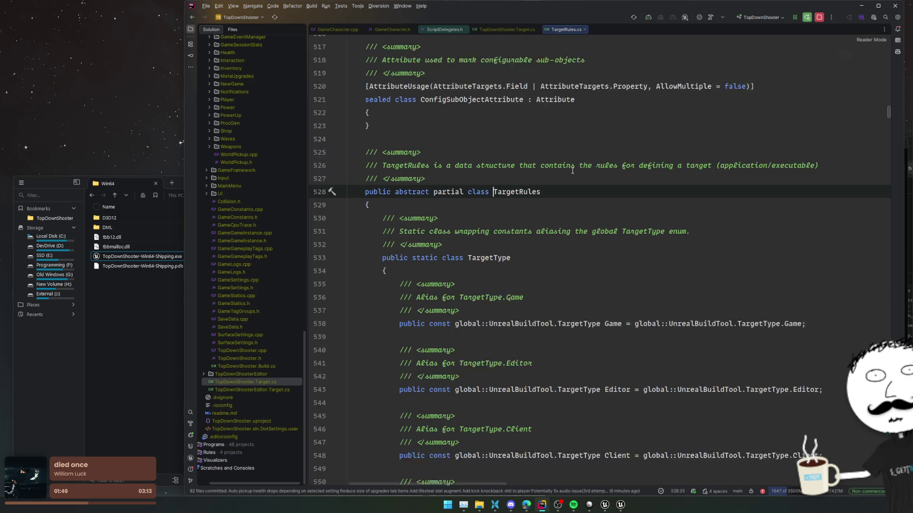
# - Open UnrealGameTarget from TargetRules' inheritors list and look through UnrealGame.Target.cs
pyautogui.click(487, 133)
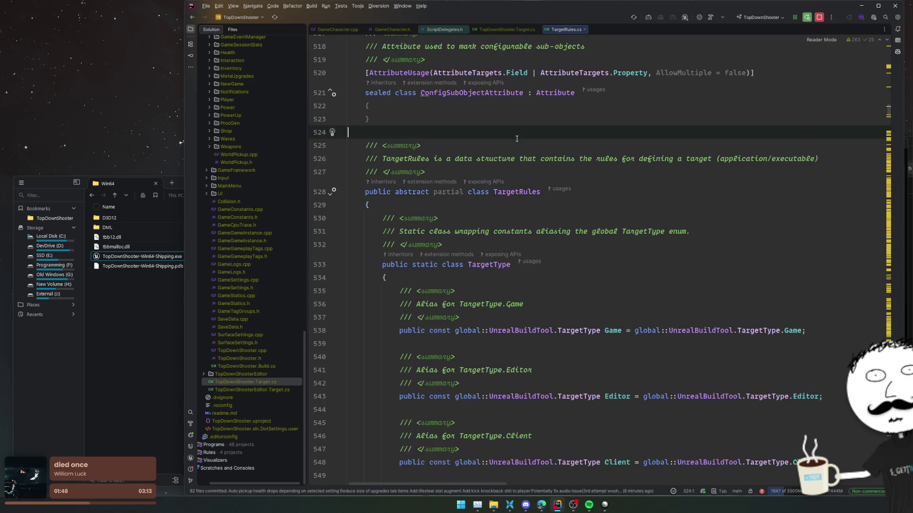
pyautogui.click(332, 195)
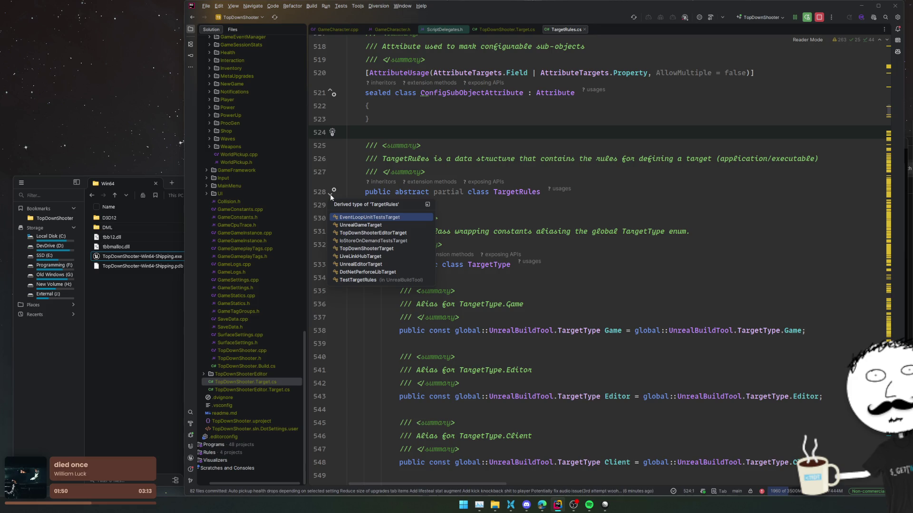
pyautogui.click(401, 225)
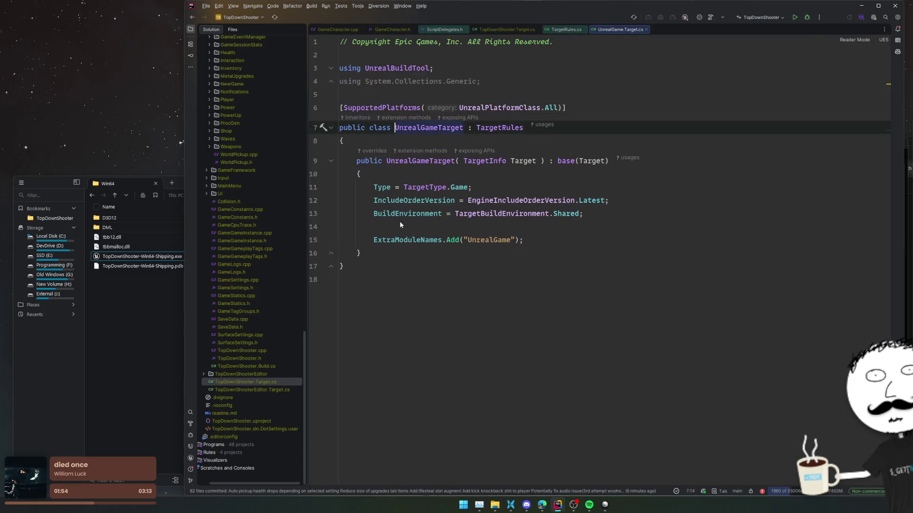
pyautogui.click(634, 200)
pyautogui.click(609, 228)
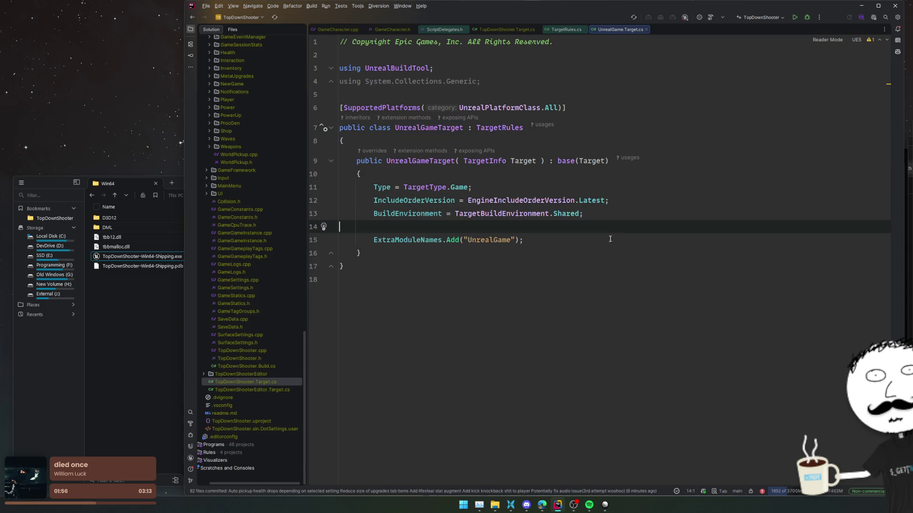
pyautogui.click(597, 251)
pyautogui.click(579, 228)
# - Switch back and reopen TopDownShooter.Target.cs from the Solution tree
pyautogui.hotkey('ctrl', 'Tab')
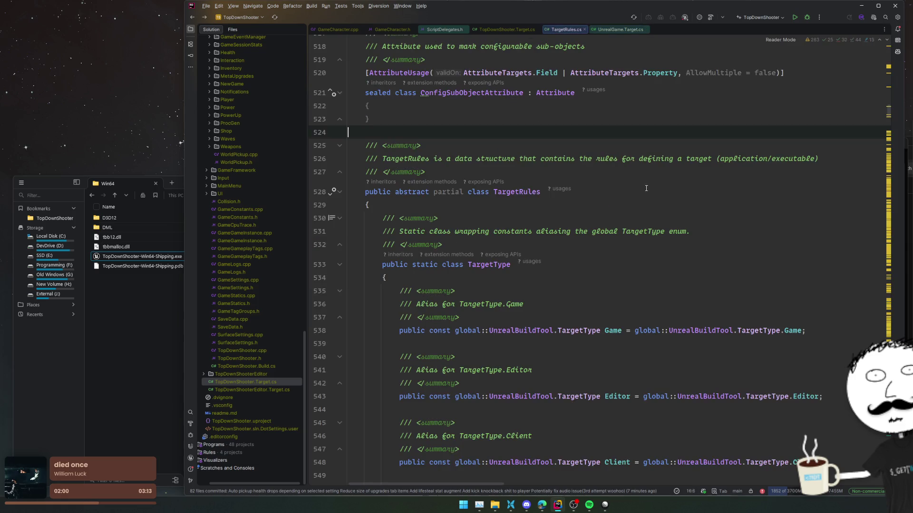
pyautogui.click(252, 382)
pyautogui.doubleClick(253, 383)
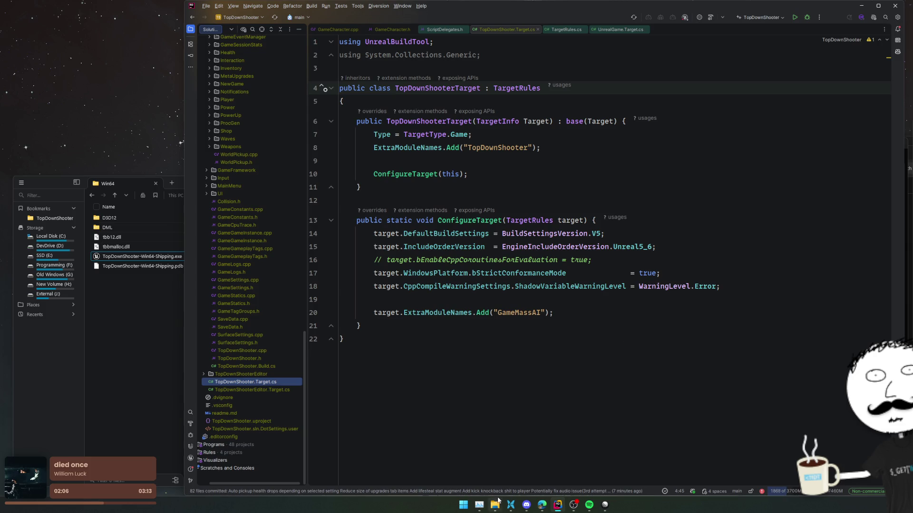
# - Look through the Downloads folder in File Explorer, then return to Rider
pyautogui.moveTo(495, 505)
pyautogui.click(421, 466)
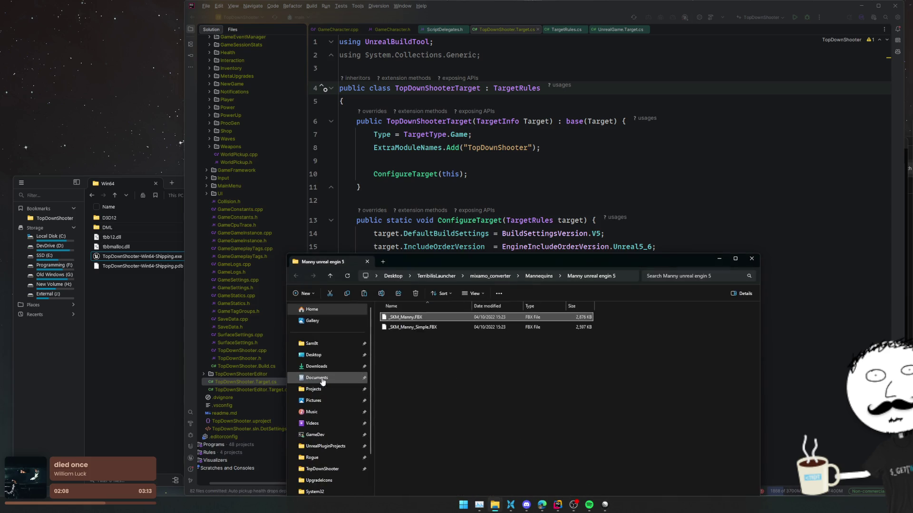
pyautogui.click(316, 367)
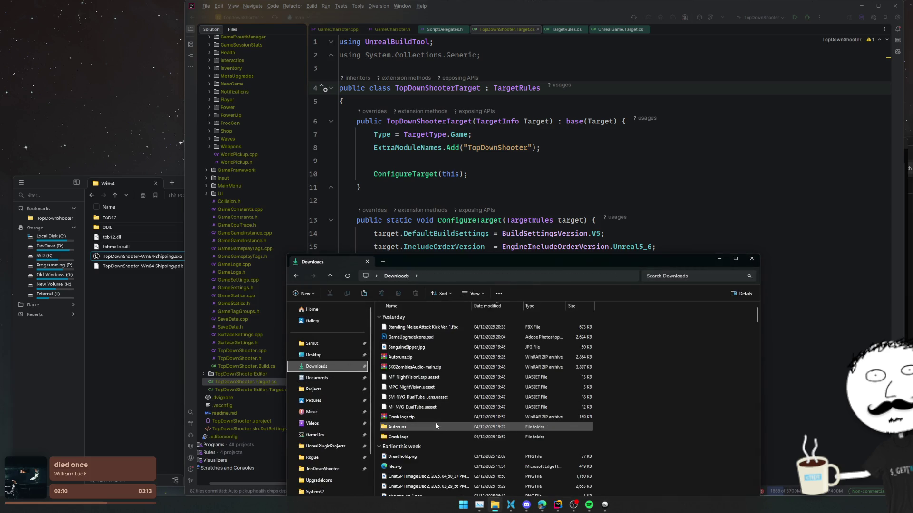
pyautogui.scroll(-3, 436, 410)
pyautogui.click(536, 233)
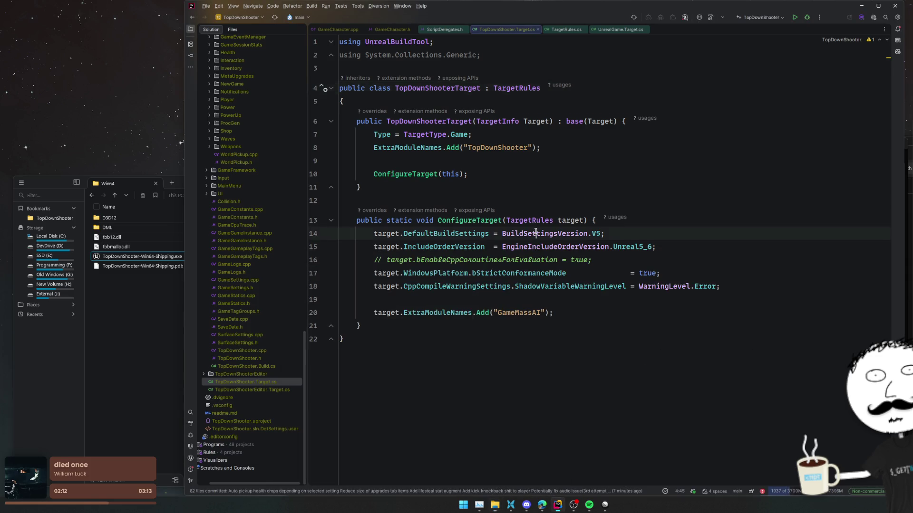
# - Duplicate TopDownShooter.Target.cs as DreadHold.Target.cs and rename its class to DreadHoldTarget
pyautogui.click(255, 383)
pyautogui.hotkey('ctrl', 'd')
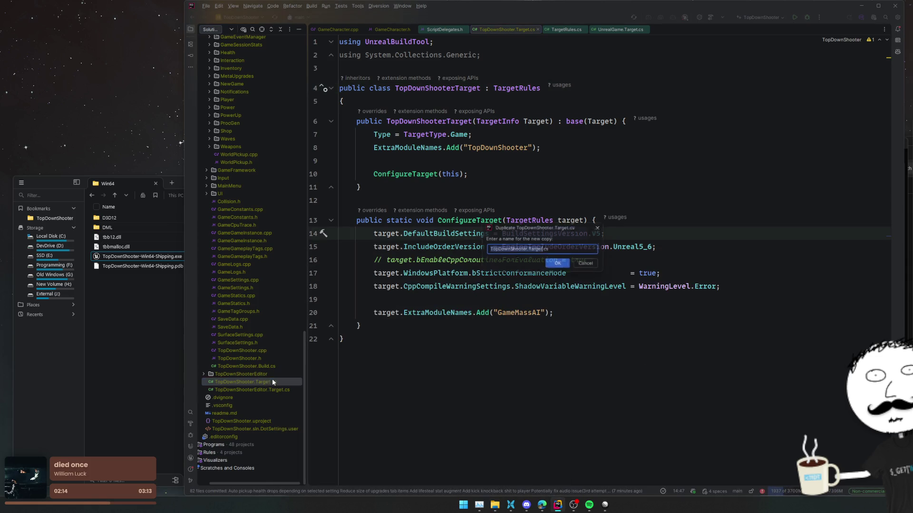
pyautogui.write('DreadHold.Target')
pyautogui.press('Return')
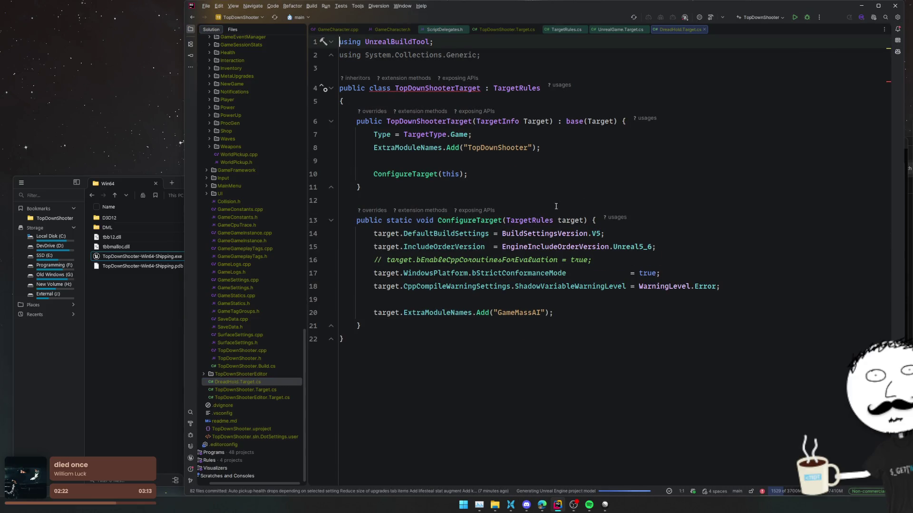
pyautogui.doubleClick(447, 87)
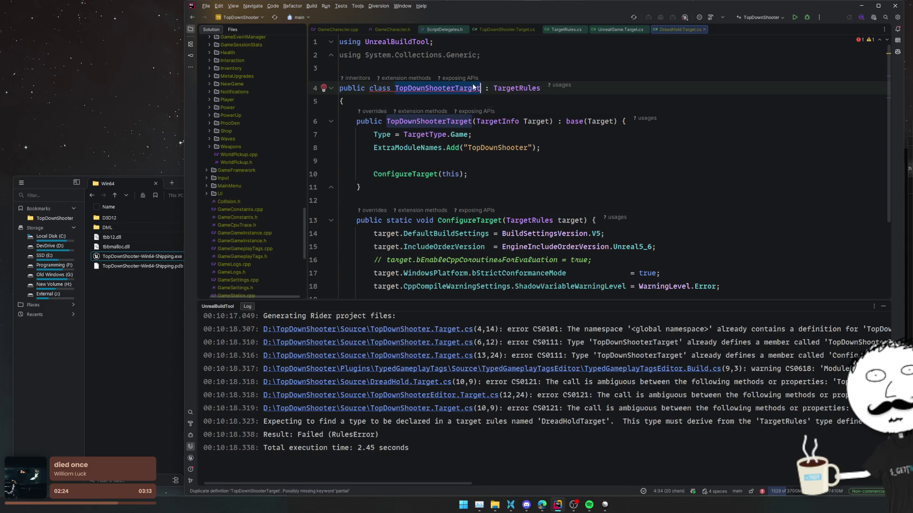
pyautogui.hotkey('alt', 'j')
pyautogui.write('DreadHoldTa')
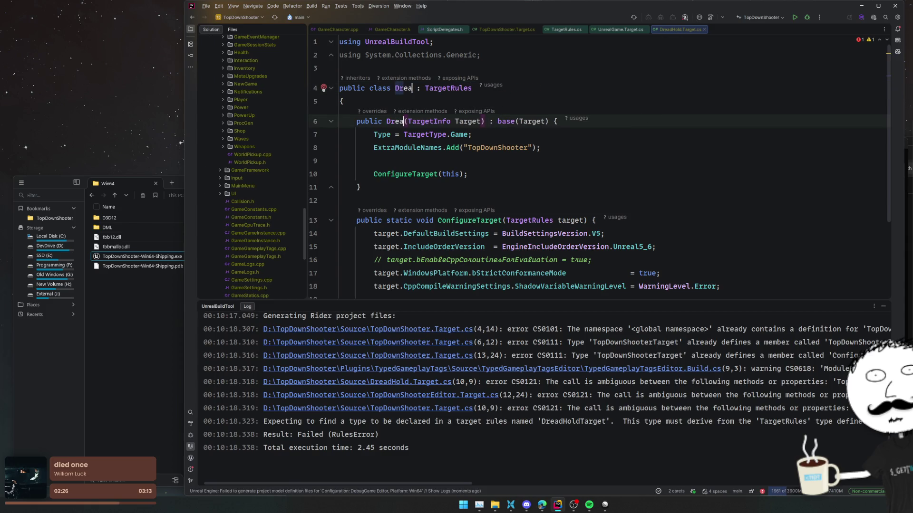
pyautogui.write('rget')
# - Remove the blank line and delete the copied ConfigureTarget method
pyautogui.click(515, 161)
pyautogui.click(529, 160)
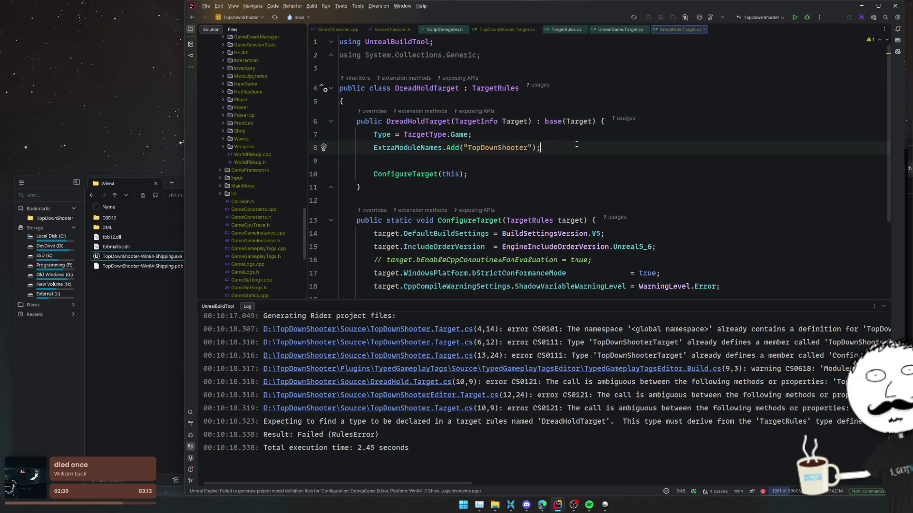
pyautogui.press('BackSpace')
pyautogui.click(572, 161)
pyautogui.click(573, 177)
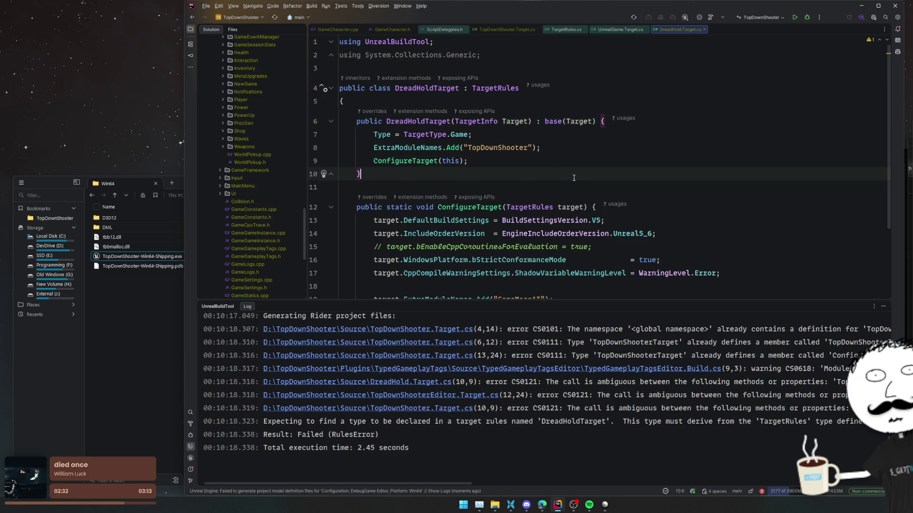
pyautogui.moveTo(350, 208); pyautogui.dragTo(358, 209)
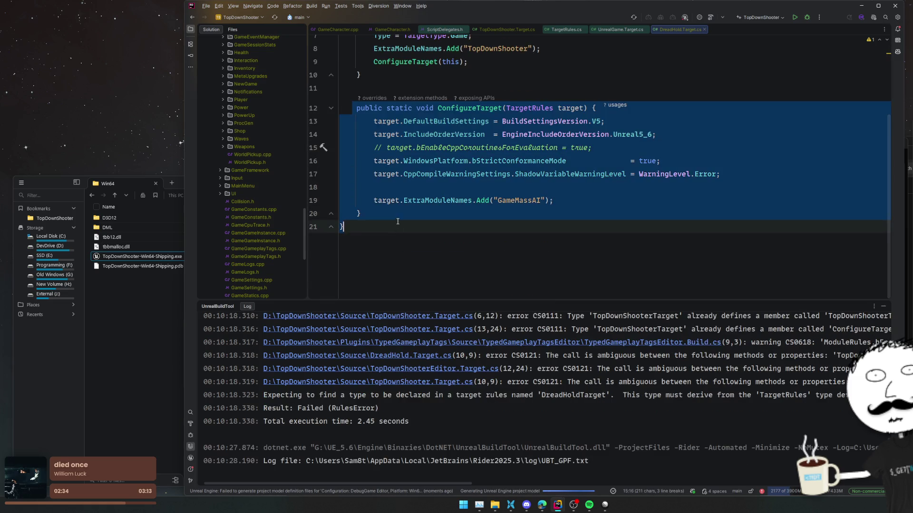
pyautogui.press('Delete')
# - Change the constructor's call to TopDownShooterTarget.ConfigureTarget(this) and check its declaration
pyautogui.doubleClick(403, 161)
pyautogui.write('TopDown')
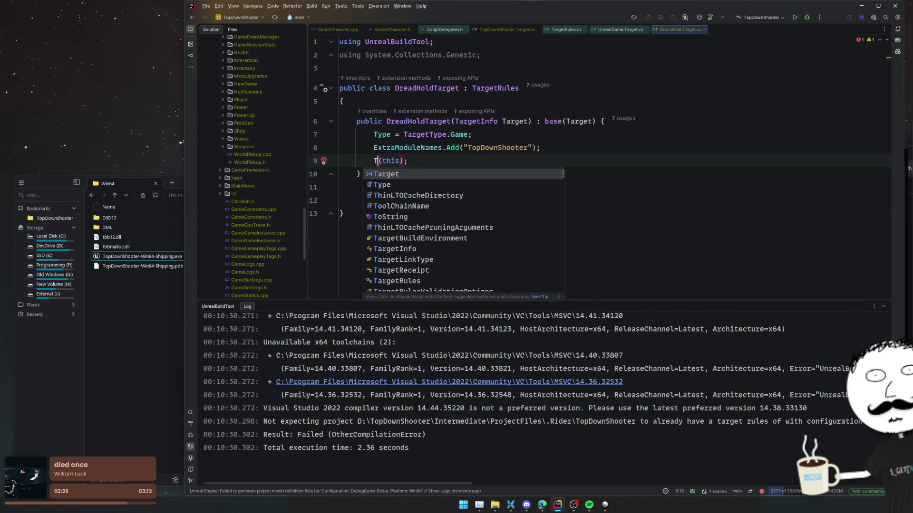
pyautogui.press('Down')
pyautogui.press('Down')
pyautogui.press('Down')
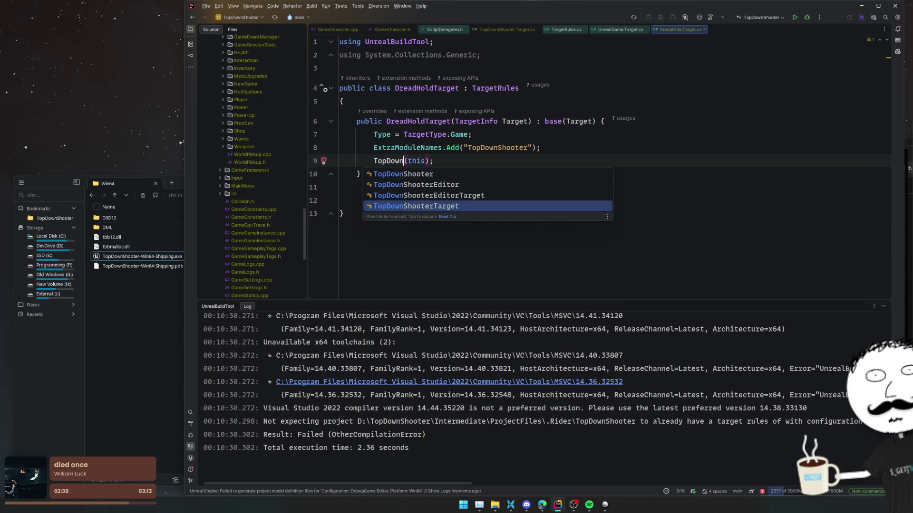
pyautogui.press('Return')
pyautogui.click(458, 161)
pyautogui.write('.')
pyautogui.press('Return')
pyautogui.keyDown('ctrl'); pyautogui.click(525, 161); pyautogui.keyUp('ctrl')
pyautogui.hotkey('ctrl', 'alt', 'Left')
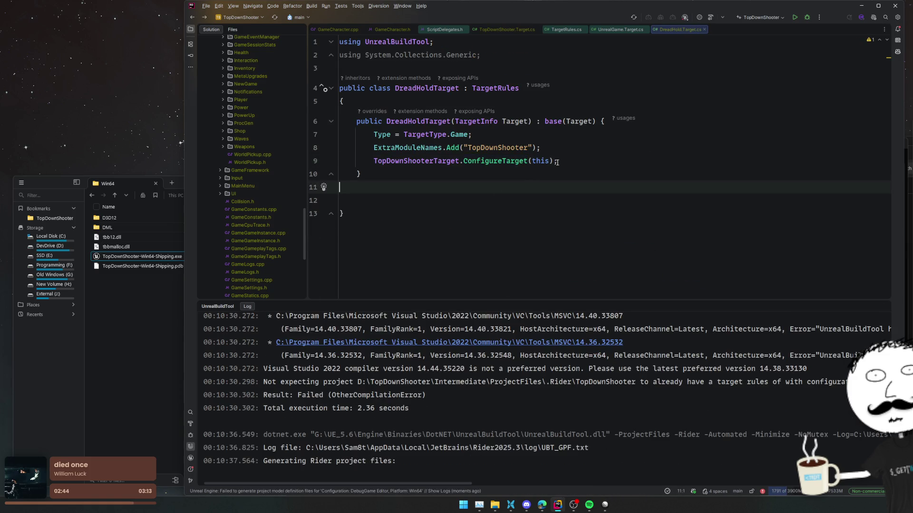
pyautogui.click(618, 148)
pyautogui.click(653, 222)
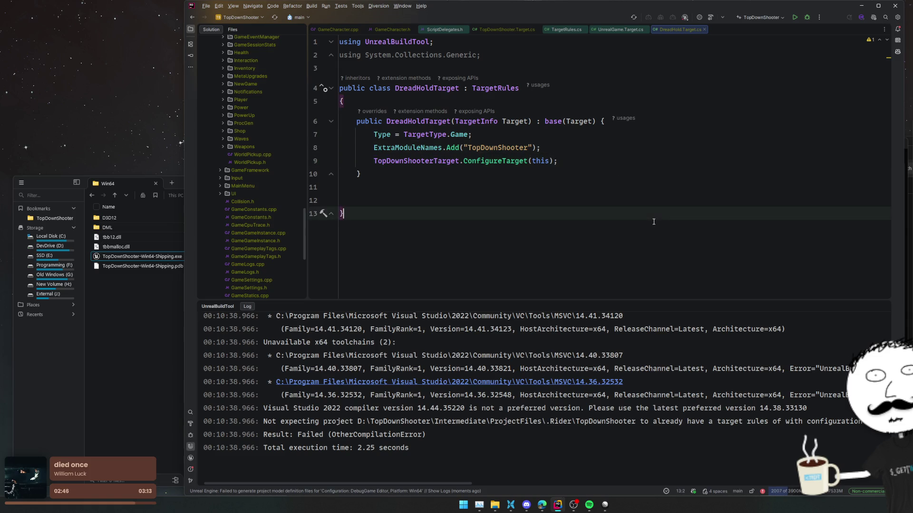
# - Regenerate project files, read the DreadHoldTarget/TopDownShooterTarget Game-configuration clash error, and dismiss it
pyautogui.click(650, 192)
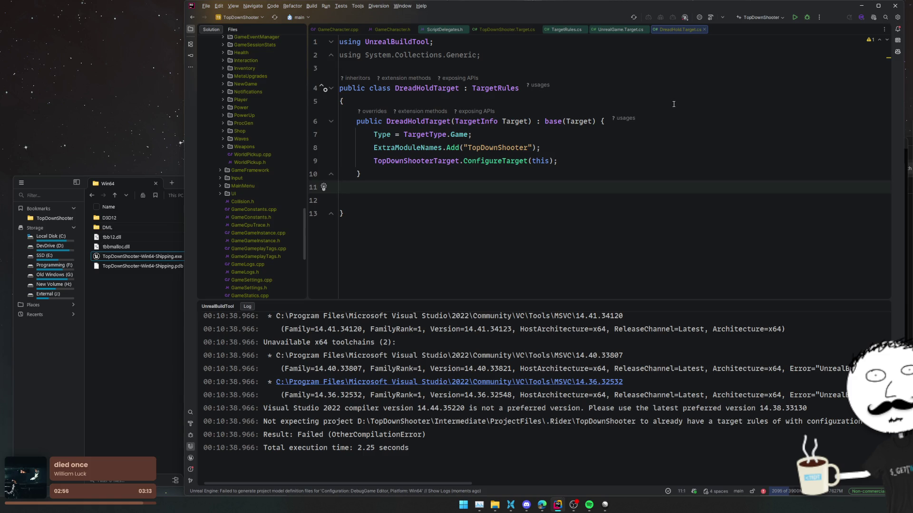
pyautogui.moveTo(447, 481)
pyautogui.mouseDown()
pyautogui.moveTo(566, 487)
pyautogui.moveTo(448, 486)
pyautogui.mouseUp()
pyautogui.click(641, 227)
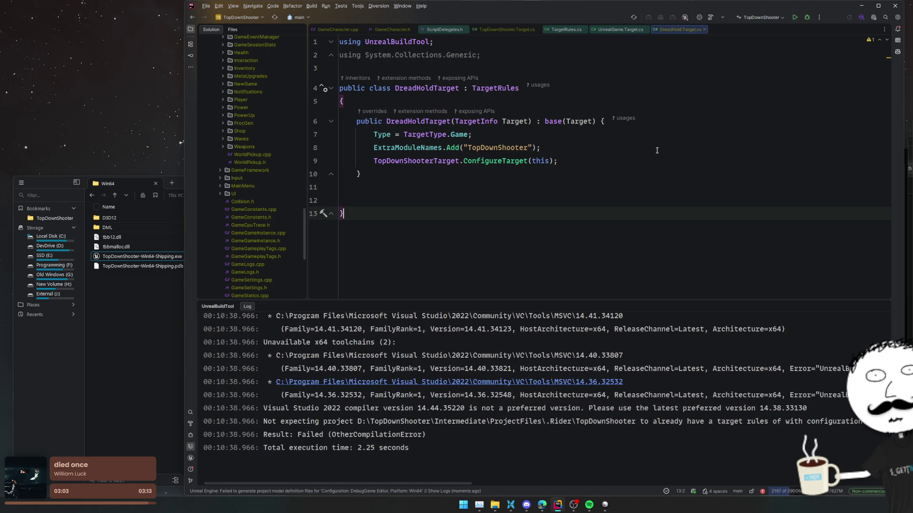
pyautogui.click(633, 17)
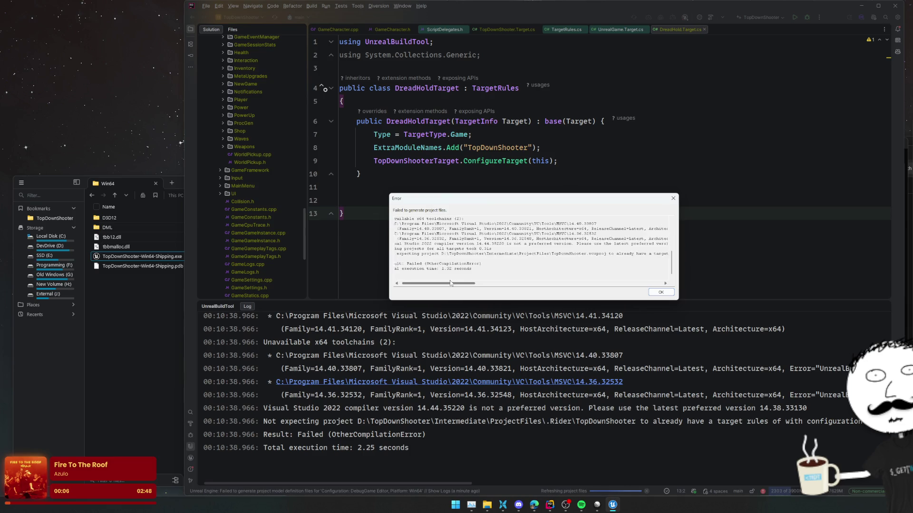
pyautogui.moveTo(449, 283); pyautogui.dragTo(506, 285)
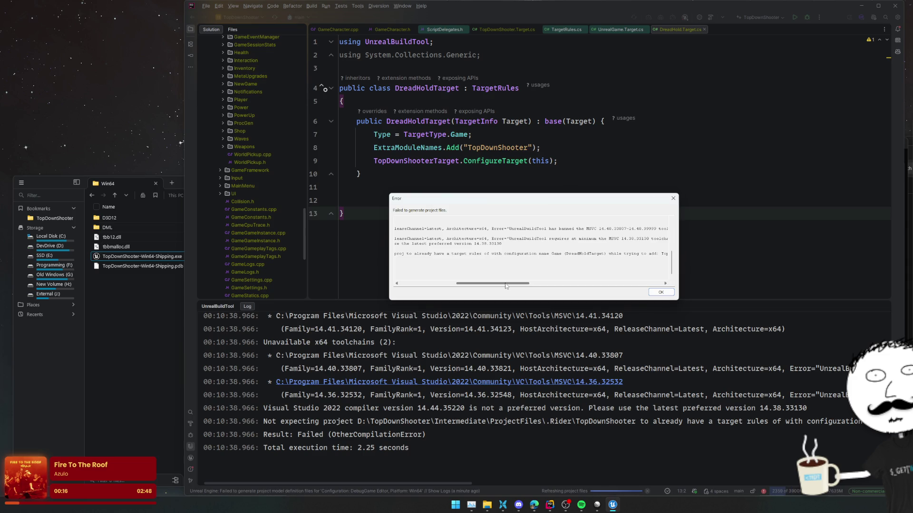
pyautogui.moveTo(506, 285); pyautogui.dragTo(537, 285)
pyautogui.click(672, 198)
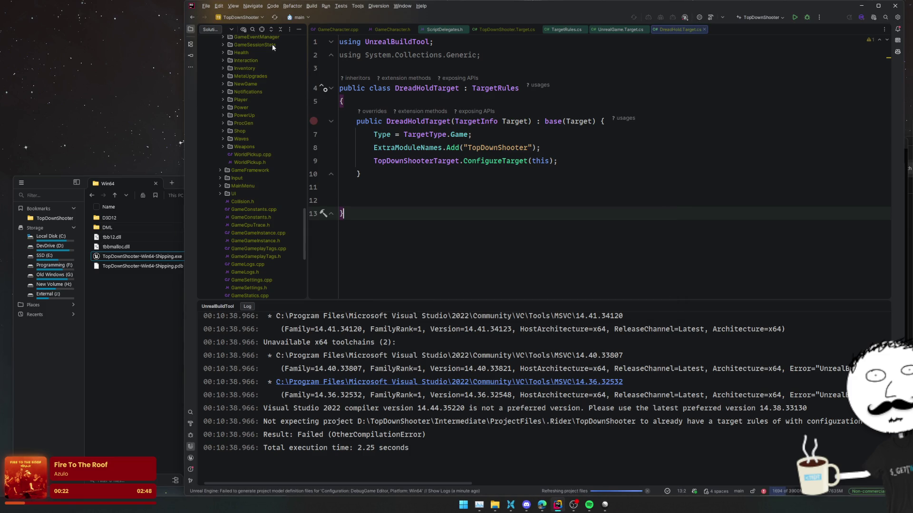
# - Compare TopDownShooter.Target.cs, DreadHold.Target.cs and TopDownShooterEditor.Target.cs side by side
pyautogui.click(263, 28)
pyautogui.doubleClick(274, 208)
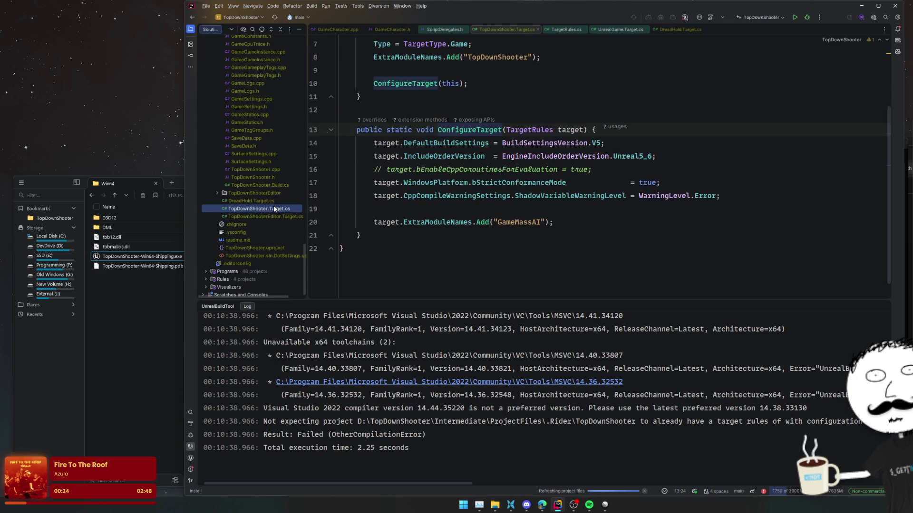
pyautogui.scroll(3, 393, 224)
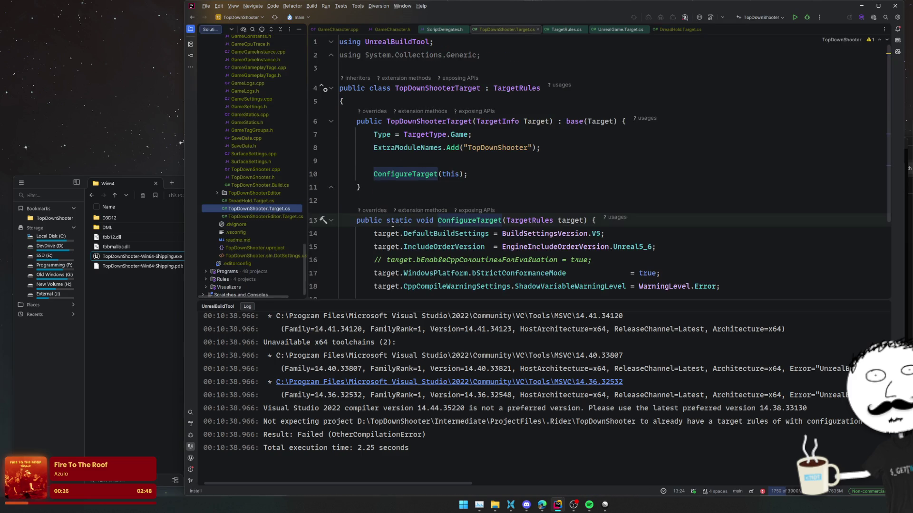
pyautogui.scroll(-4, 392, 223)
pyautogui.scroll(2, 392, 223)
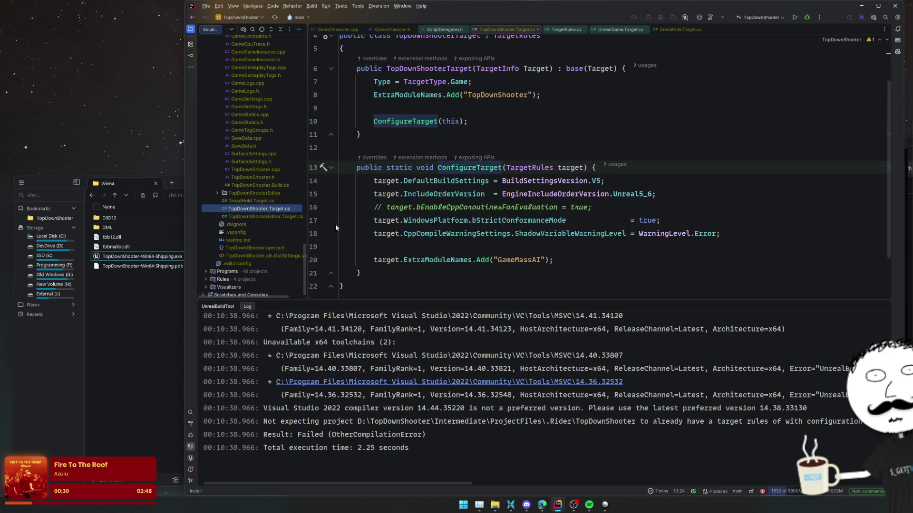
pyautogui.click(313, 220)
pyautogui.click(247, 200)
pyautogui.click(248, 208)
pyautogui.click(249, 216)
pyautogui.click(253, 208)
pyautogui.click(256, 201)
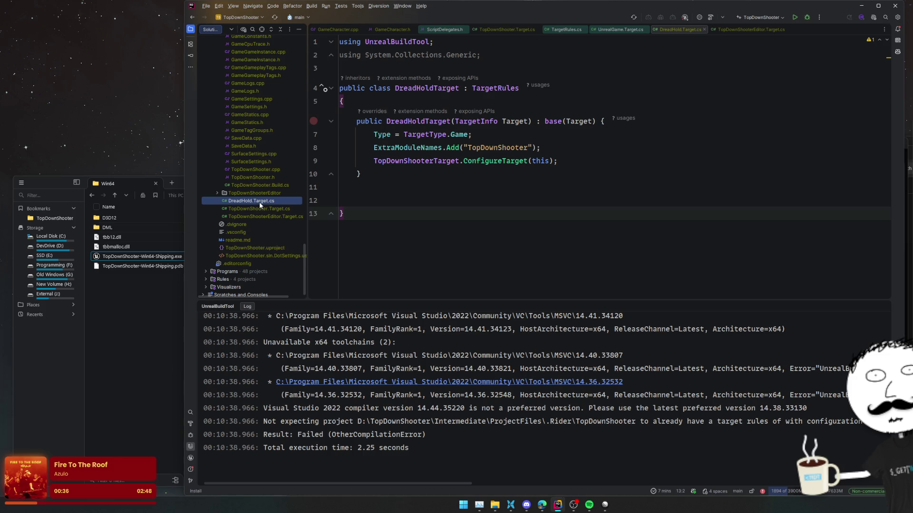
# - Delete DreadHold.Target.cs and reopen TopDownShooter.Target.cs
pyautogui.press('Delete')
pyautogui.press('Escape')
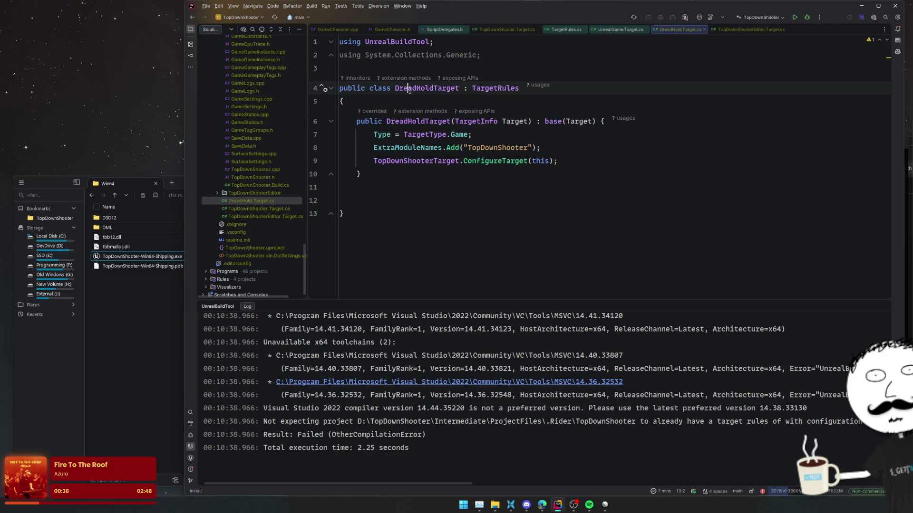
pyautogui.press('Delete')
pyautogui.press('Return')
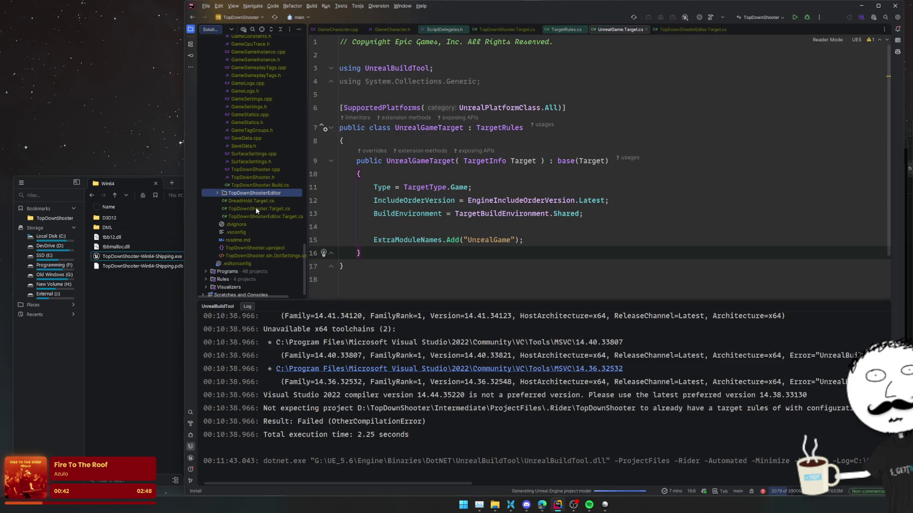
pyautogui.doubleClick(255, 209)
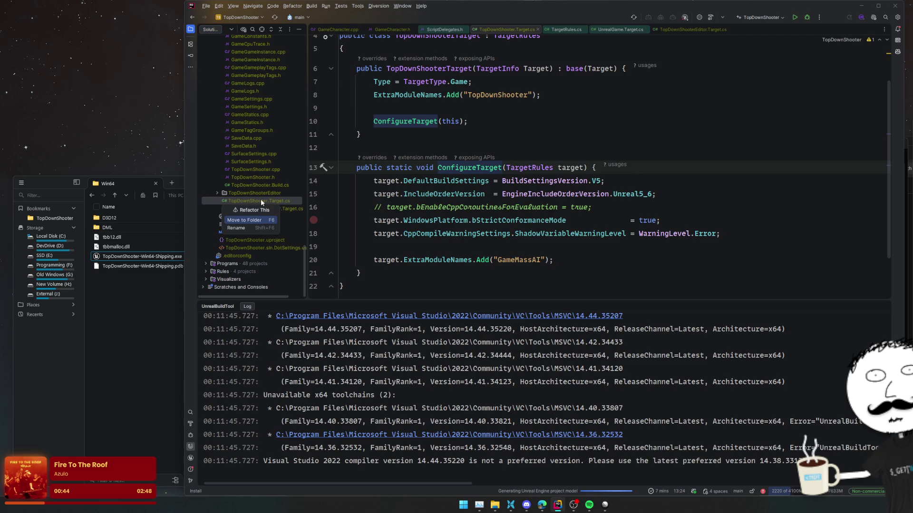
pyautogui.hotkey('shift', 'F6')
# - Rename the file TopDownShooter.Target.cs to DreadHold.Target.cs
pyautogui.hotkey('ctrl', 'shift', 'Left')
pyautogui.hotkey('ctrl', 'shift', 'Left')
pyautogui.write('DreadHold.Target.cs')
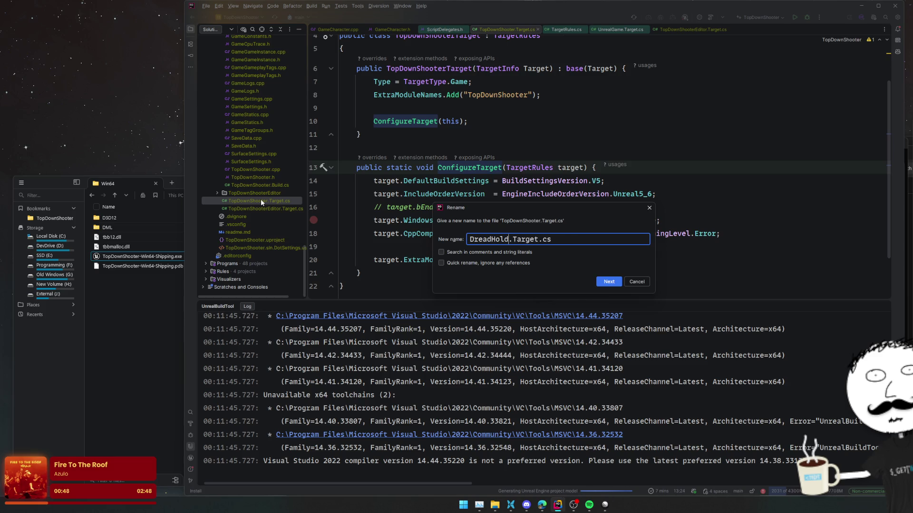
pyautogui.press('Return')
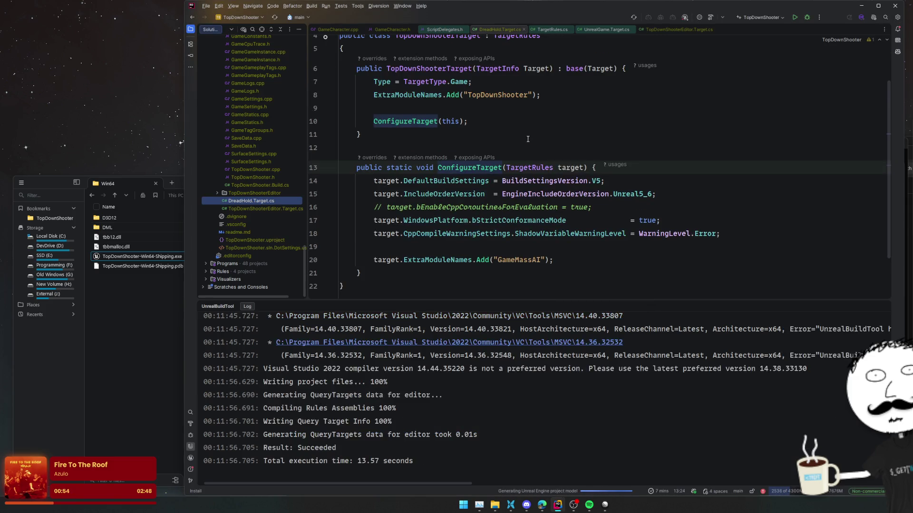
# - Rename the class and its constructor from TopDownShooterTarget to DreadHoldTarget
pyautogui.doubleClick(448, 89)
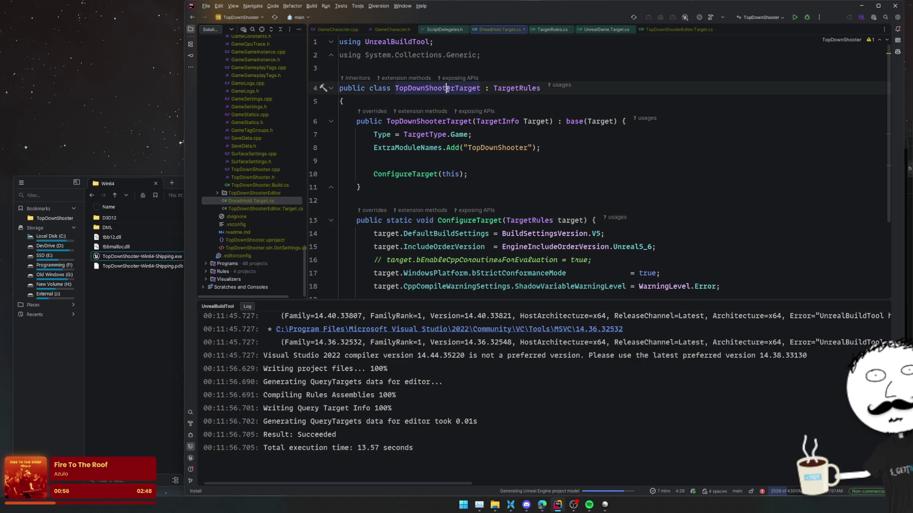
pyautogui.hotkey('alt', 'j')
pyautogui.hotkey('shift', 'Left')
pyautogui.hotkey('shift', 'Left')
pyautogui.hotkey('shift', 'Left')
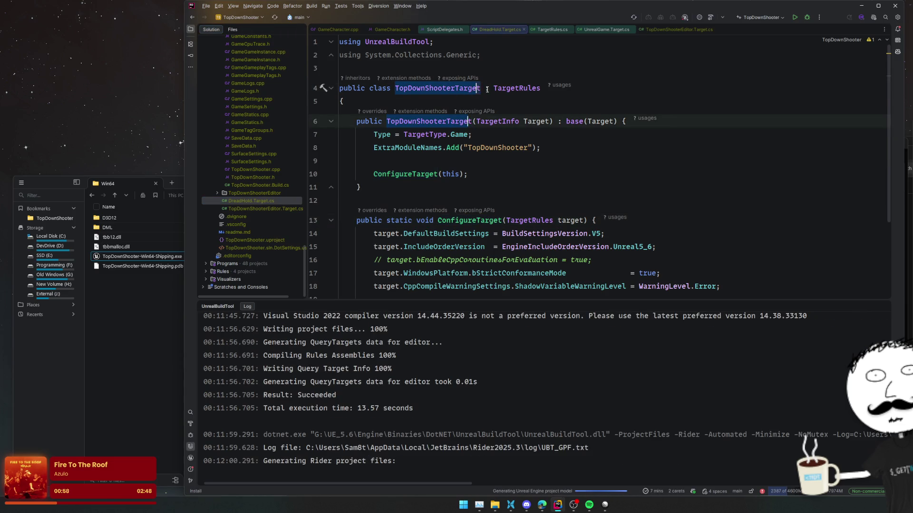
pyautogui.write('DreadHoldTarget')
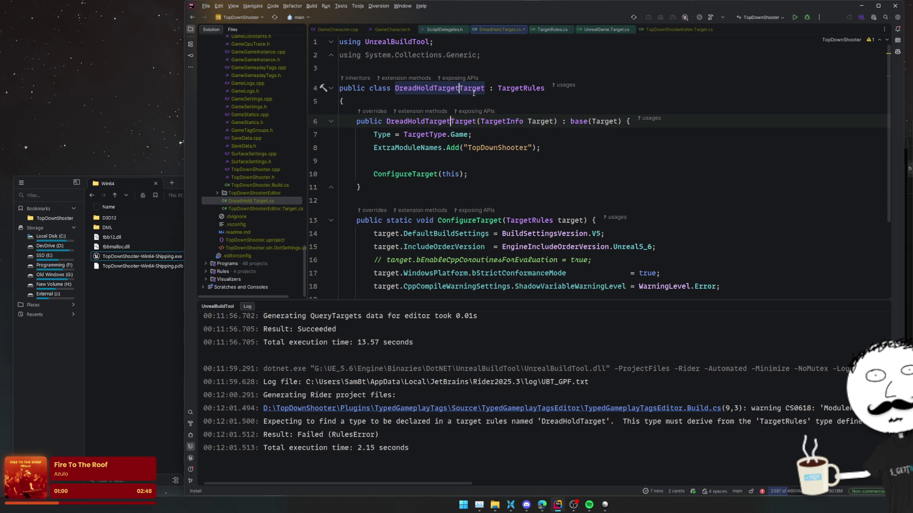
pyautogui.press('BackSpace')
pyautogui.press('BackSpace')
pyautogui.press('BackSpace')
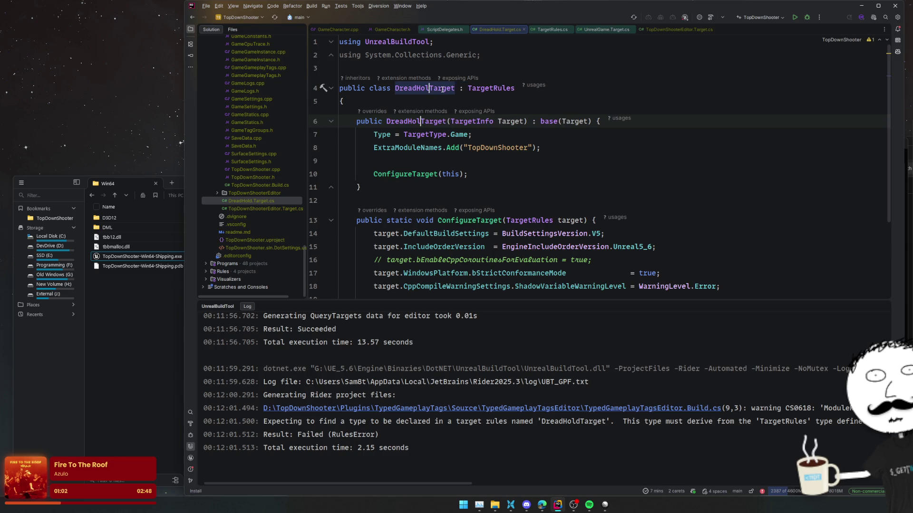
# - Make TopDownShooterEditor.Target.cs line 12 call DreadHoldTarget instead of TopDownShooterTarget
pyautogui.doubleClick(436, 89)
pyautogui.hotkey('ctrl', 'c')
pyautogui.doubleClick(265, 208)
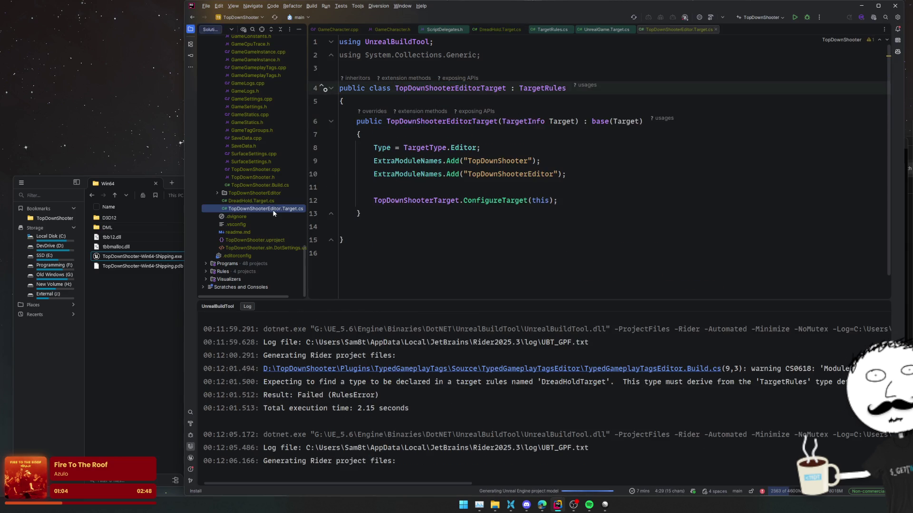
pyautogui.doubleClick(404, 200)
pyautogui.hotkey('ctrl', 'v')
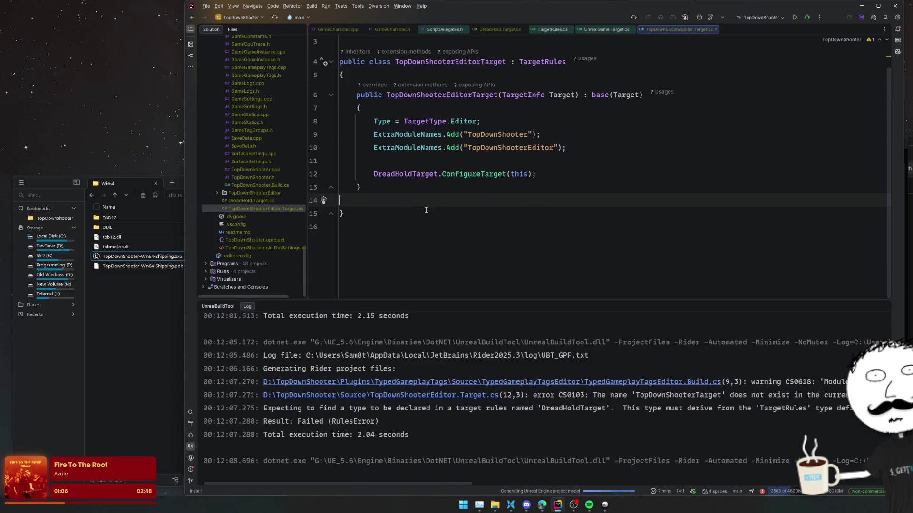
# - Review DreadHold.Target.cs while the project files regenerate
pyautogui.keyDown('ctrl'); pyautogui.click(432, 200); pyautogui.keyUp('ctrl')
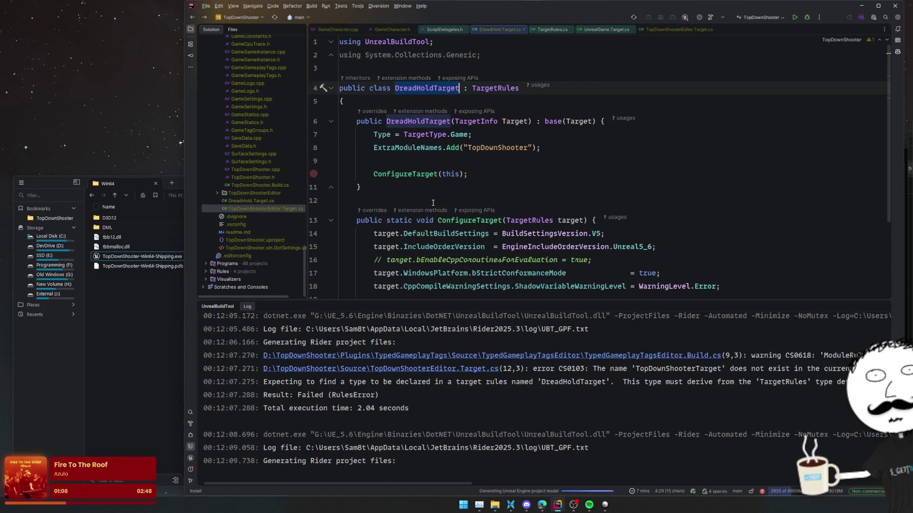
pyautogui.click(730, 203)
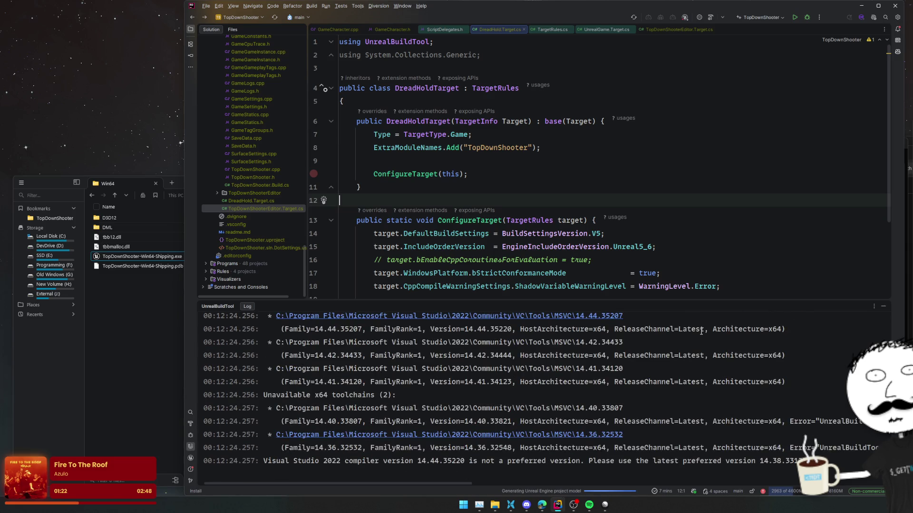
pyautogui.click(660, 241)
pyautogui.click(743, 200)
pyautogui.click(730, 186)
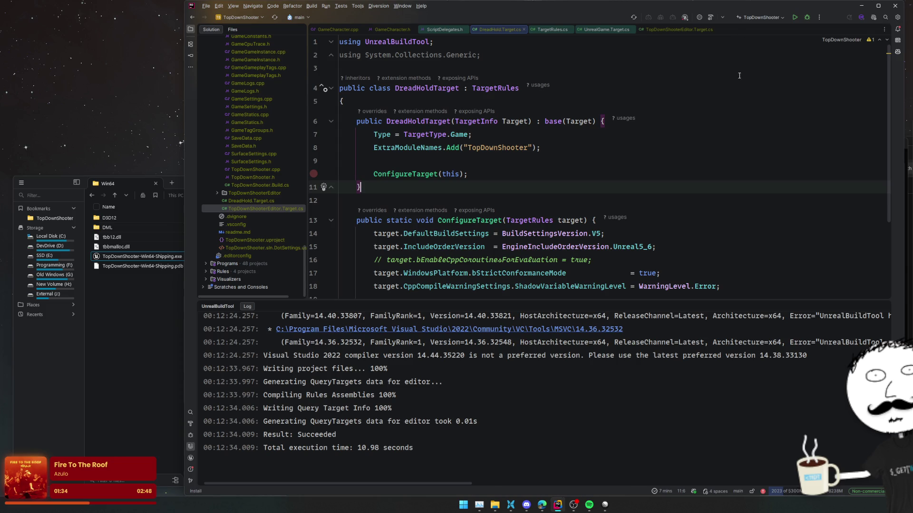
# - Build with Debug, confirm Succeeded in the UnrealBuildTool log, then switch to the DREADHOLD Figma file
pyautogui.click(804, 18)
pyautogui.click(540, 399)
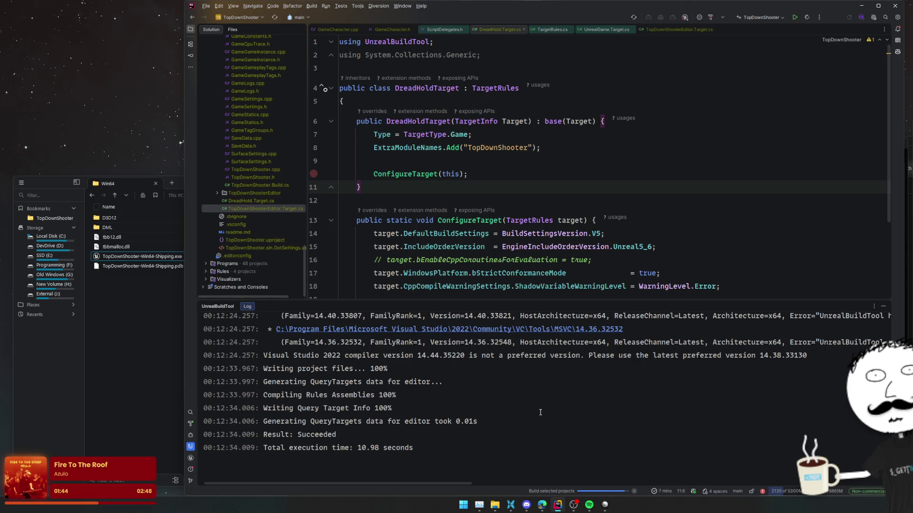
pyautogui.press('super')
pyautogui.press('Return')
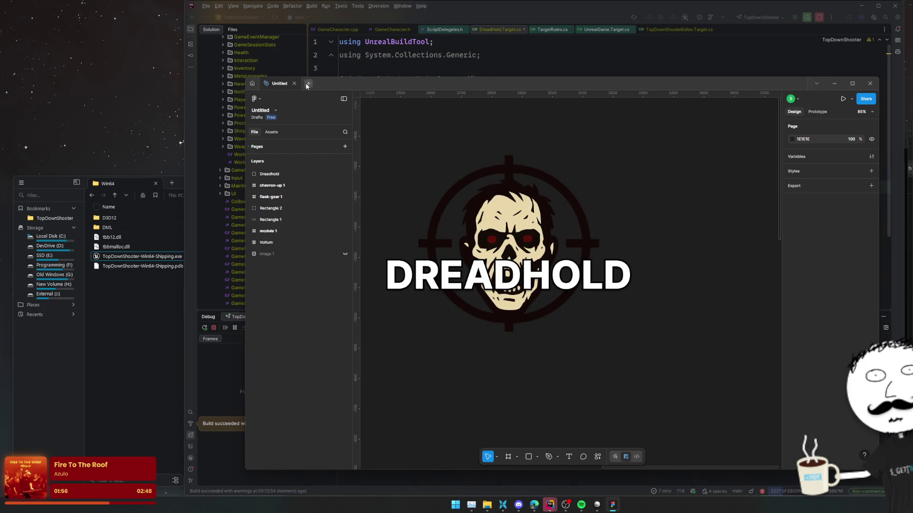
# - Start a new blank Figma Design file saved in Drafts, opening on an empty Page 1
pyautogui.click(308, 83)
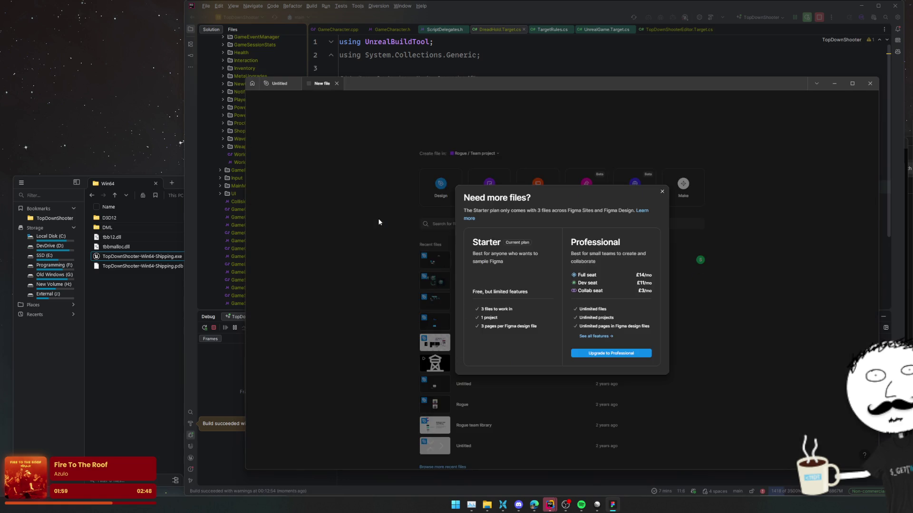
pyautogui.click(378, 222)
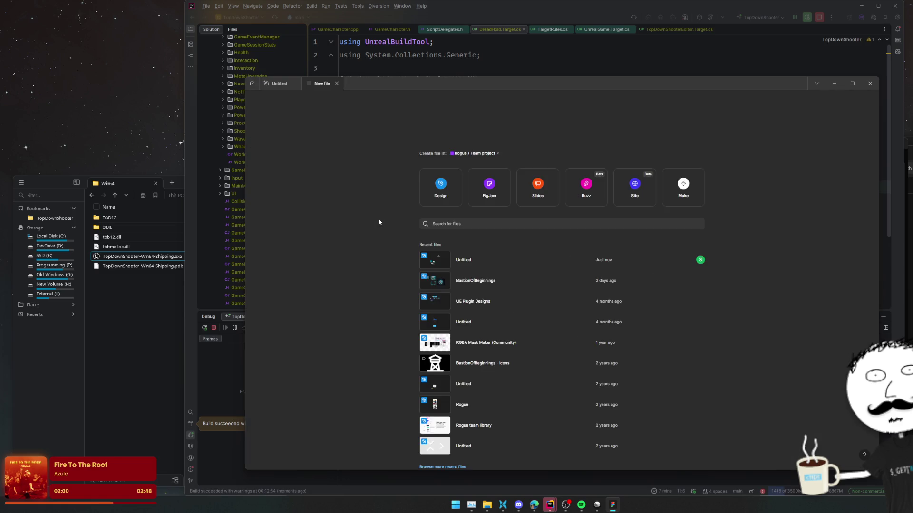
pyautogui.scroll(-1, 702, 278)
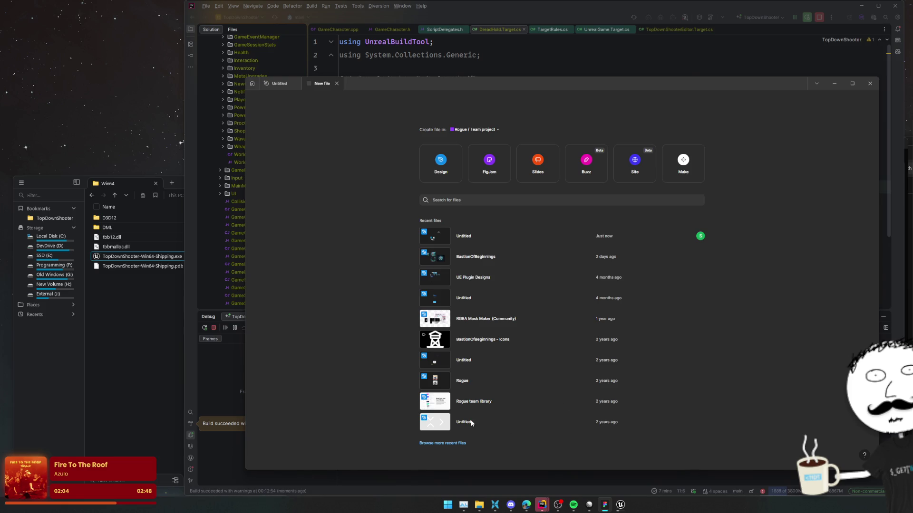
pyautogui.scroll(1, 396, 292)
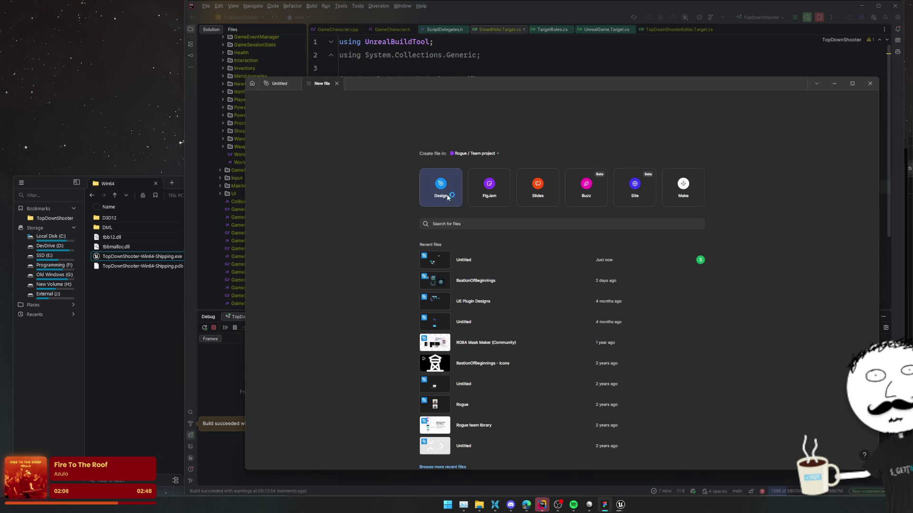
pyautogui.click(464, 154)
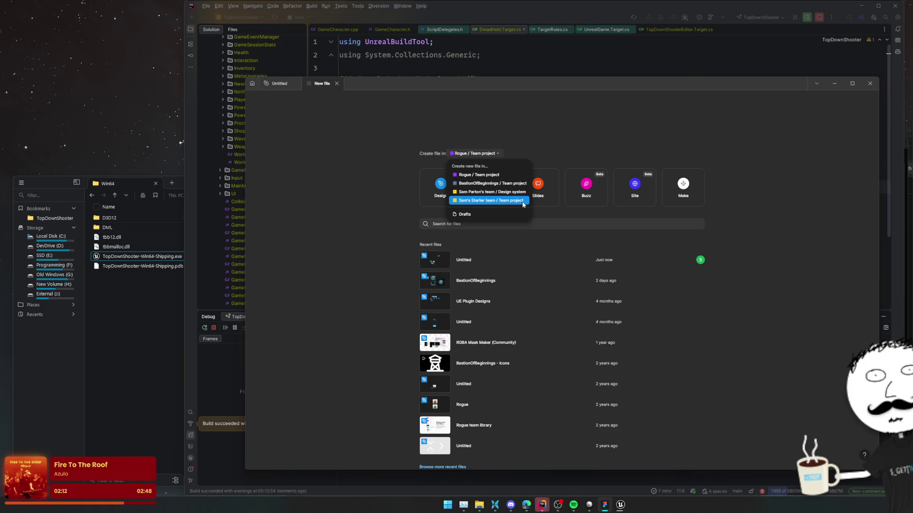
pyautogui.click(516, 215)
pyautogui.click(440, 189)
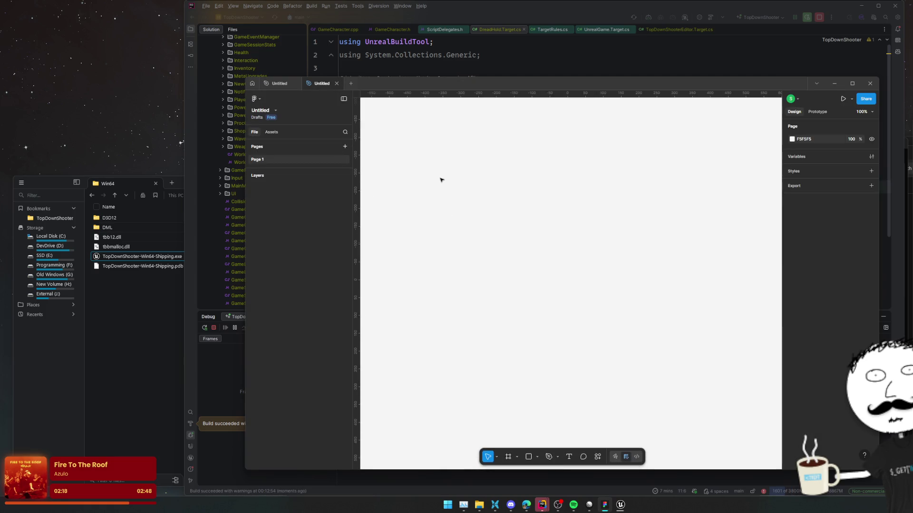
# - Set the page background fill to black (000000) and hide it
pyautogui.click(792, 139)
pyautogui.moveTo(724, 210); pyautogui.dragTo(665, 281)
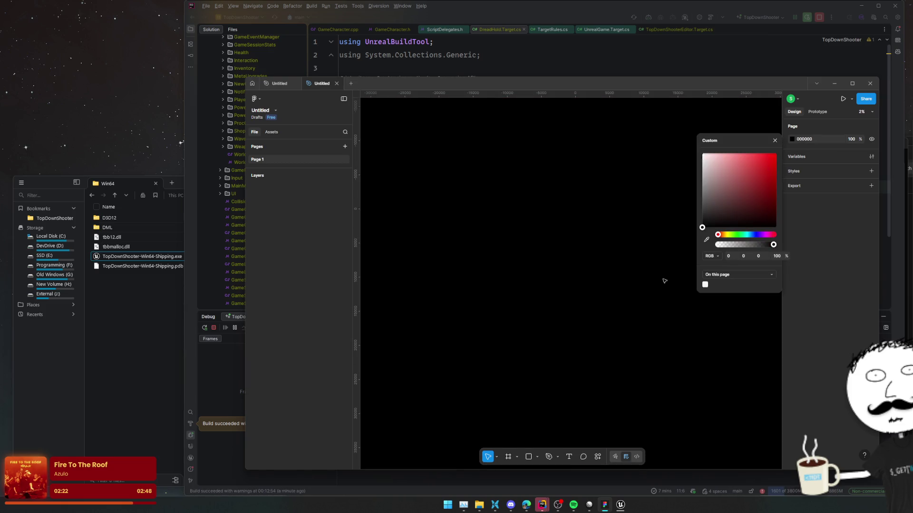
pyautogui.click(775, 140)
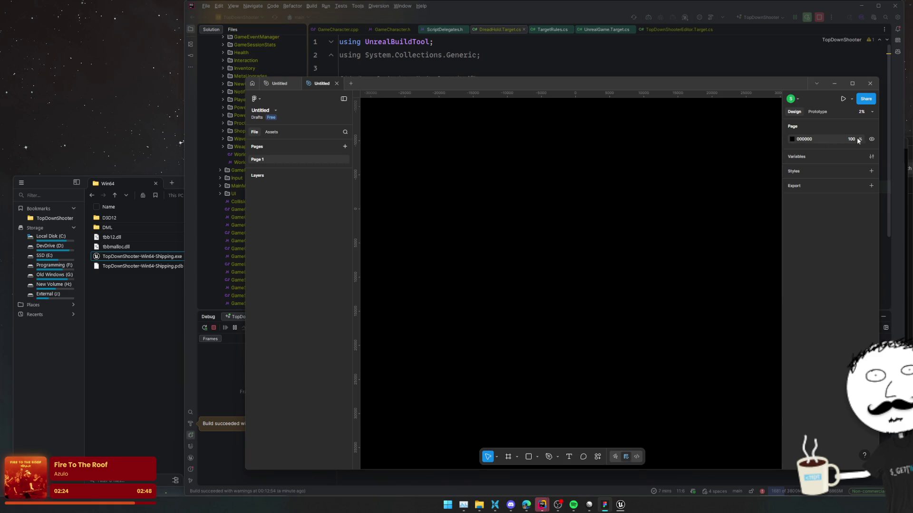
pyautogui.click(872, 140)
pyautogui.scroll(-1, 579, 240)
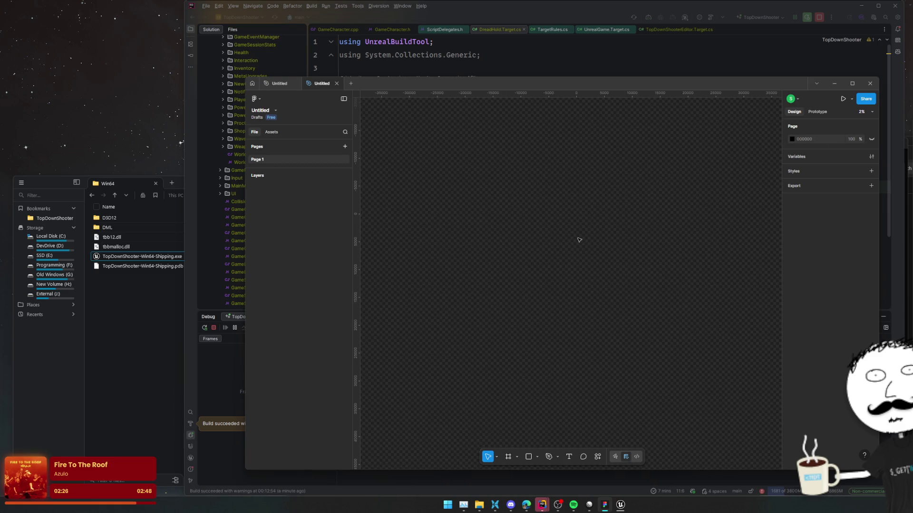
# - Copy the Dreadhold logo from the other file and paste it into the new file
pyautogui.click(292, 87)
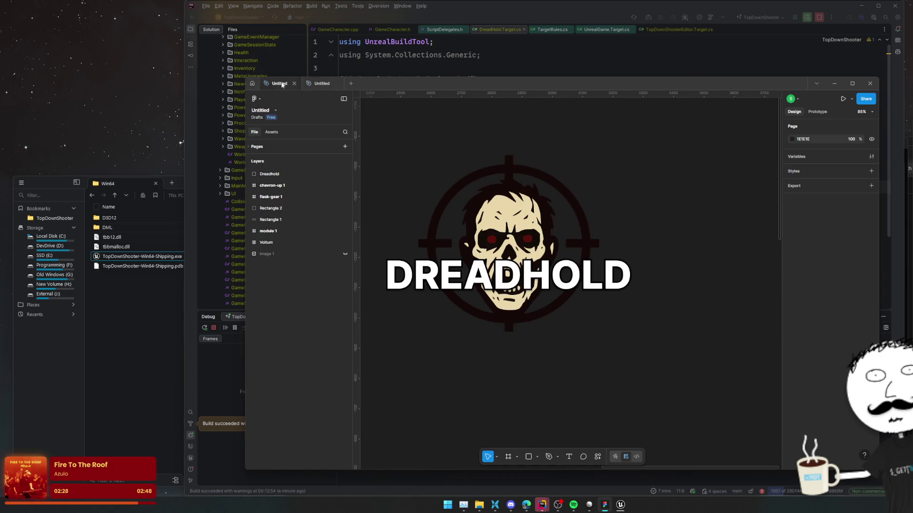
pyautogui.click(266, 175)
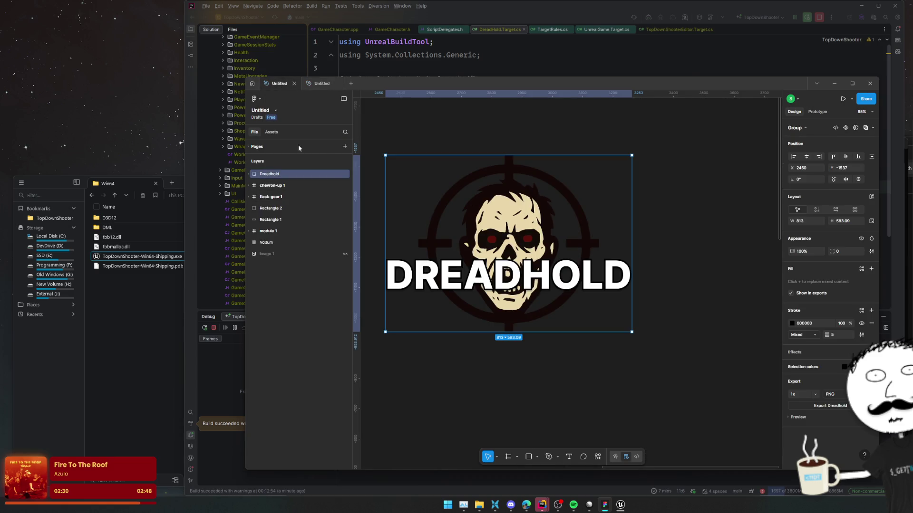
pyautogui.click(322, 85)
pyautogui.hotkey('ctrl', 'v')
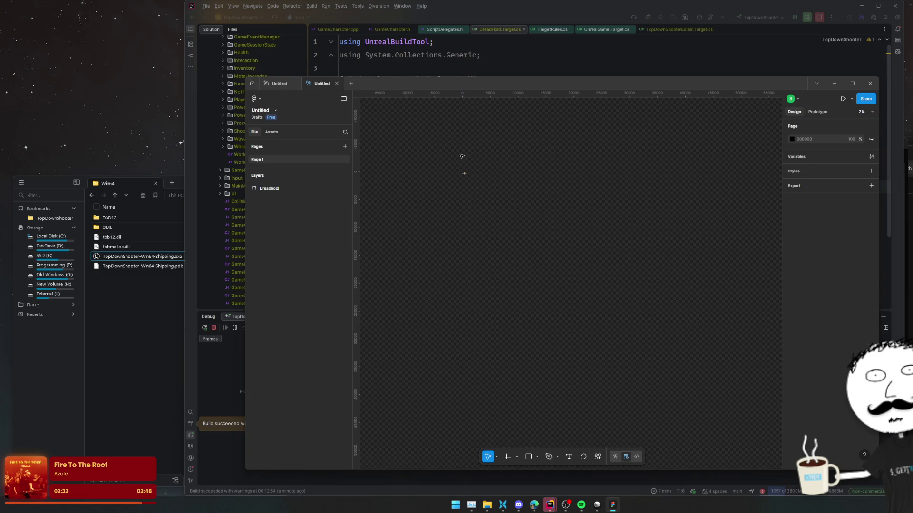
pyautogui.click(465, 182)
pyautogui.press('Delete')
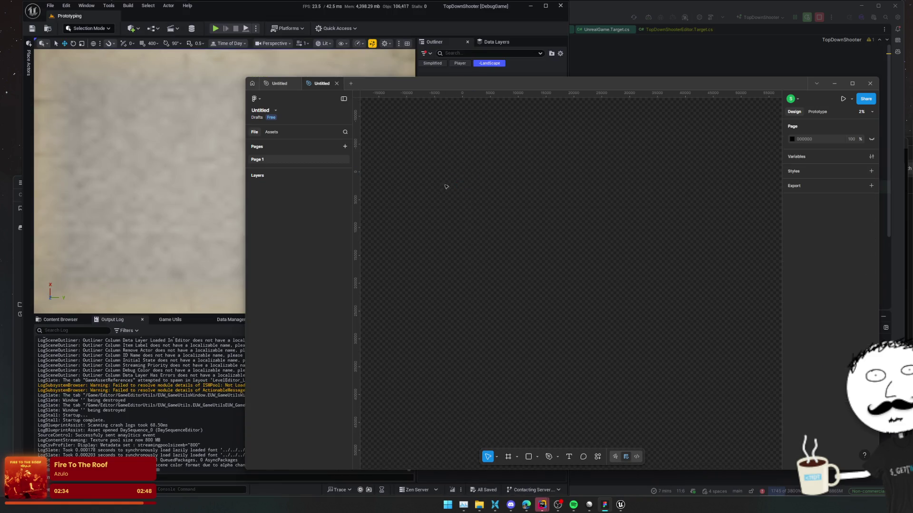
pyautogui.scroll(3, 451, 181)
pyautogui.hotkey('ctrl', 'v')
pyautogui.hotkey('shift', '2')
pyautogui.scroll(2, 523, 238)
pyautogui.scroll(-3, 523, 238)
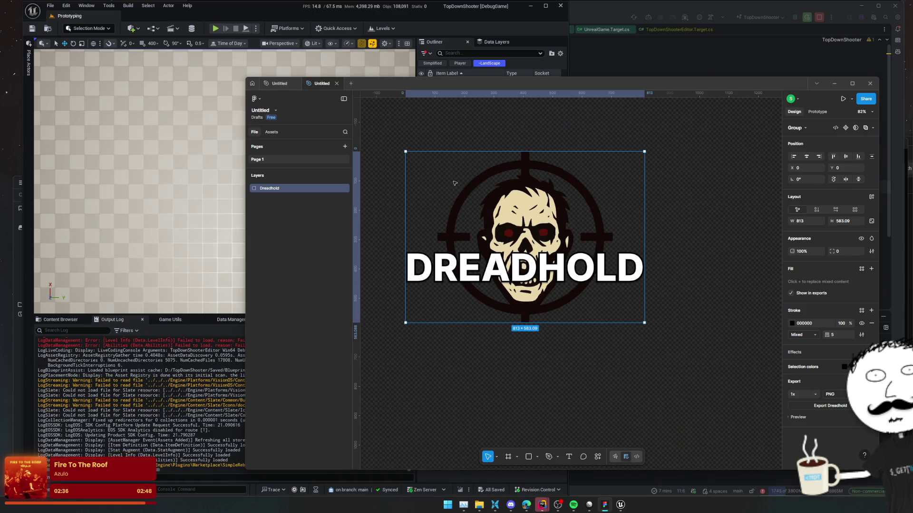
# - Rename the logo layer to Dreadhold_TextLogo
pyautogui.doubleClick(279, 188)
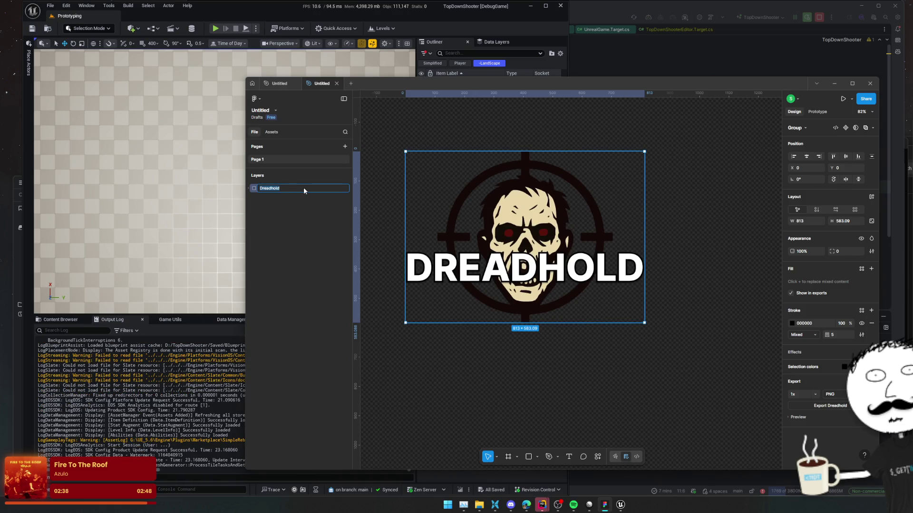
pyautogui.press('Home')
pyautogui.write('TextL')
pyautogui.press('BackSpace')
pyautogui.press('BackSpace')
pyautogui.write('Logo')
pyautogui.press('Return')
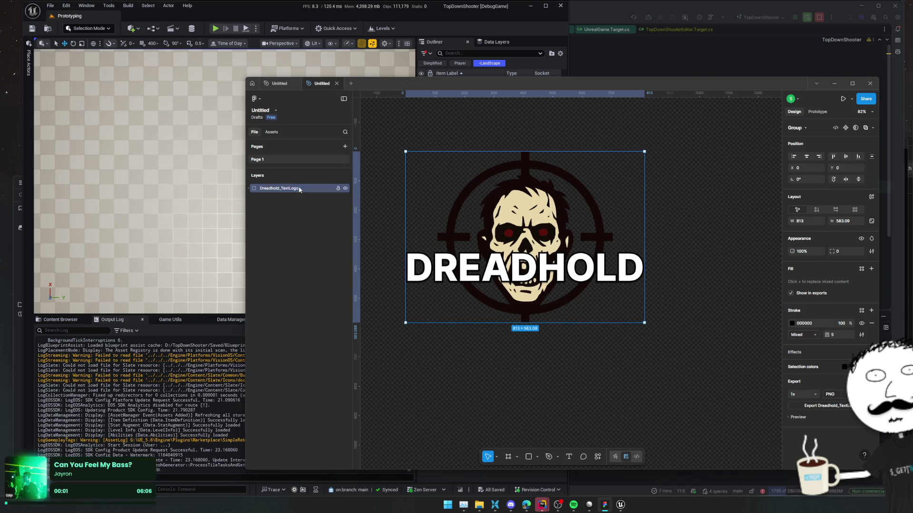
# - Duplicate the Dreadhold_TextLogo group and place the copy below the original
pyautogui.click(248, 188)
pyautogui.click(276, 212)
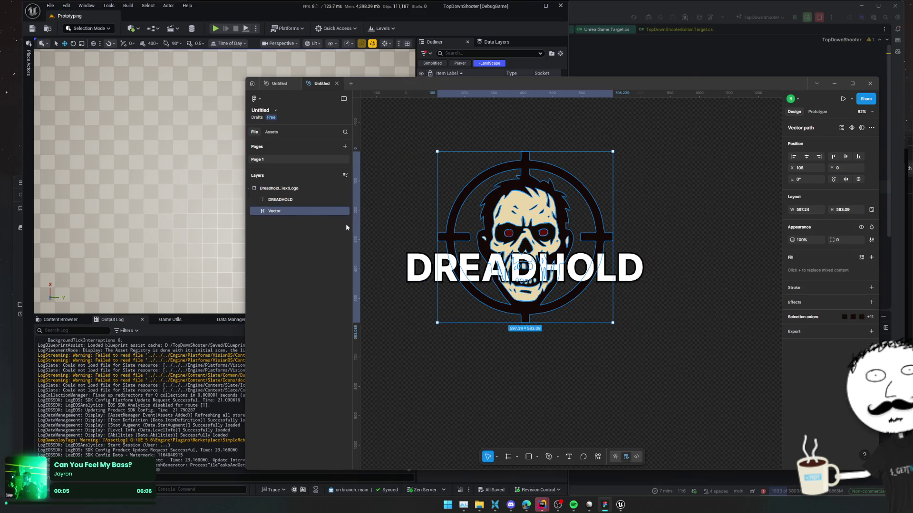
pyautogui.click(283, 188)
pyautogui.hotkey('ctrl', 'd')
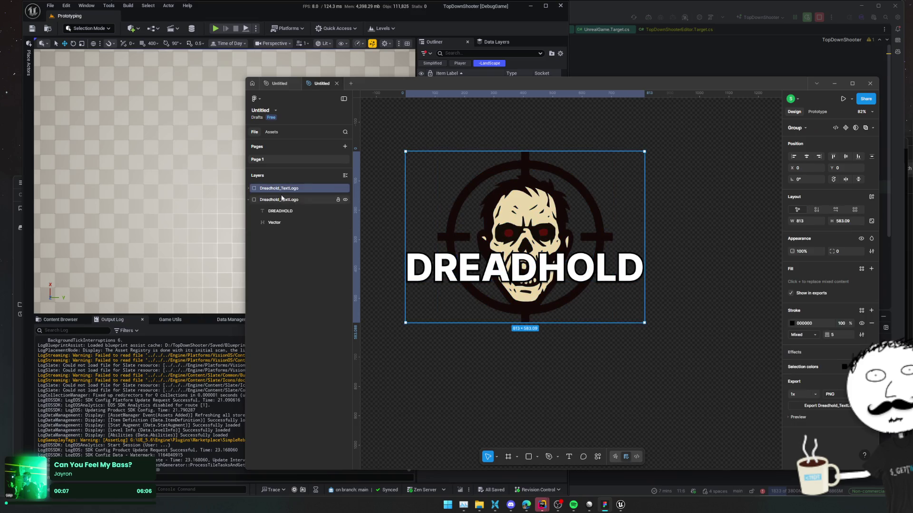
pyautogui.moveTo(525, 214)
pyautogui.mouseDown()
pyautogui.moveTo(538, 438)
pyautogui.moveTo(522, 422)
pyautogui.mouseUp()
# - Delete the DREADHOLD text layer from the duplicate, leaving only the skull Vector
pyautogui.scroll(-3, 523, 404)
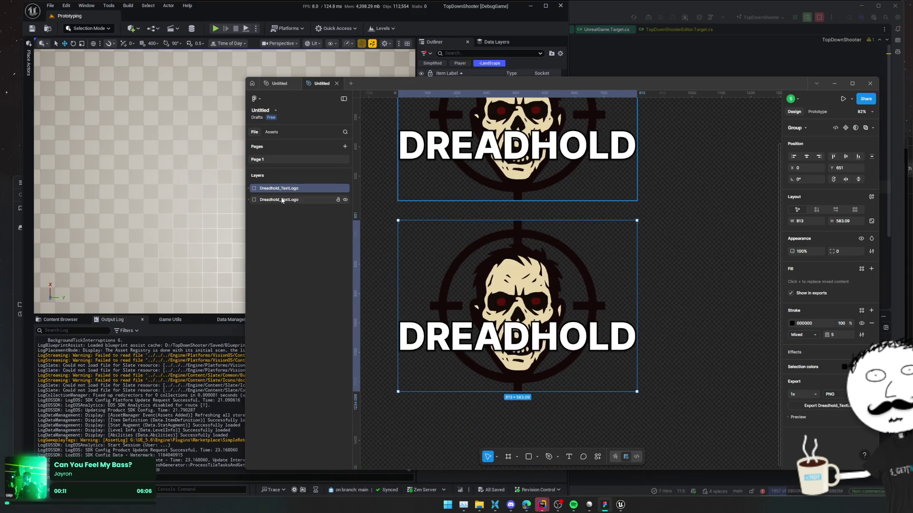
pyautogui.click(249, 189)
pyautogui.click(278, 200)
pyautogui.press('Delete')
pyautogui.click(277, 202)
pyautogui.rightClick(277, 202)
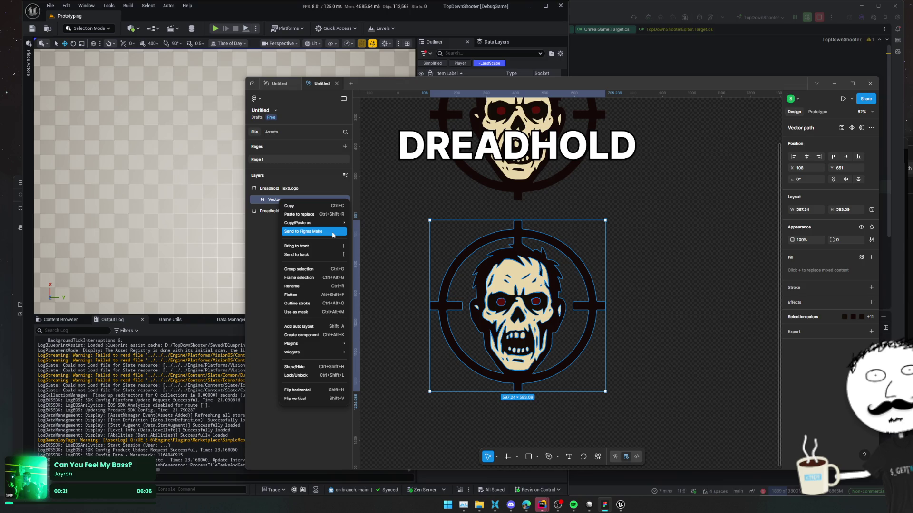
pyautogui.click(274, 200)
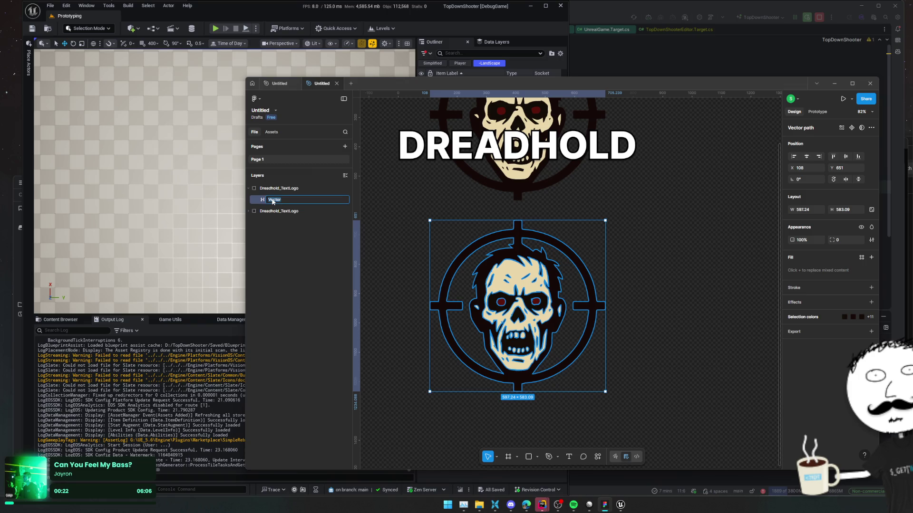
# - Enter point editing on the duplicate's skull vector
pyautogui.doubleClick(500, 293)
pyautogui.press('Escape')
pyautogui.doubleClick(505, 289)
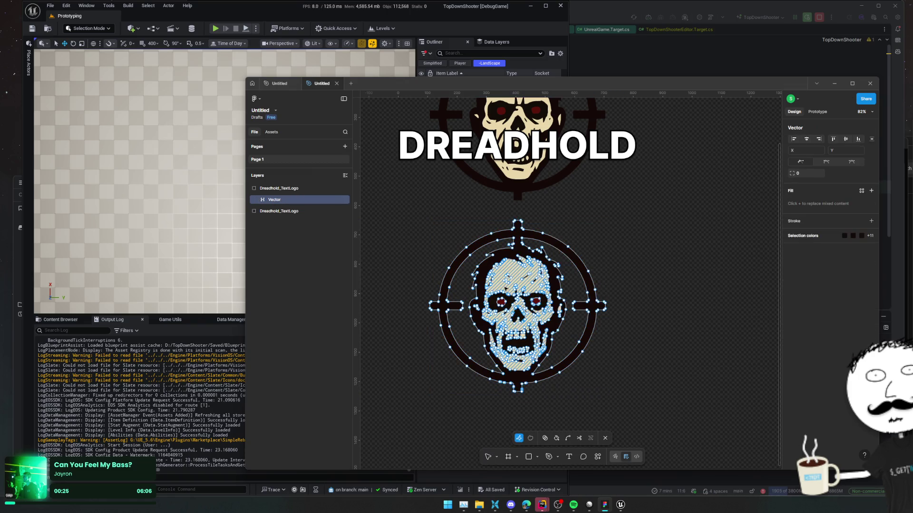
pyautogui.scroll(5, 502, 292)
pyautogui.press('Escape')
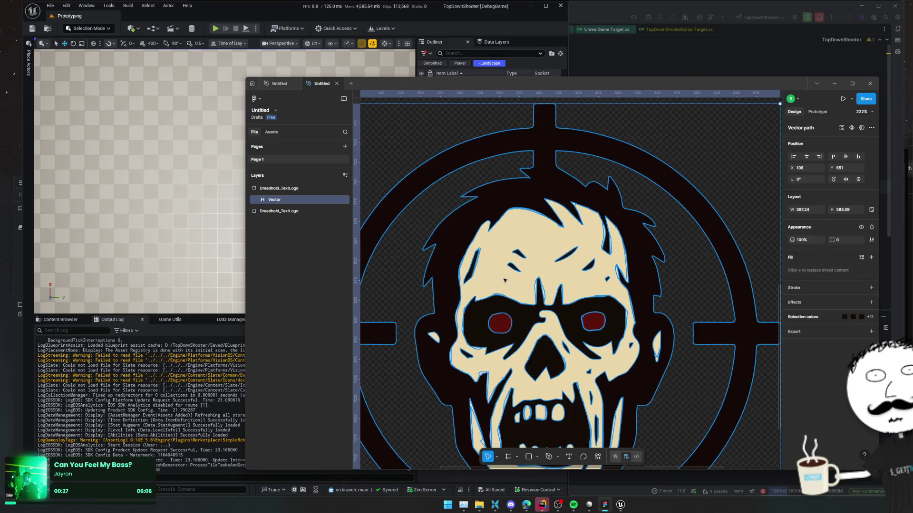
pyautogui.doubleClick(505, 280)
pyautogui.rightClick(505, 281)
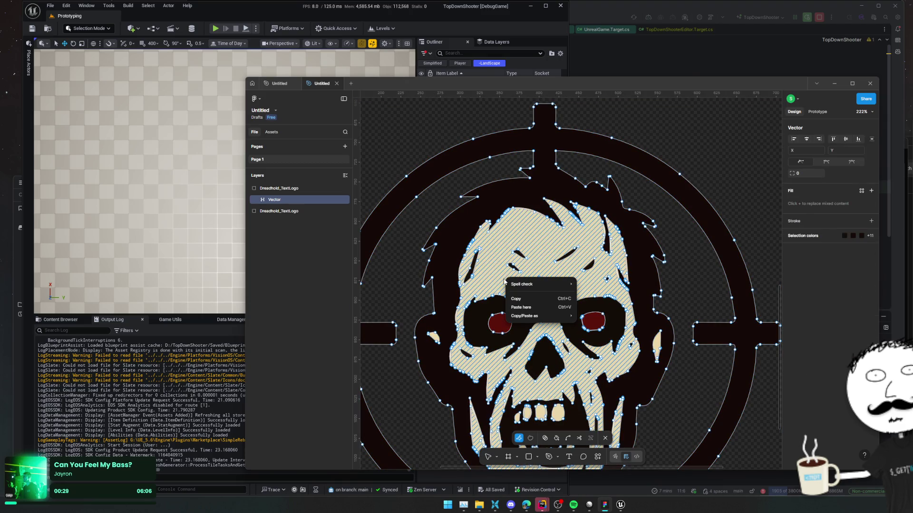
pyautogui.click(497, 275)
# - Delete the cream fill regions from the skull face
pyautogui.click(481, 274)
pyautogui.press('Delete')
pyautogui.click(480, 274)
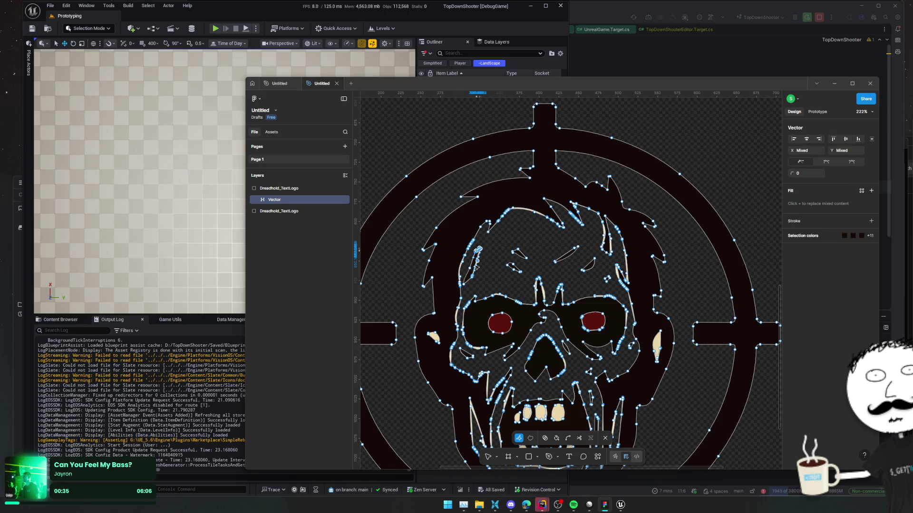
pyautogui.click(438, 263)
pyautogui.press('Escape')
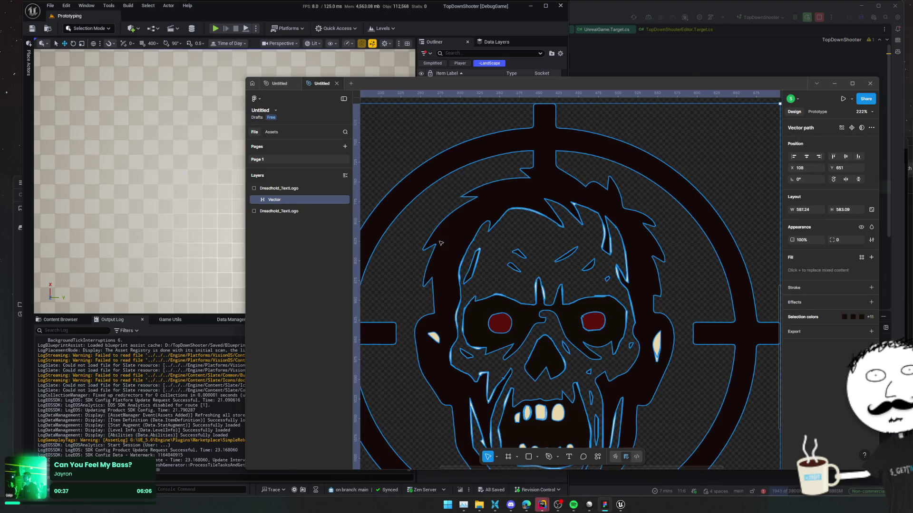
pyautogui.press('Return')
pyautogui.press('Escape')
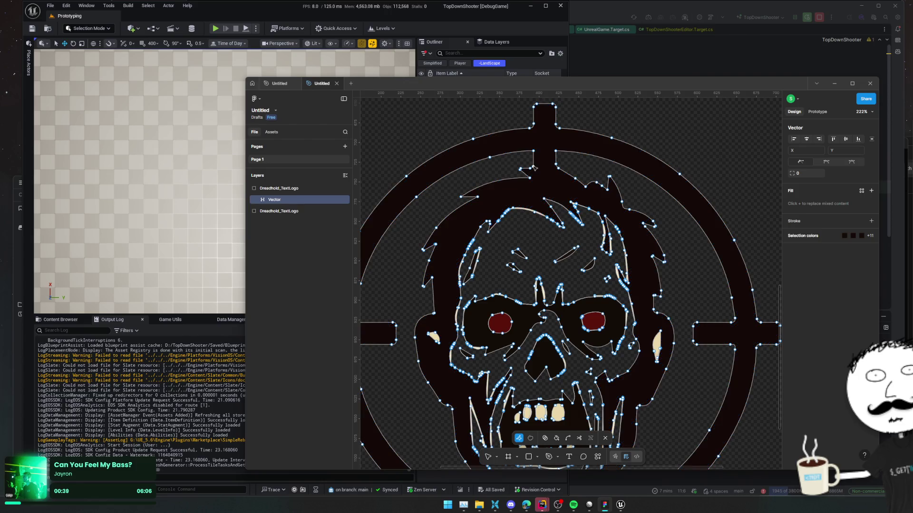
# - Re-enter vector editing and open the context menu on the dark ring region
pyautogui.doubleClick(528, 178)
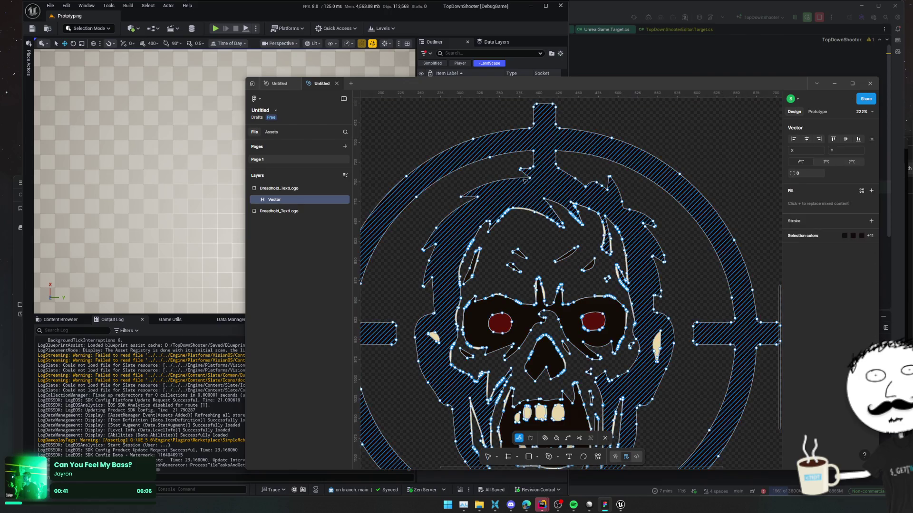
pyautogui.scroll(8, 535, 169)
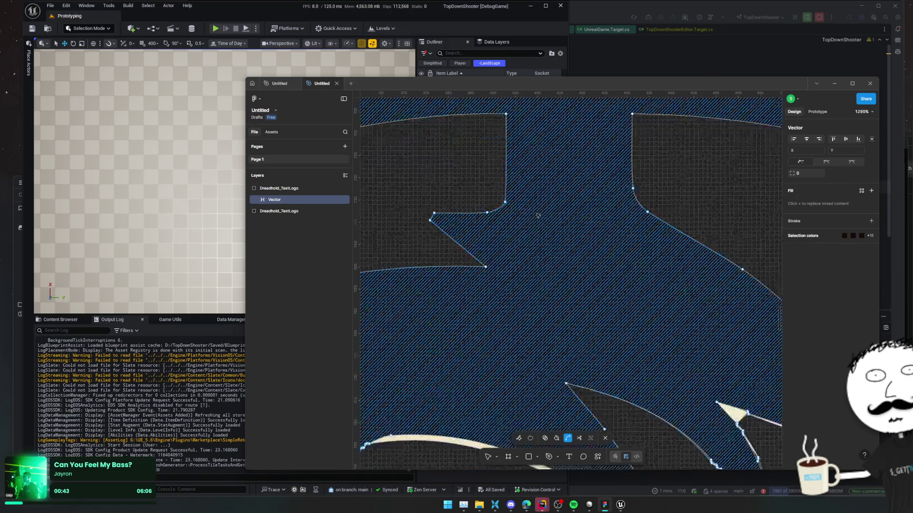
pyautogui.rightClick(508, 204)
pyautogui.press('Escape')
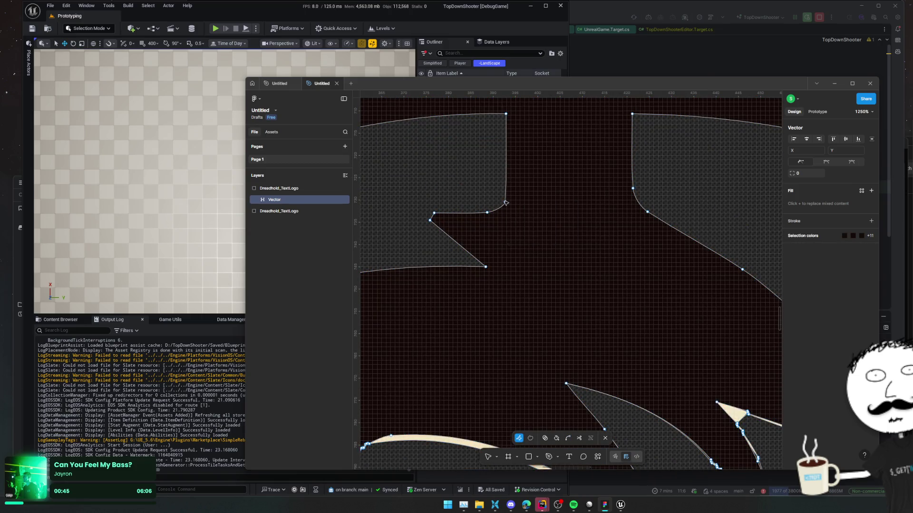
pyautogui.rightClick(507, 205)
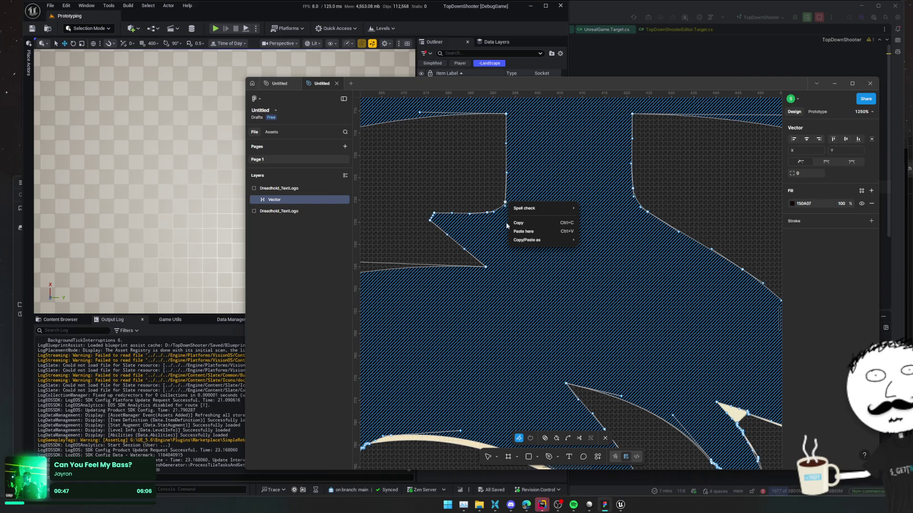
pyautogui.click(518, 440)
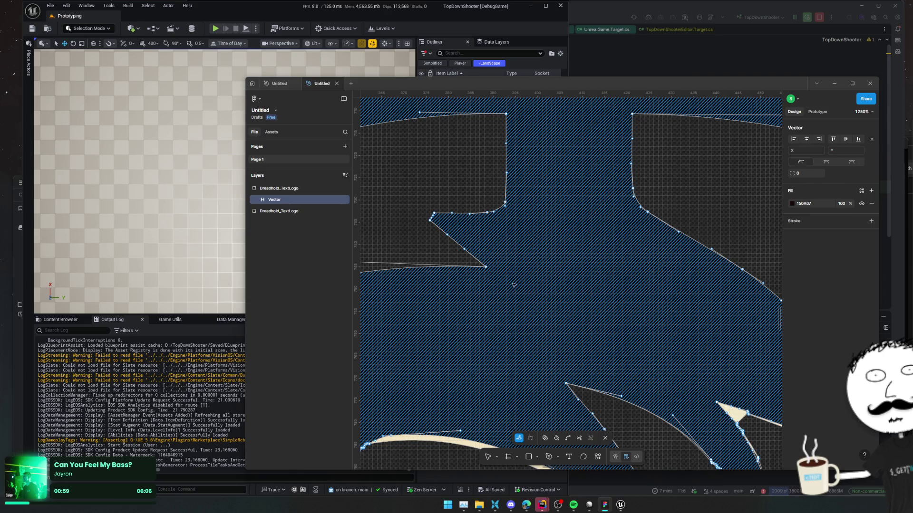
# - Box-select points on the skull logo's vector, then return to editing its points
pyautogui.moveTo(497, 201)
pyautogui.mouseDown()
pyautogui.moveTo(646, 210)
pyautogui.moveTo(646, 190)
pyautogui.mouseUp()
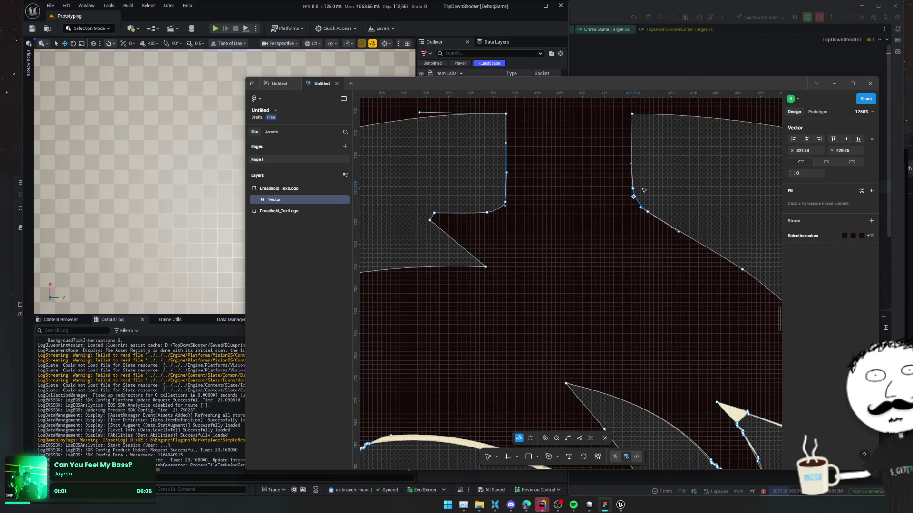
pyautogui.press('Escape')
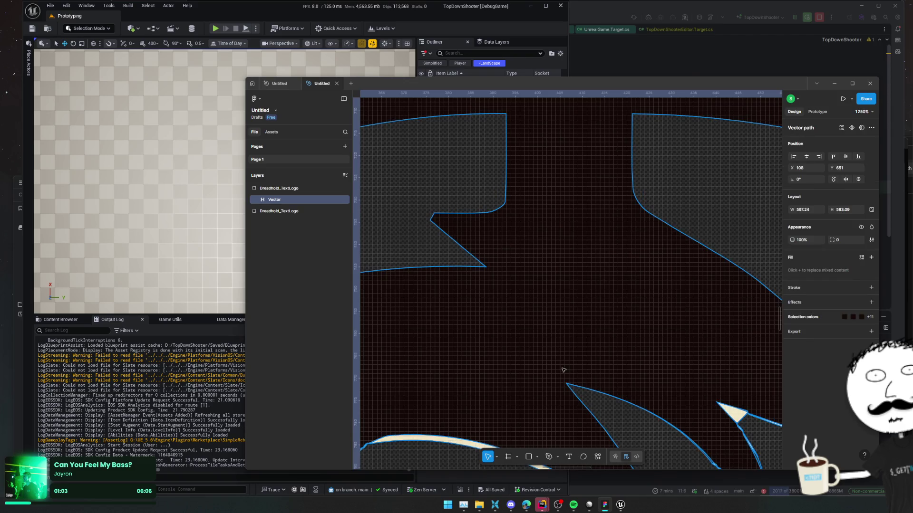
pyautogui.scroll(-3, 564, 371)
pyautogui.click(558, 457)
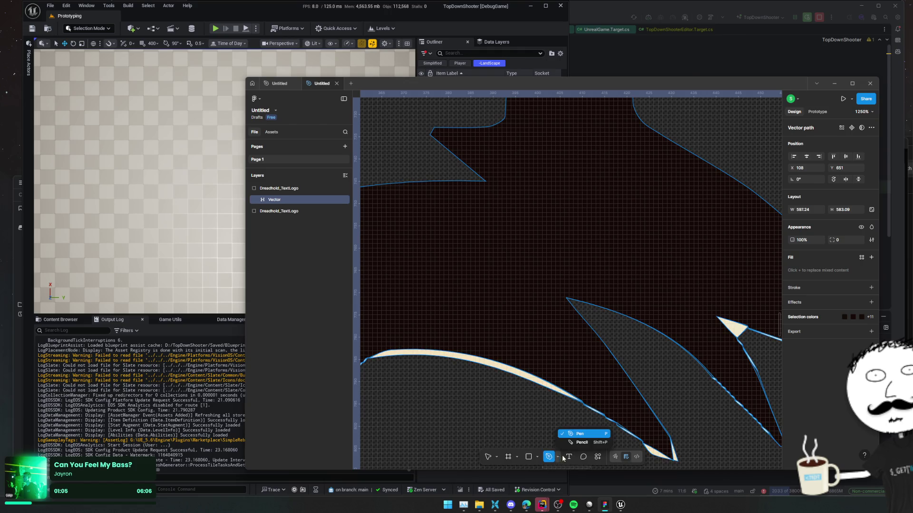
pyautogui.click(488, 457)
pyautogui.press('Return')
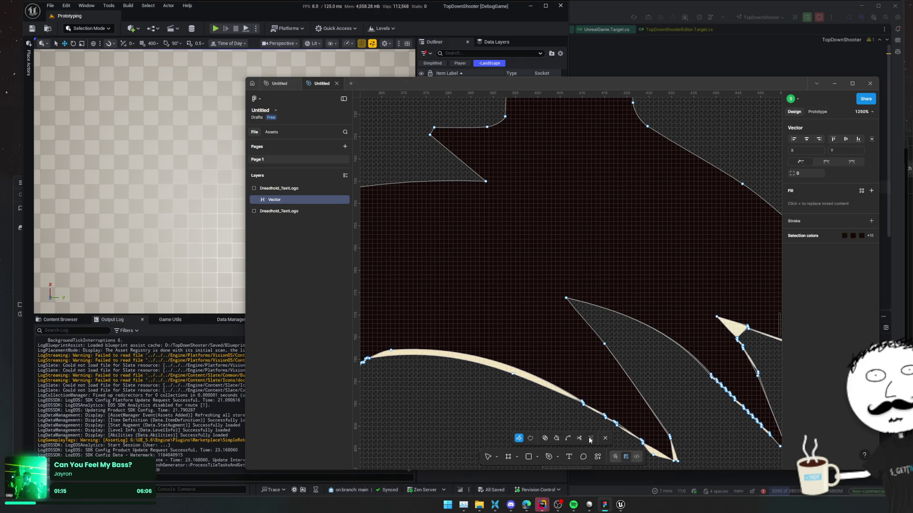
pyautogui.scroll(8, 560, 381)
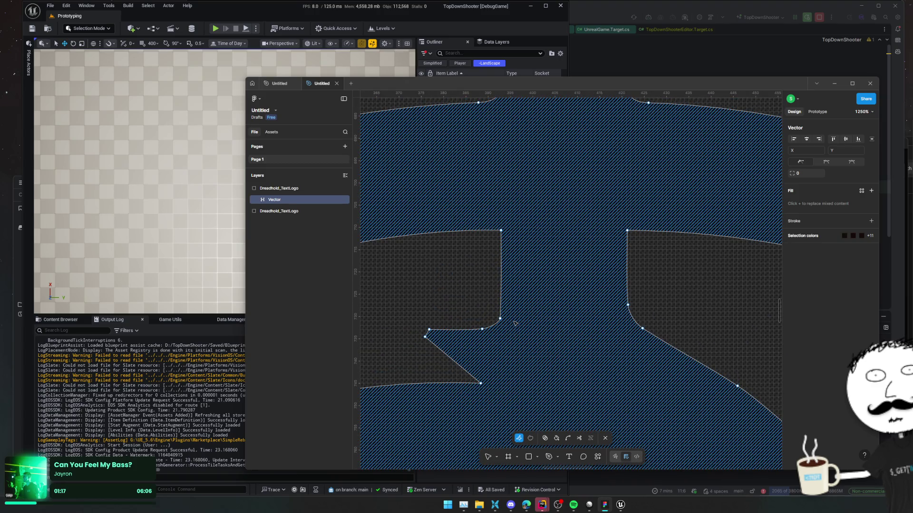
# - Lasso-select points across the joint, cut the left shape's edge and fill its enclosed region
pyautogui.click(530, 438)
pyautogui.moveTo(456, 308)
pyautogui.mouseDown()
pyautogui.moveTo(636, 346)
pyautogui.moveTo(675, 306)
pyautogui.moveTo(679, 314)
pyautogui.mouseUp()
pyautogui.moveTo(476, 307)
pyautogui.mouseDown()
pyautogui.moveTo(679, 347)
pyautogui.moveTo(689, 328)
pyautogui.moveTo(682, 306)
pyautogui.mouseUp()
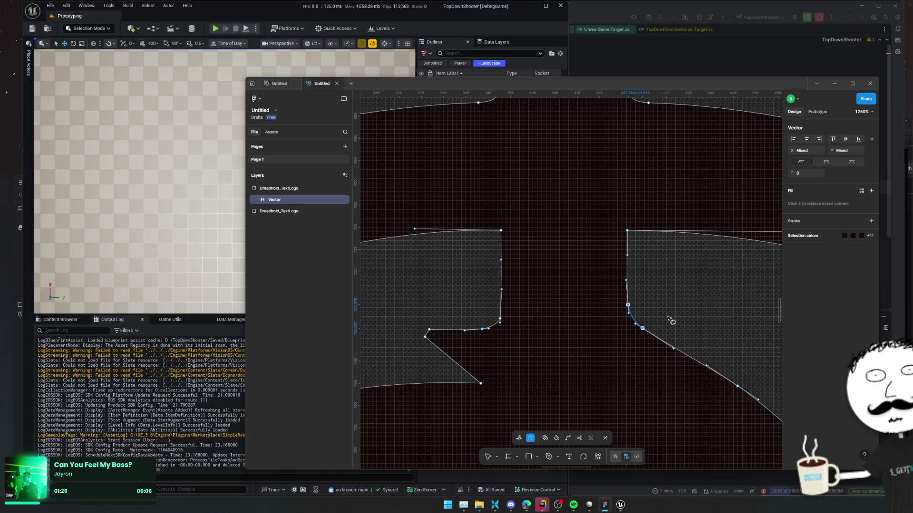
pyautogui.click(579, 438)
pyautogui.click(501, 305)
pyautogui.press('b')
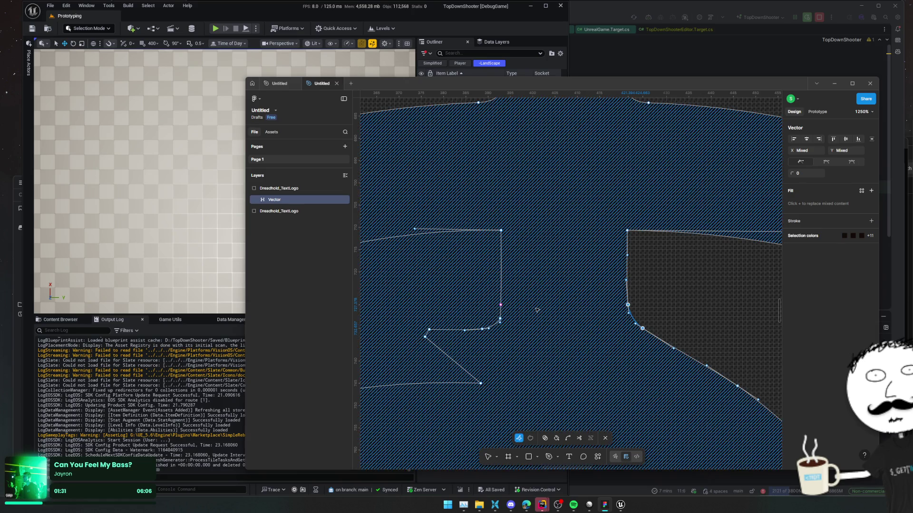
pyautogui.click(488, 299)
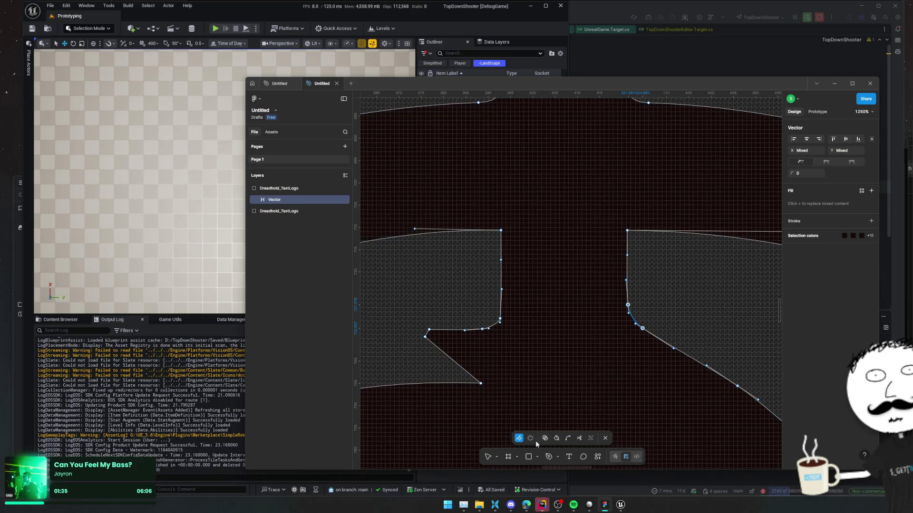
# - Cut a line joining the left and right shapes, curve the lower edge, and fill the region 150A07
pyautogui.click(579, 438)
pyautogui.moveTo(502, 283); pyautogui.dragTo(627, 282)
pyautogui.press('b')
pyautogui.moveTo(501, 319)
pyautogui.mouseDown()
pyautogui.moveTo(575, 322)
pyautogui.moveTo(501, 318)
pyautogui.mouseUp()
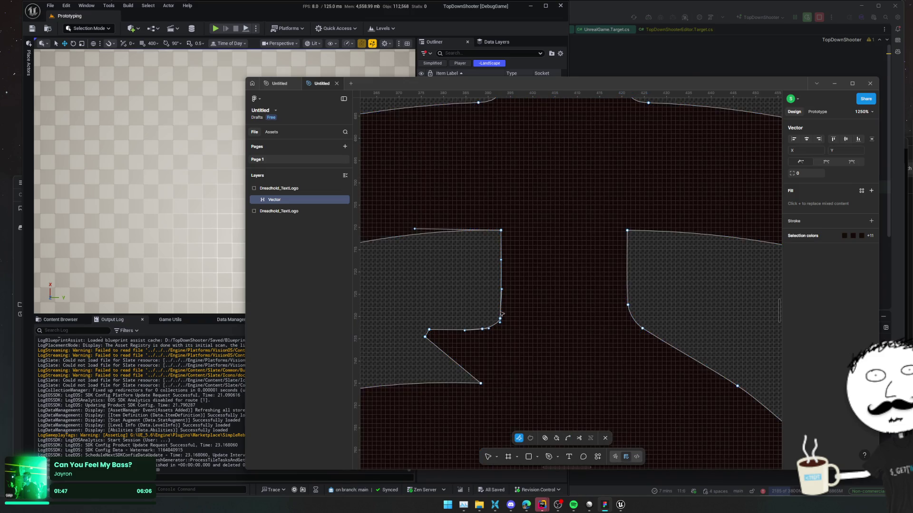
pyautogui.press('b')
pyautogui.click(515, 360)
pyautogui.click(567, 437)
# - Draw a cut line across the path from the left joint of the crosshair
pyautogui.scroll(-3, 546, 333)
pyautogui.scroll(5, 515, 321)
pyautogui.scroll(5, 517, 230)
pyautogui.hotkey('shift', 'c')
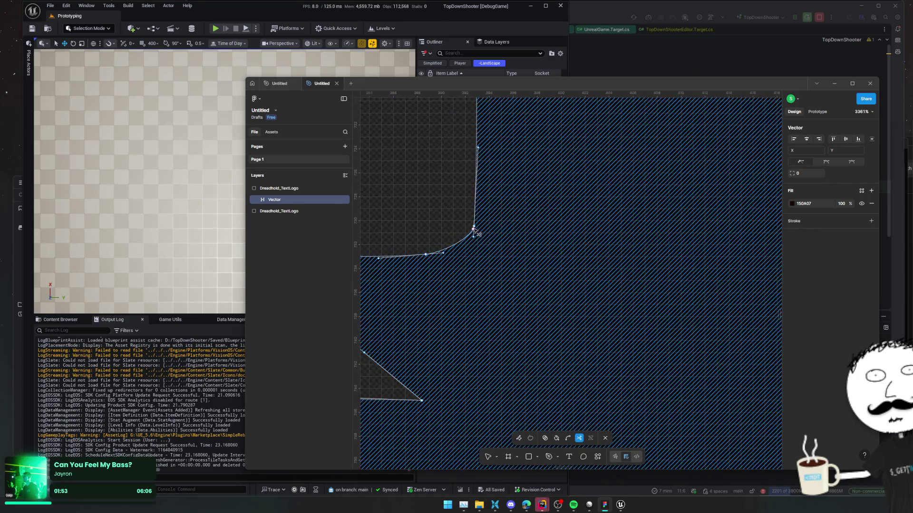
pyautogui.moveTo(474, 230)
pyautogui.mouseDown()
pyautogui.moveTo(777, 229)
pyautogui.moveTo(710, 228)
pyautogui.moveTo(722, 230)
pyautogui.mouseUp()
pyautogui.scroll(-10, 656, 235)
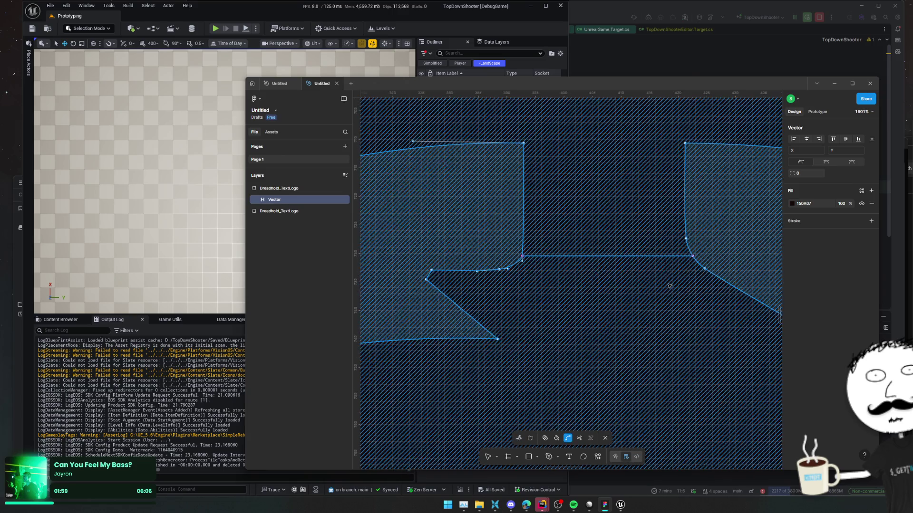
pyautogui.scroll(-5, 656, 234)
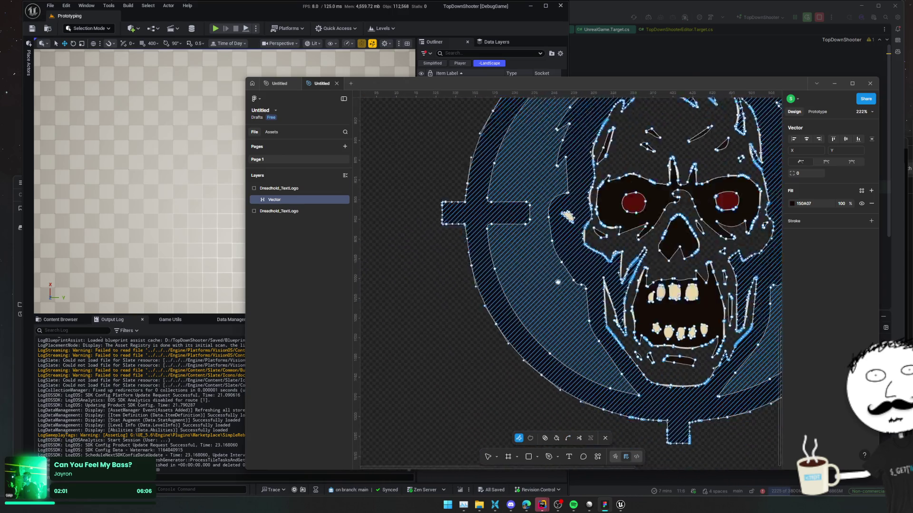
pyautogui.scroll(3, 573, 343)
pyautogui.scroll(2, 573, 343)
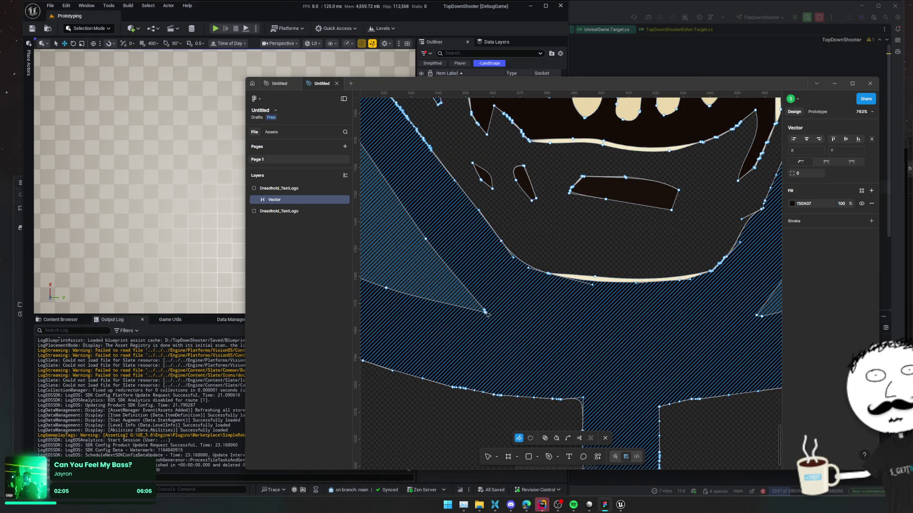
# - Cut the path near the jaw and select one of the resulting vector pieces
pyautogui.click(578, 438)
pyautogui.click(756, 315)
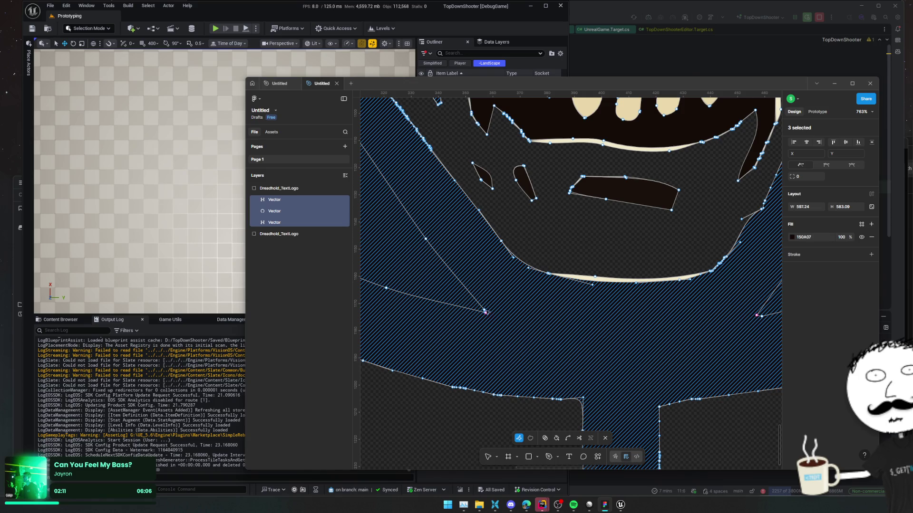
pyautogui.click(499, 314)
pyautogui.click(579, 439)
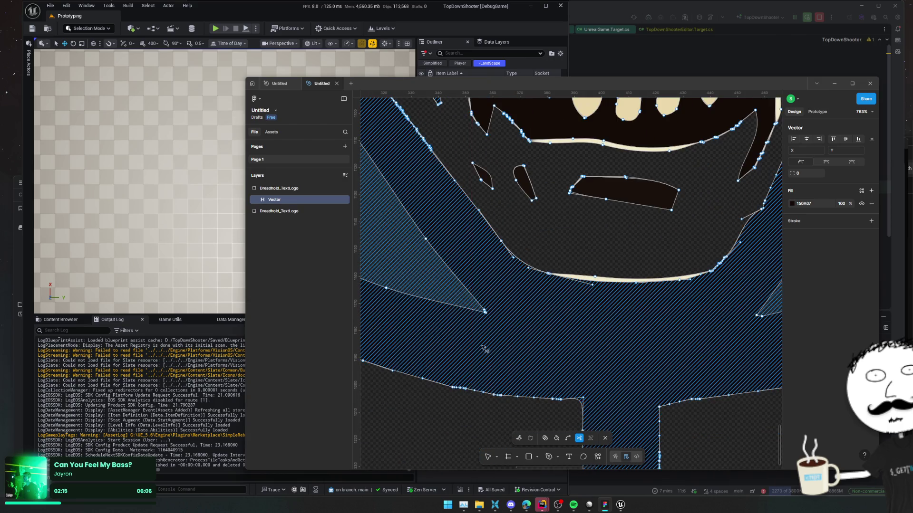
# - Zoom in on the joint and cut the path at the triangle tip vertex
pyautogui.scroll(5, 482, 362)
pyautogui.scroll(-5, 492, 314)
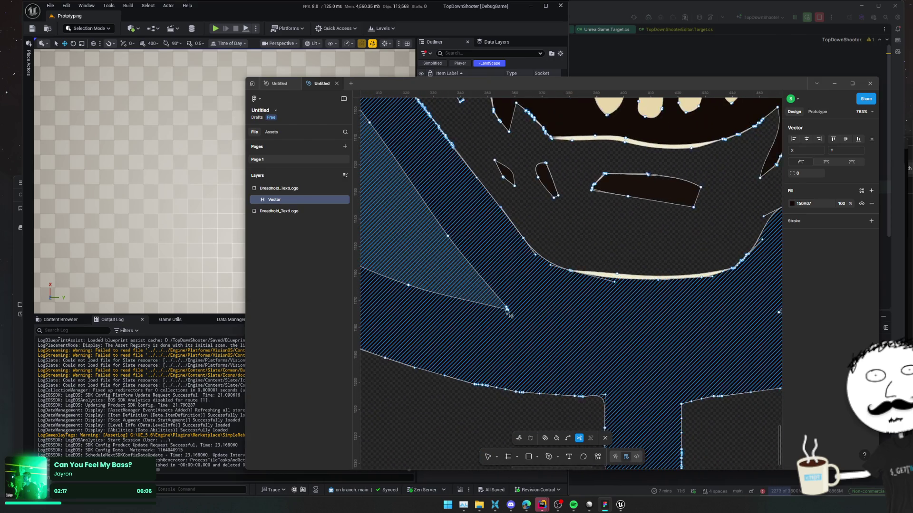
pyautogui.scroll(15, 492, 313)
pyautogui.press('ctrl')
pyautogui.scroll(-4, 734, 309)
pyautogui.hscroll(6, 734, 309)
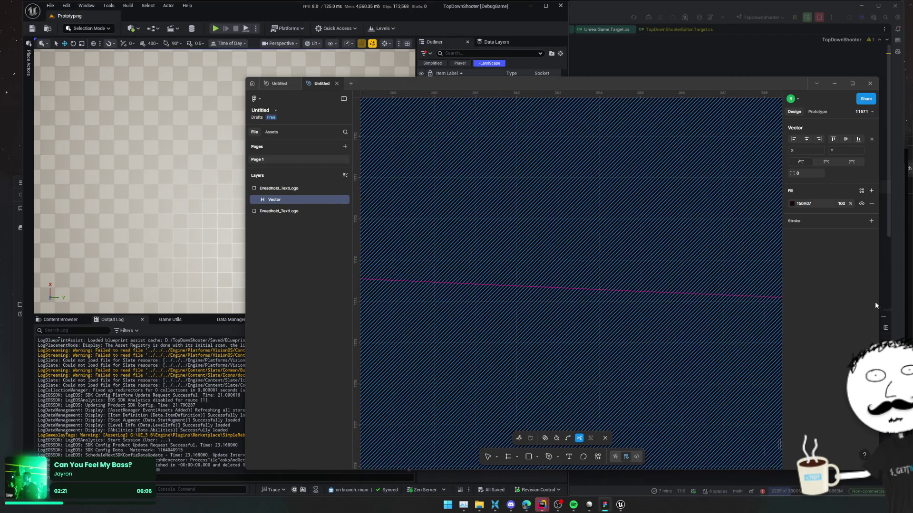
pyautogui.press('ctrl')
pyautogui.scroll(-3, 646, 256)
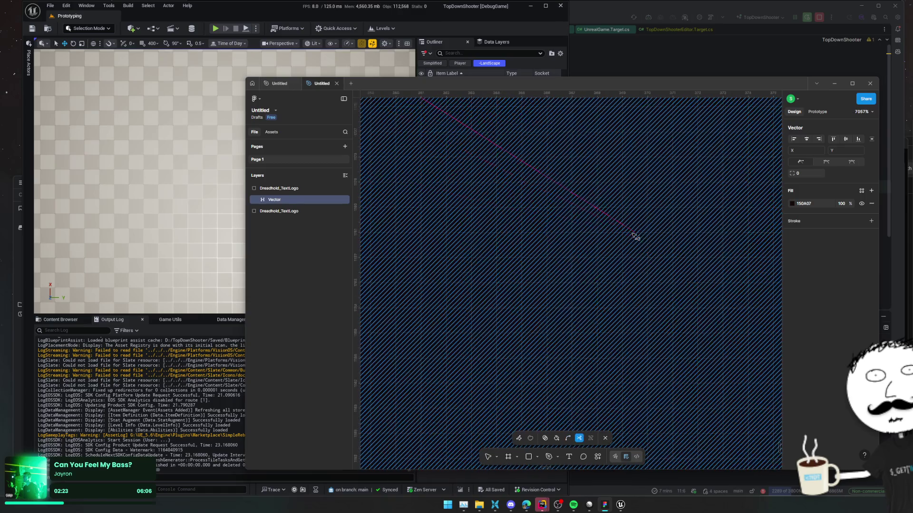
pyautogui.scroll(-2, 754, 281)
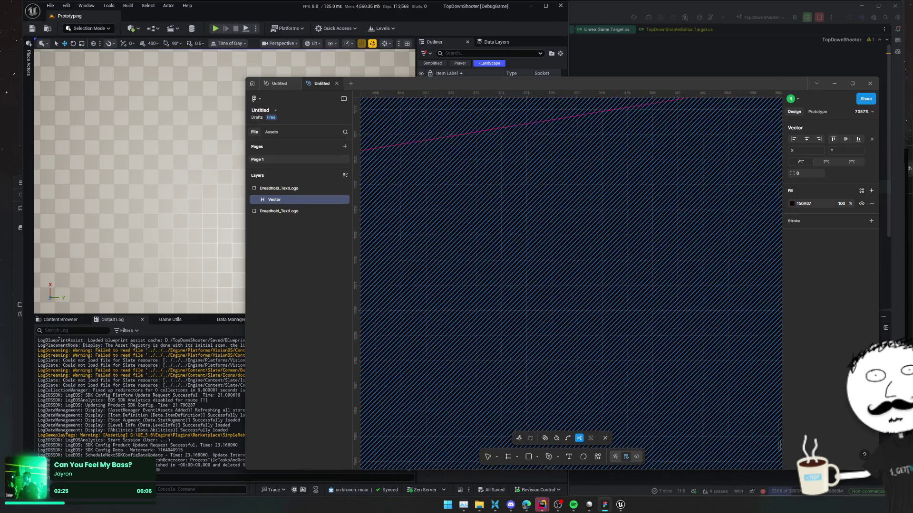
pyautogui.scroll(-3, 745, 279)
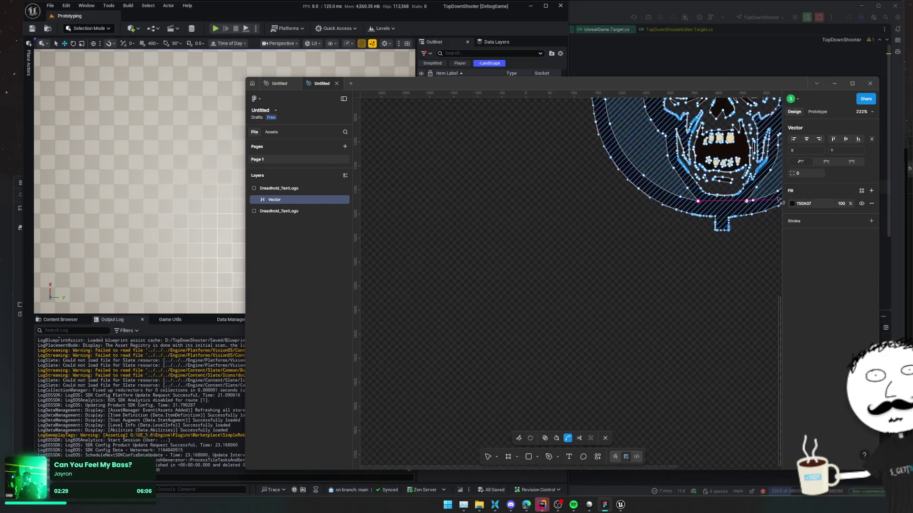
pyautogui.scroll(10, 618, 220)
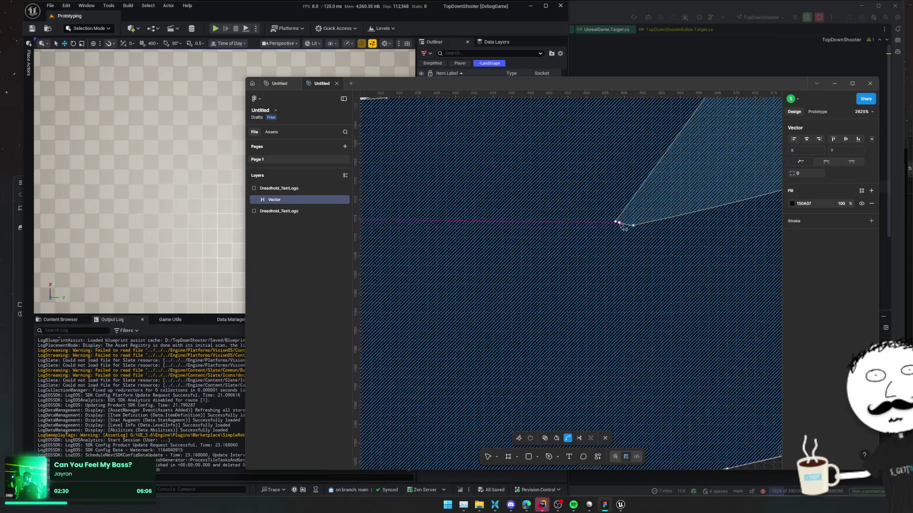
pyautogui.scroll(2, 614, 221)
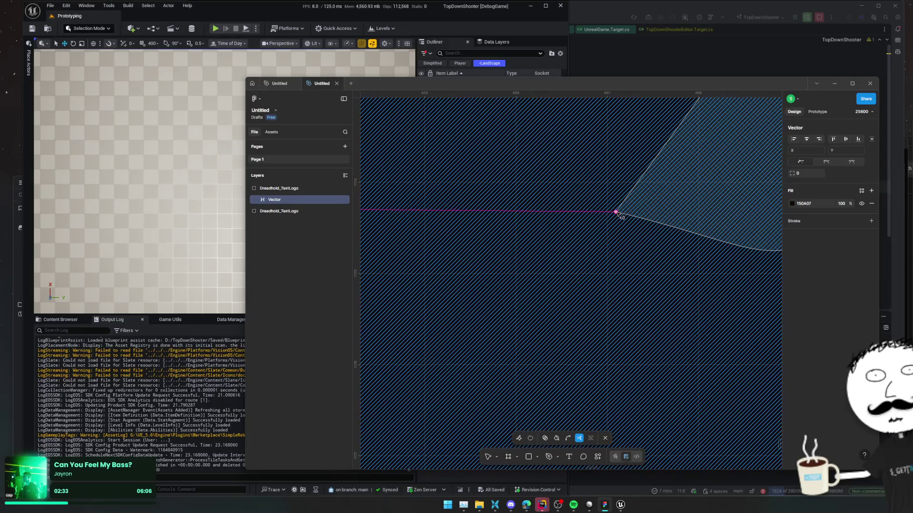
pyautogui.click(615, 213)
pyautogui.scroll(-20, 618, 213)
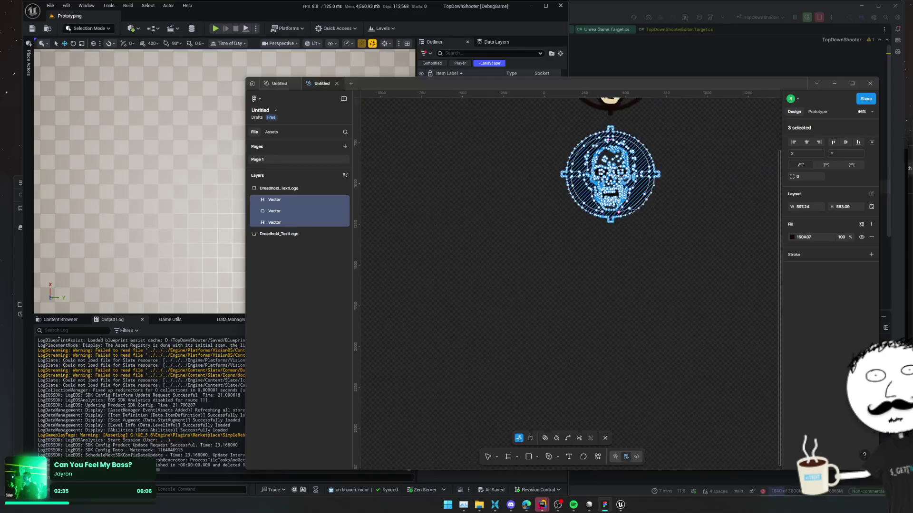
# - Undo the split back to one vector and fill the skull's outer ring region dark
pyautogui.scroll(5, 645, 189)
pyautogui.rightClick(599, 237)
pyautogui.moveTo(613, 241)
pyautogui.press('Escape')
pyautogui.hscroll(-3, 622, 266)
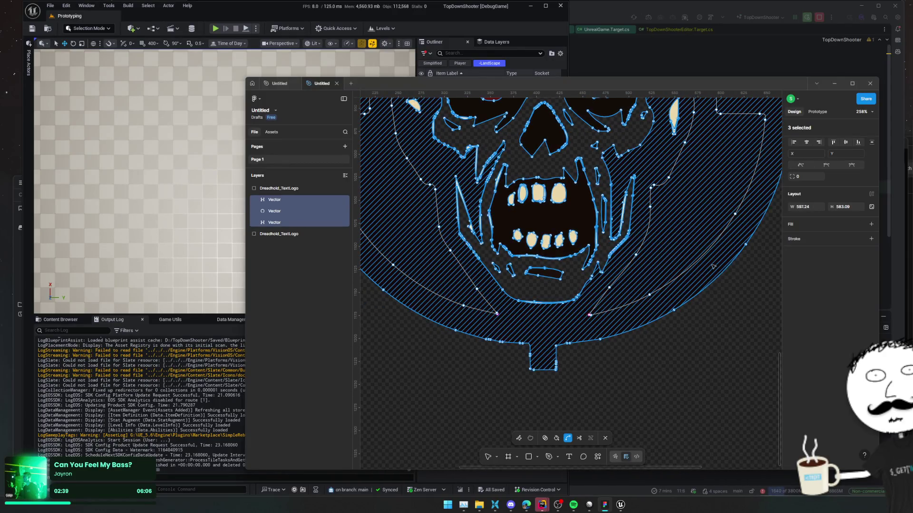
pyautogui.hotkey('ctrl', 'z')
pyautogui.scroll(10, 561, 266)
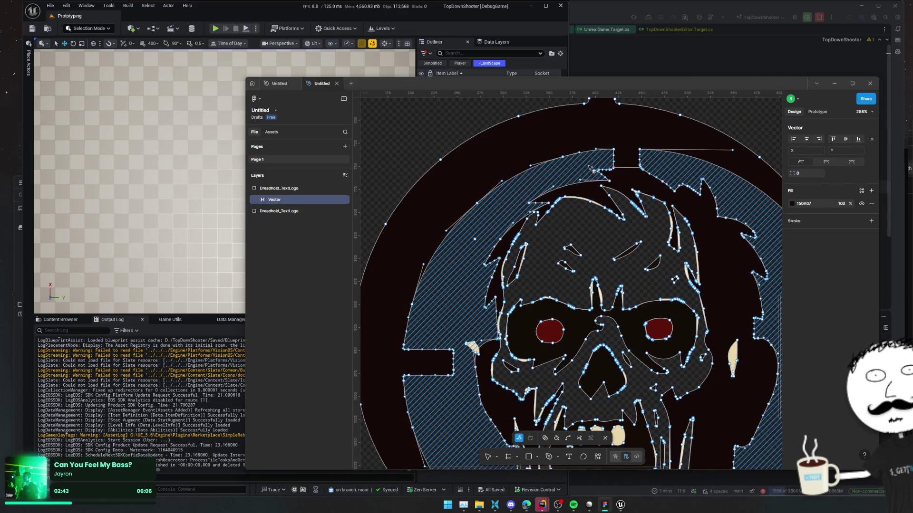
pyautogui.press('Escape')
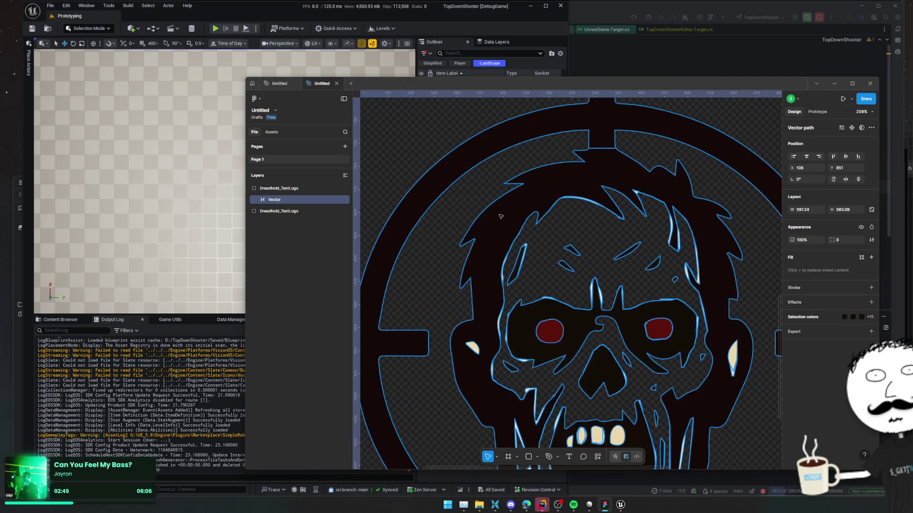
pyautogui.doubleClick(550, 202)
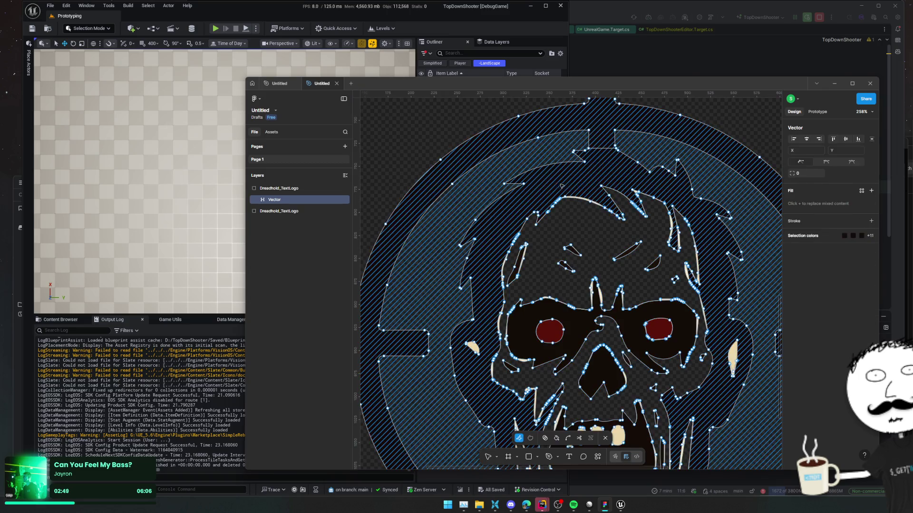
pyautogui.click(595, 170)
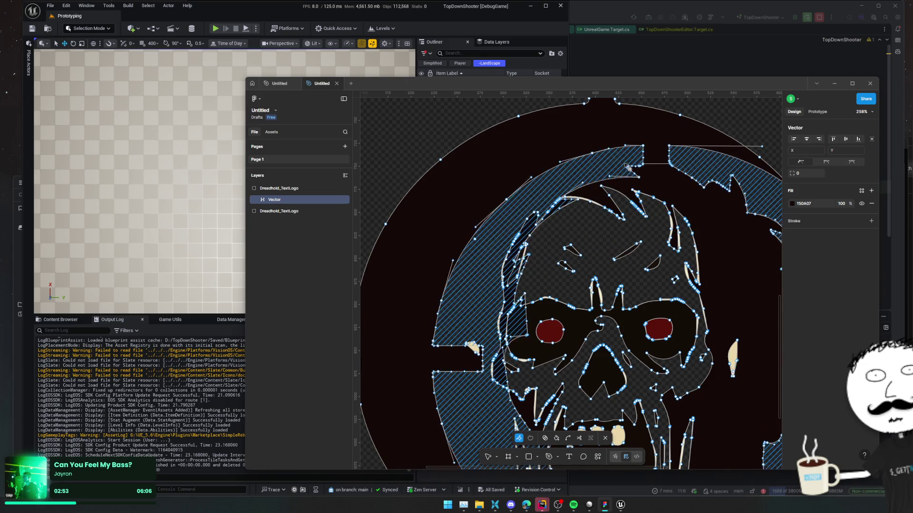
pyautogui.hotkey('ctrl', 'a')
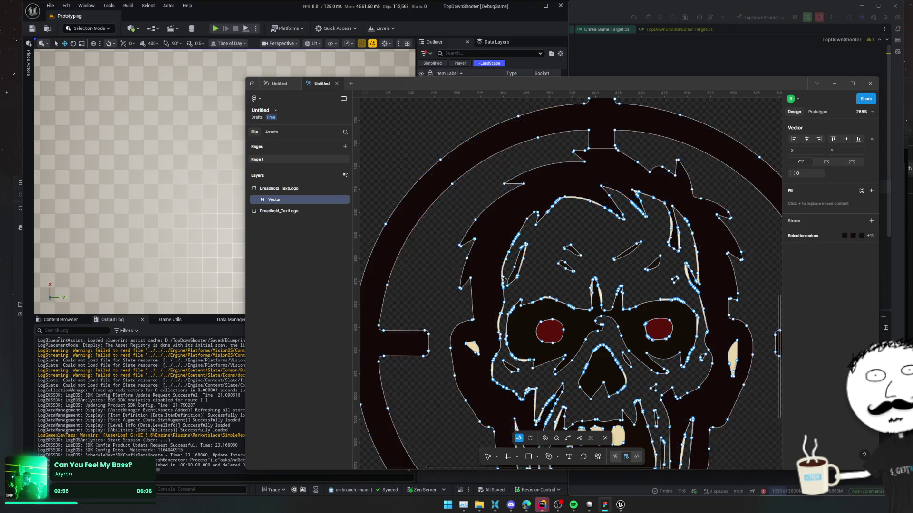
# - Delete the traced Dreadhold_TextLogo group and drop file.svg from Downloads onto the canvas
pyautogui.click(279, 188)
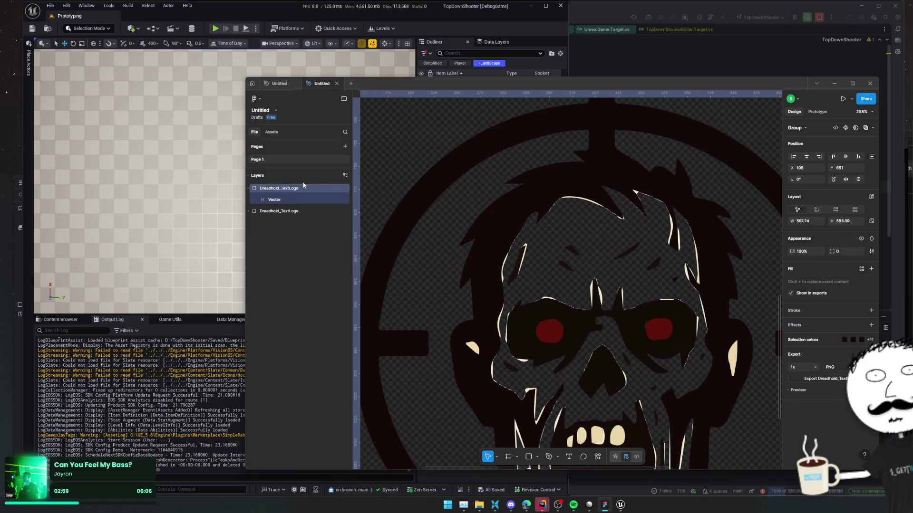
pyautogui.press('Delete')
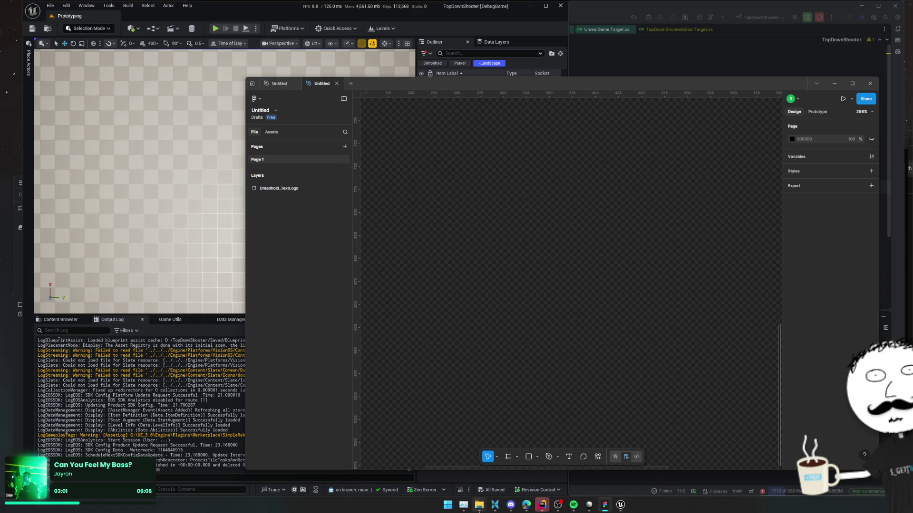
pyautogui.moveTo(479, 505)
pyautogui.click(499, 480)
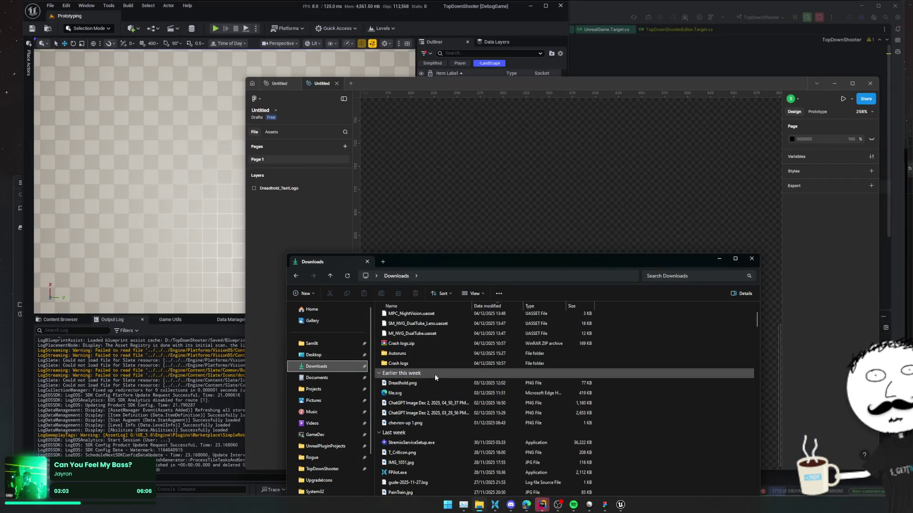
pyautogui.moveTo(415, 390); pyautogui.dragTo(512, 224)
pyautogui.hotkey('shift', '1')
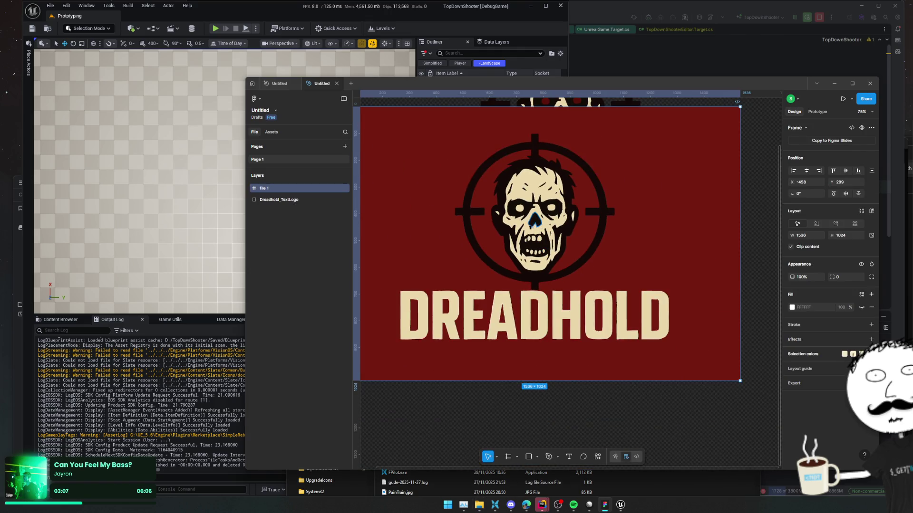
# - Inspect the imported logo's red background shape and lettering pieces
pyautogui.click(452, 257)
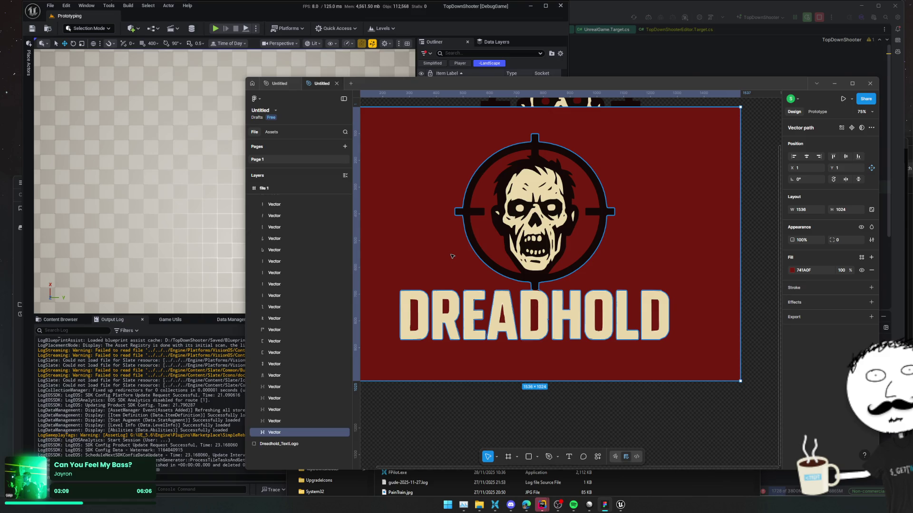
pyautogui.doubleClick(452, 257)
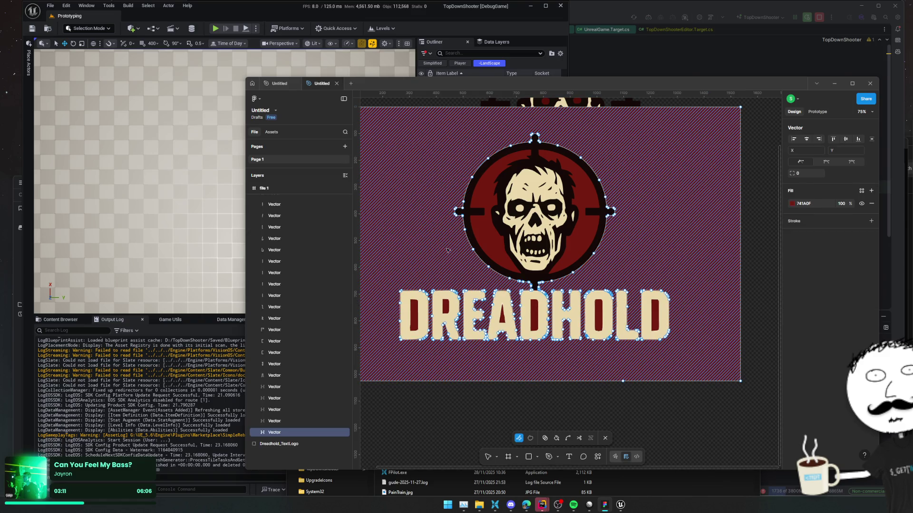
pyautogui.press('Escape')
pyautogui.doubleClick(442, 258)
pyautogui.press('Escape')
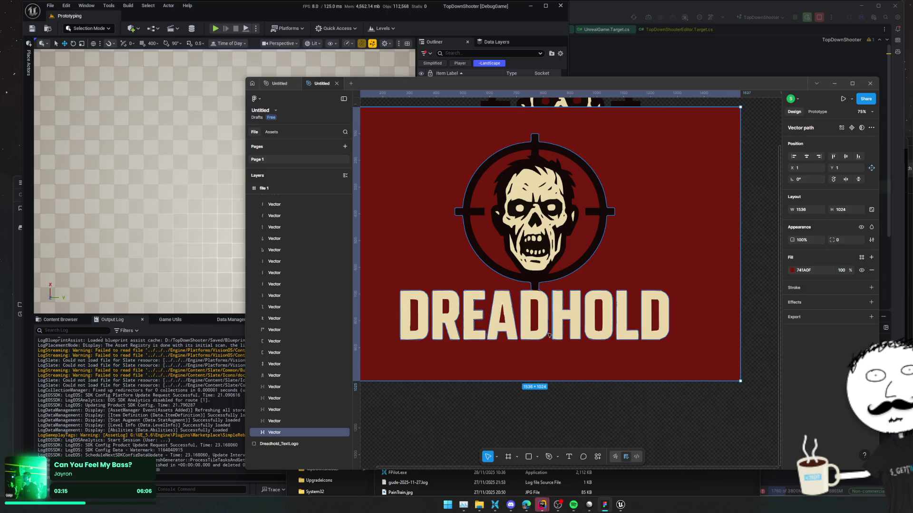
pyautogui.click(544, 334)
pyautogui.scroll(-5, 305, 219)
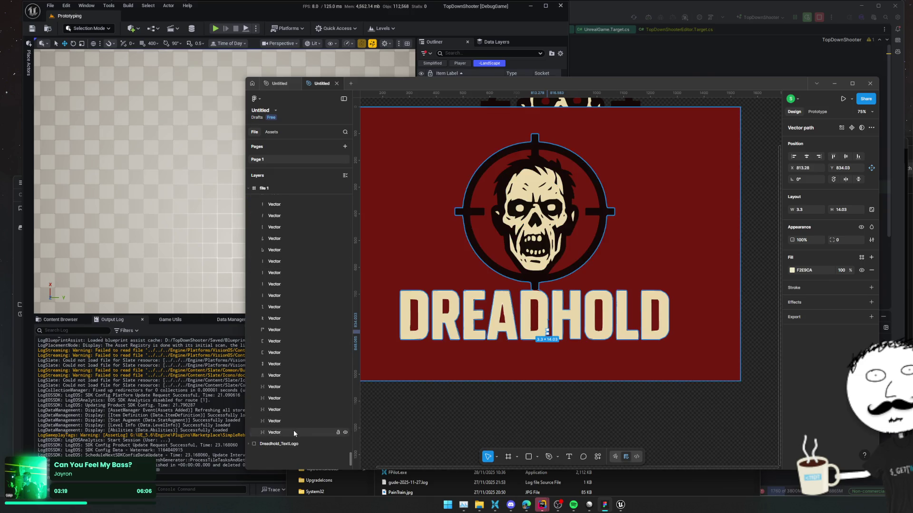
# - Check the dark crosshair emblem layer's visibility, duplicate it and delete the extra Vector layer
pyautogui.click(293, 430)
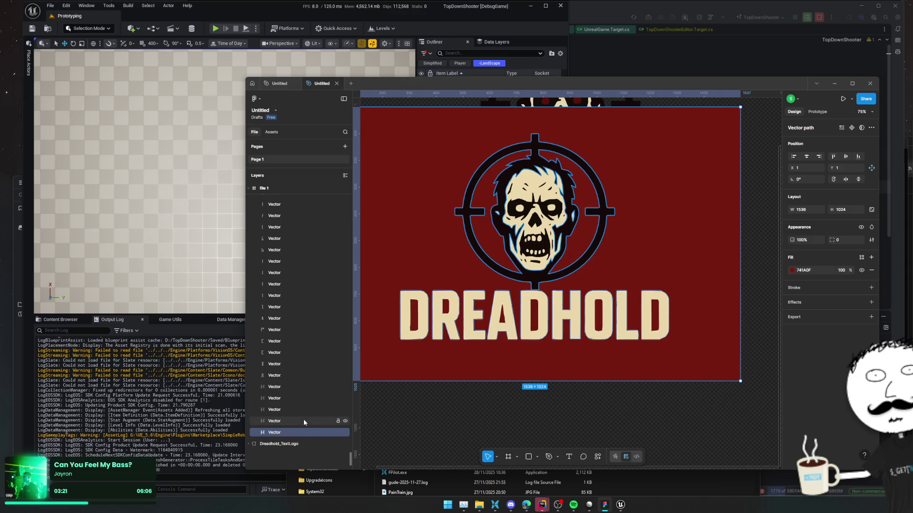
pyautogui.click(304, 421)
pyautogui.click(346, 422)
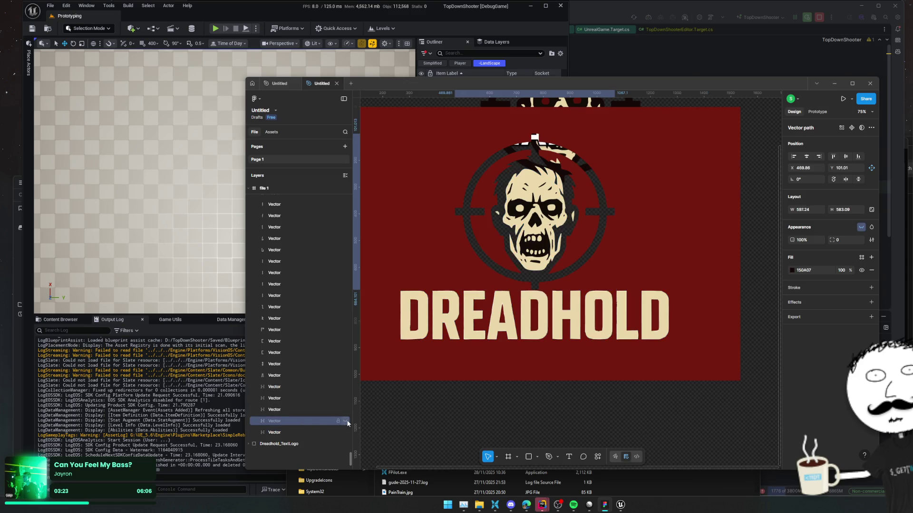
pyautogui.click(346, 421)
pyautogui.click(346, 421)
pyautogui.click(345, 421)
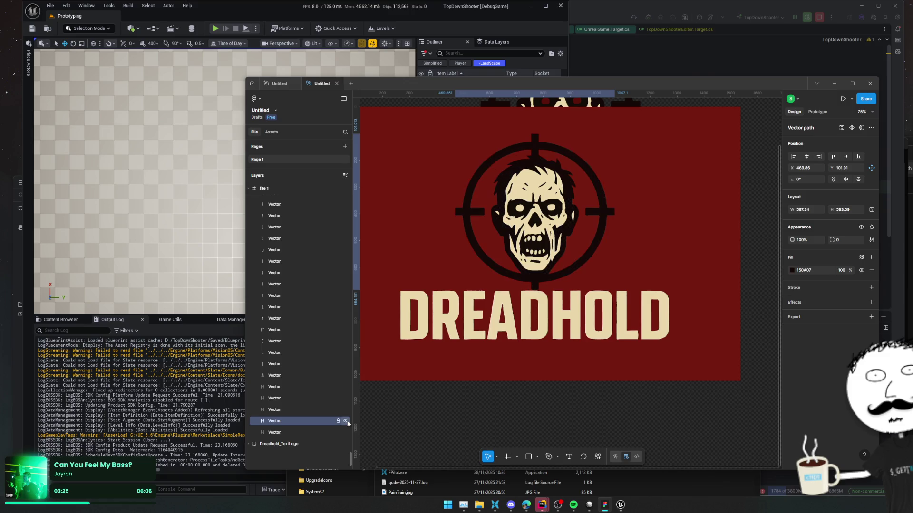
pyautogui.hotkey('ctrl', 'd')
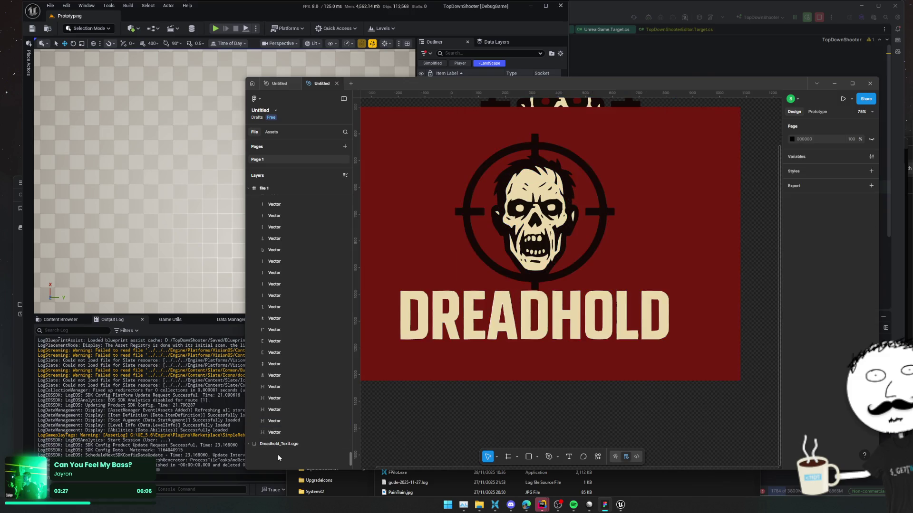
pyautogui.scroll(5, 341, 394)
pyautogui.scroll(10, 344, 285)
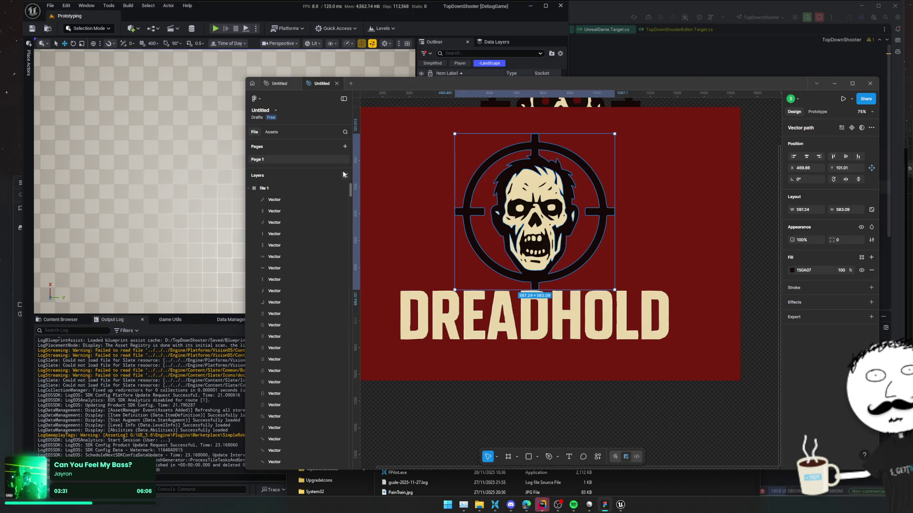
pyautogui.scroll(-10, 278, 240)
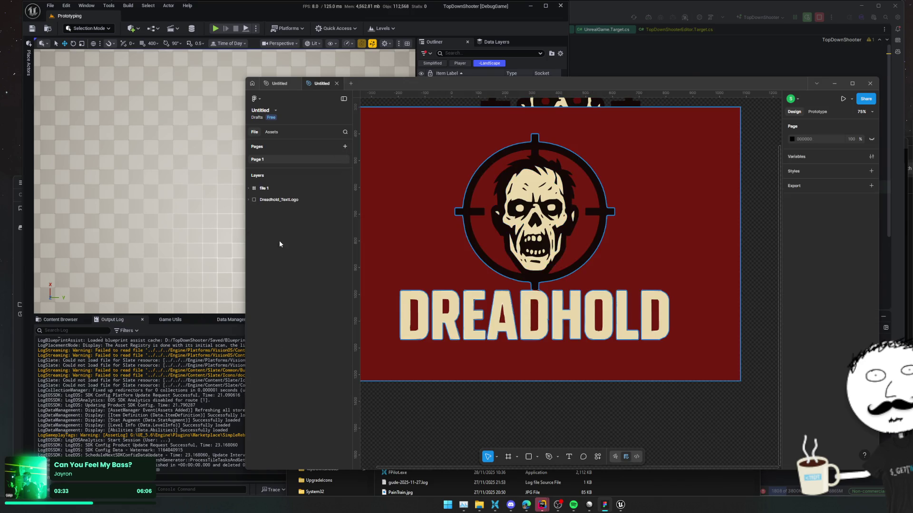
pyautogui.press('Delete')
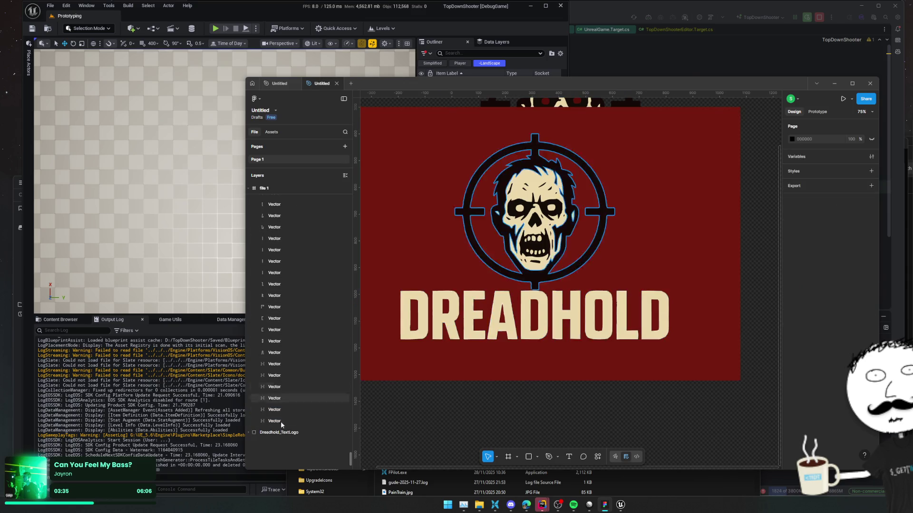
# - Wrap the file 1 frame in Group 1, then delete the file 1 frame
pyautogui.click(278, 420)
pyautogui.scroll(15, 292, 404)
pyautogui.click(261, 188)
pyautogui.click(248, 189)
pyautogui.hotkey('ctrl', 'g')
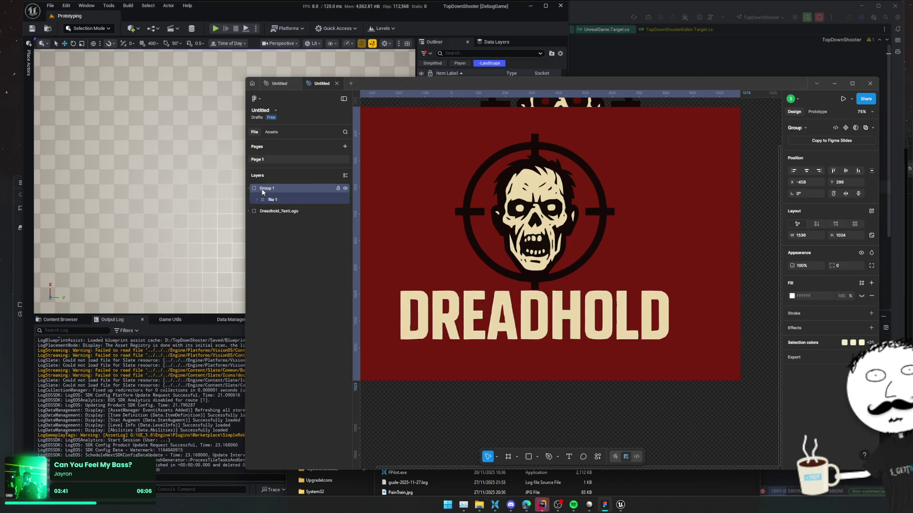
pyautogui.click(278, 212)
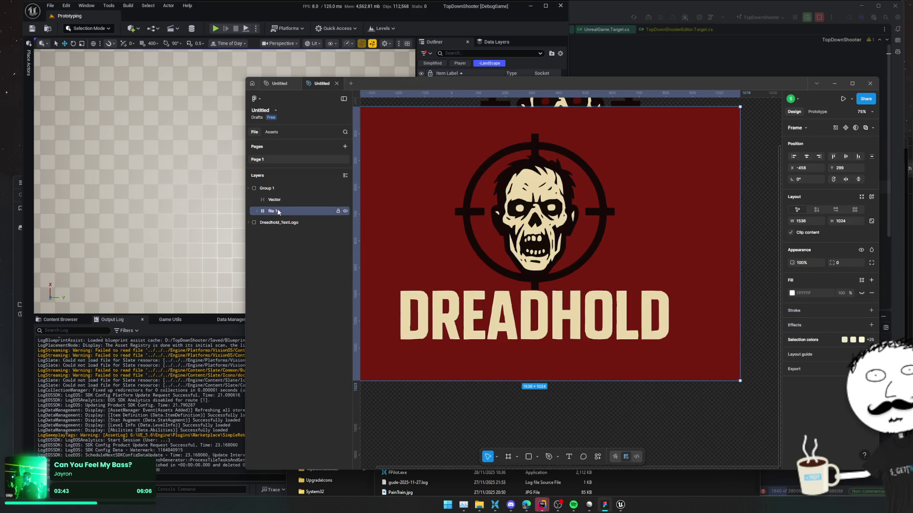
pyautogui.press('Delete')
pyautogui.scroll(5, 544, 303)
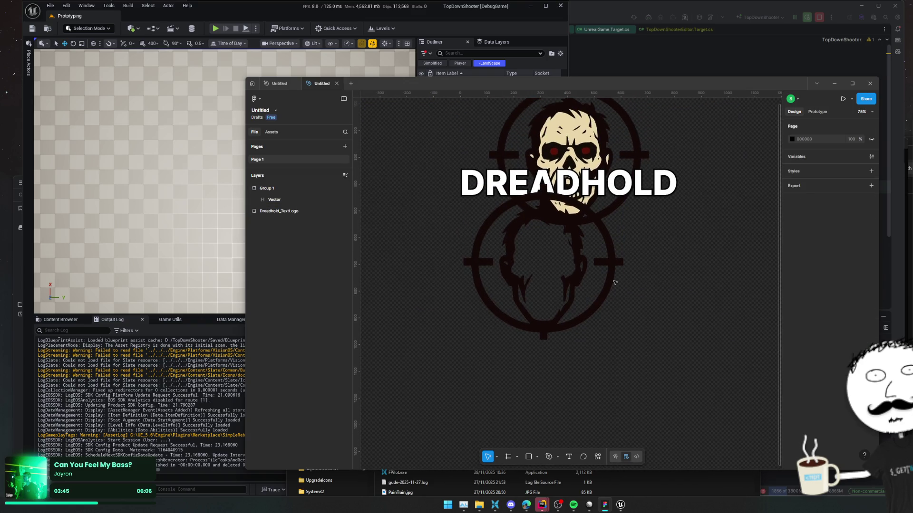
# - Move the emblem vector in Group 1 down below the DREADHOLD text logo
pyautogui.scroll(3, 545, 303)
pyautogui.scroll(-2, 513, 246)
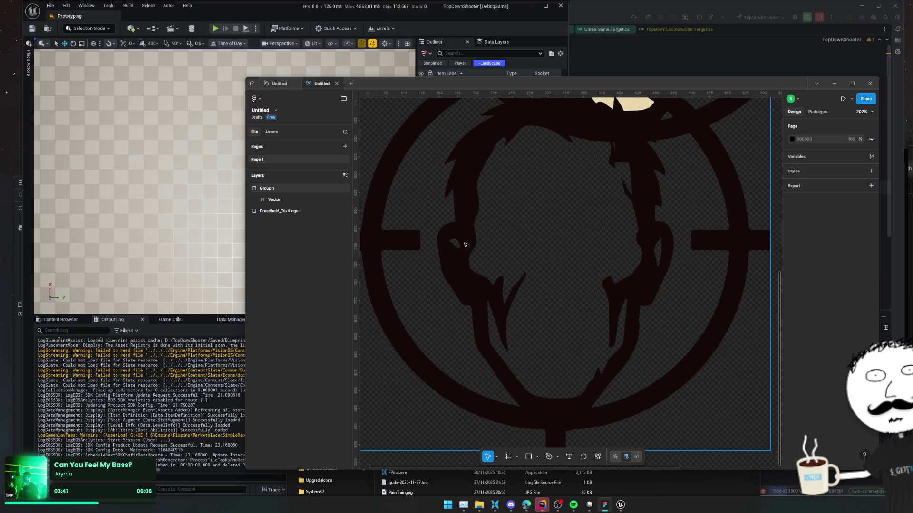
pyautogui.click(466, 253)
pyautogui.doubleClick(466, 254)
pyautogui.moveTo(466, 253); pyautogui.dragTo(467, 417)
pyautogui.scroll(-1, 517, 269)
pyautogui.hscroll(1, 517, 269)
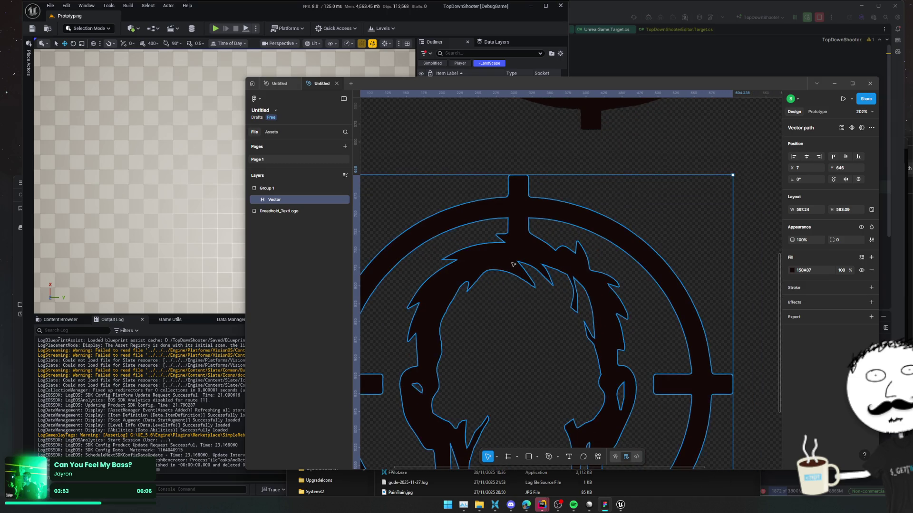
pyautogui.scroll(5, 511, 264)
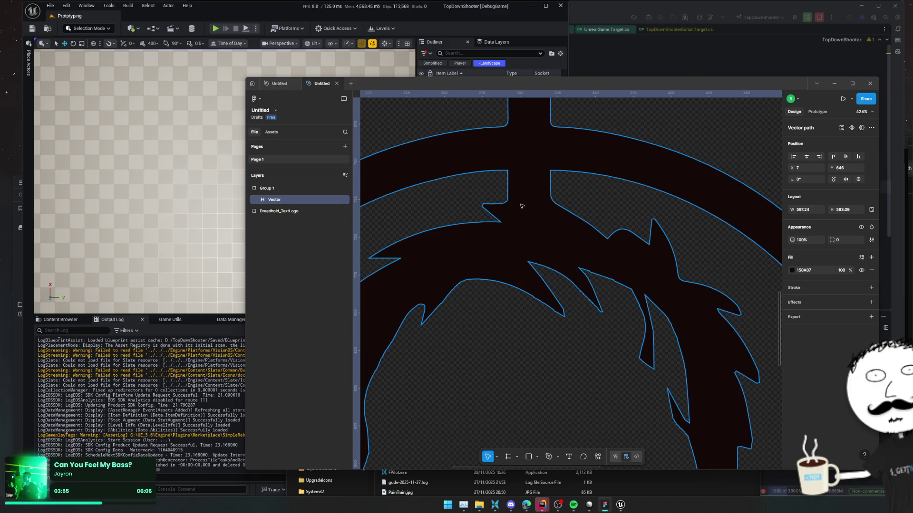
pyautogui.scroll(5, 522, 206)
# - Try deleting and joining anchors at the hair notch, then undo back to the original outline
pyautogui.doubleClick(518, 208)
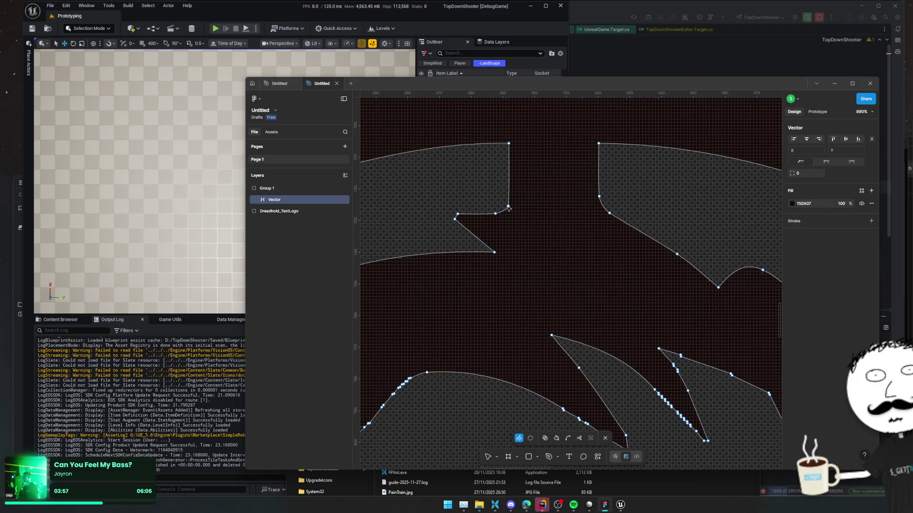
pyautogui.moveTo(459, 211); pyautogui.dragTo(453, 227)
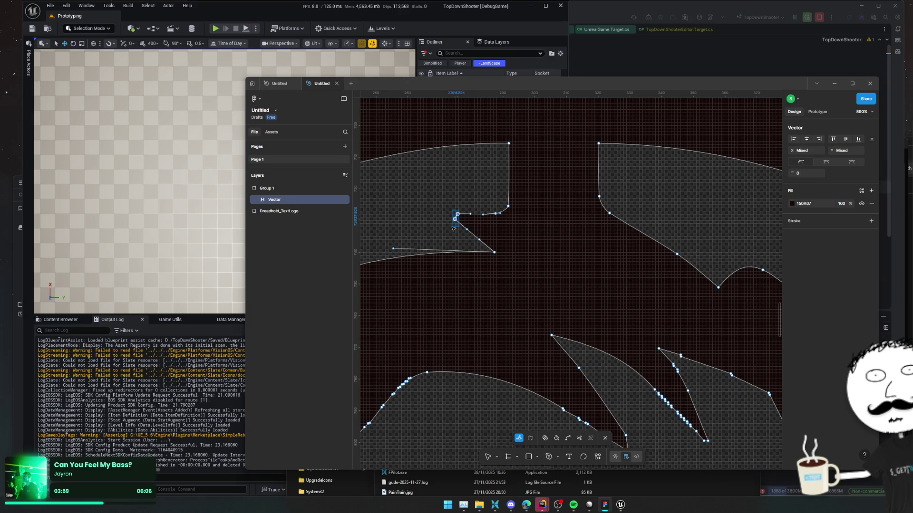
pyautogui.press('Delete')
pyautogui.scroll(-2, 543, 218)
pyautogui.hscroll(-3, 543, 218)
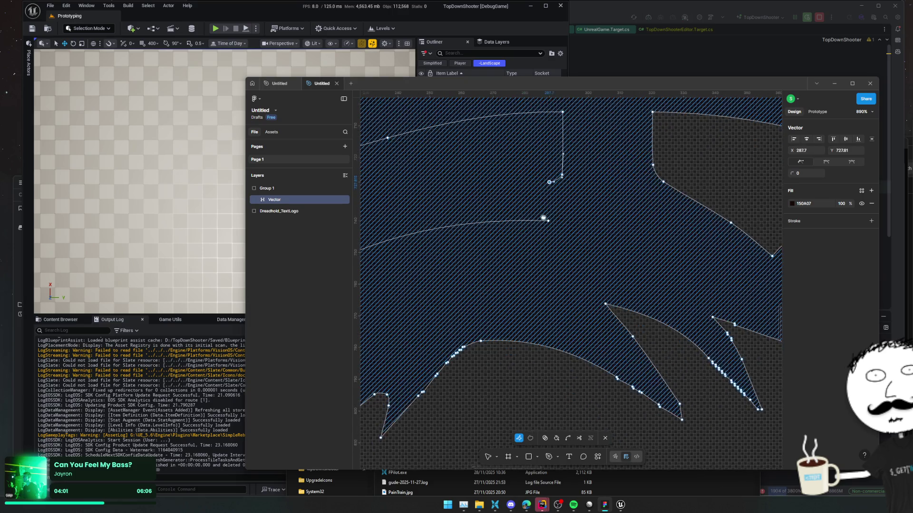
pyautogui.moveTo(550, 181)
pyautogui.mouseDown()
pyautogui.moveTo(654, 180)
pyautogui.moveTo(659, 170)
pyautogui.mouseUp()
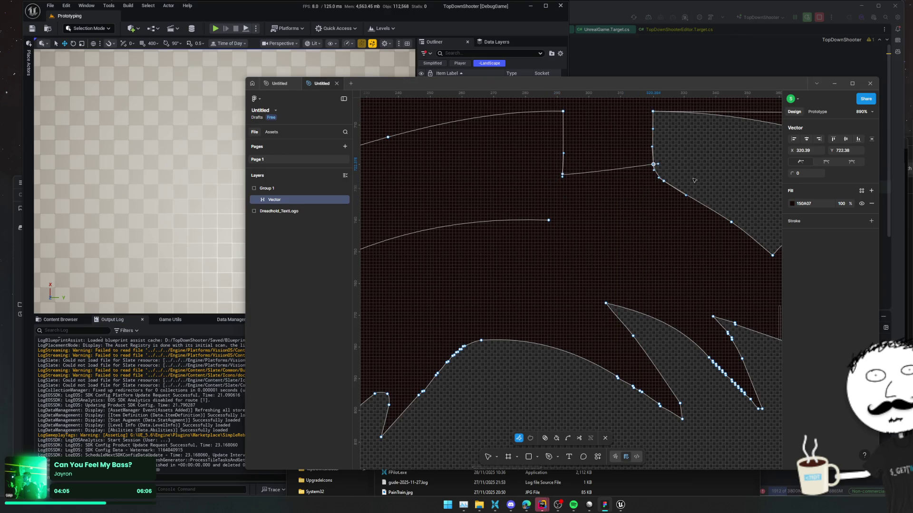
pyautogui.press('Delete')
pyautogui.hotkey('ctrl', 'z')
pyautogui.hotkey('ctrl', 'z')
pyautogui.hotkey('ctrl', 'z')
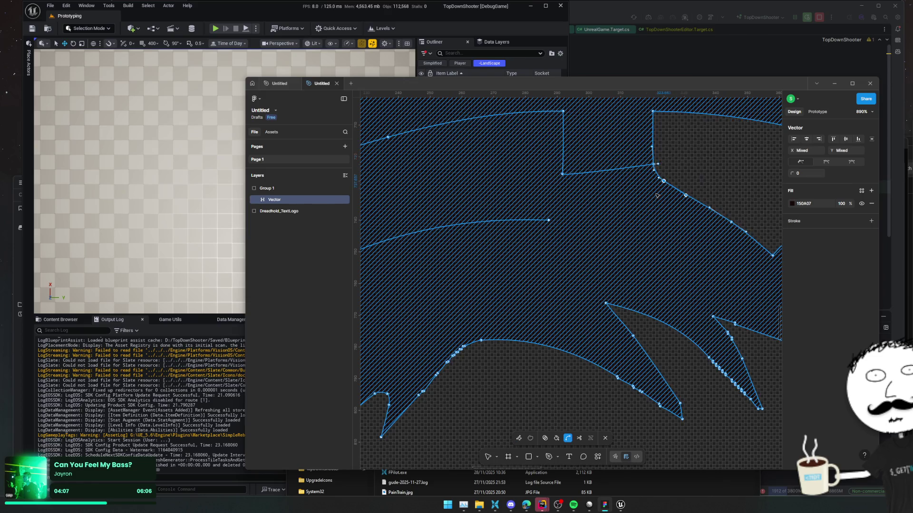
# - Shift the emblem slightly further down and finish editing its points
pyautogui.keyDown('ctrl'); pyautogui.scroll(-10, 650, 201); pyautogui.keyUp('ctrl')
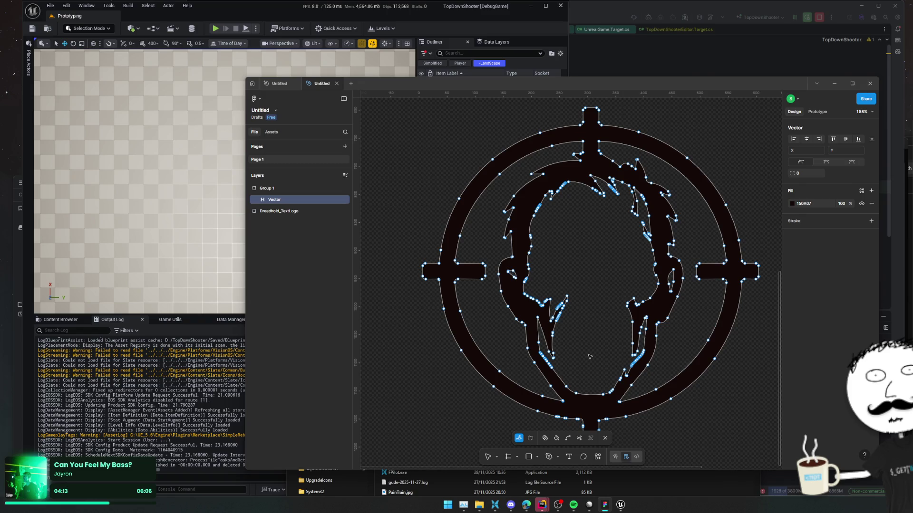
pyautogui.moveTo(520, 267)
pyautogui.mouseDown()
pyautogui.moveTo(509, 285)
pyautogui.moveTo(523, 282)
pyautogui.mouseUp()
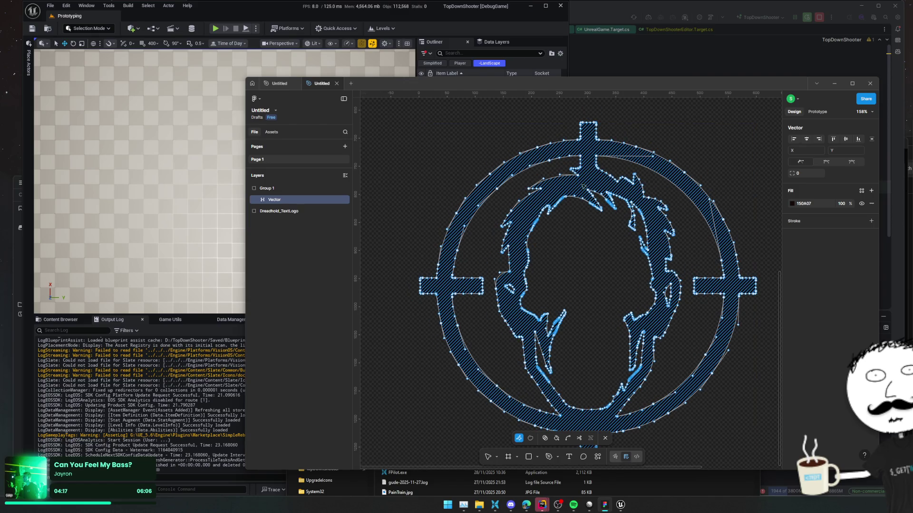
pyautogui.press('ctrl')
pyautogui.press('Escape')
pyautogui.keyDown('ctrl'); pyautogui.scroll(-5, 601, 166); pyautogui.keyUp('ctrl')
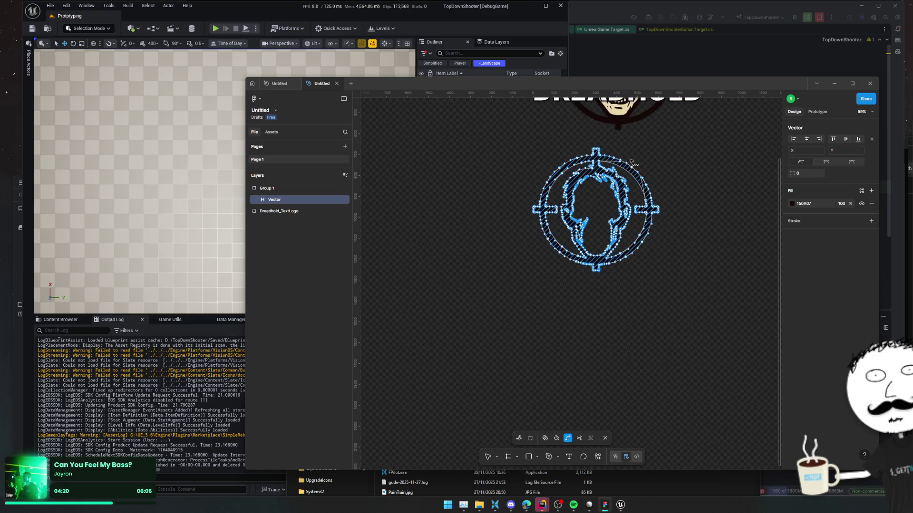
pyautogui.keyDown('ctrl'); pyautogui.scroll(3, 620, 242); pyautogui.keyUp('ctrl')
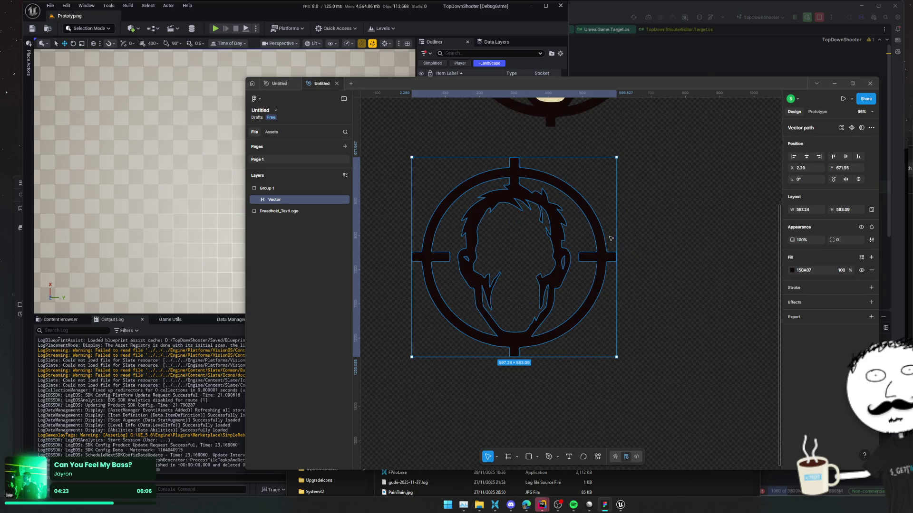
# - Draw a 578×578 circle over the skull and place Ellipse 1 in Group 1 below Vector
pyautogui.click(537, 458)
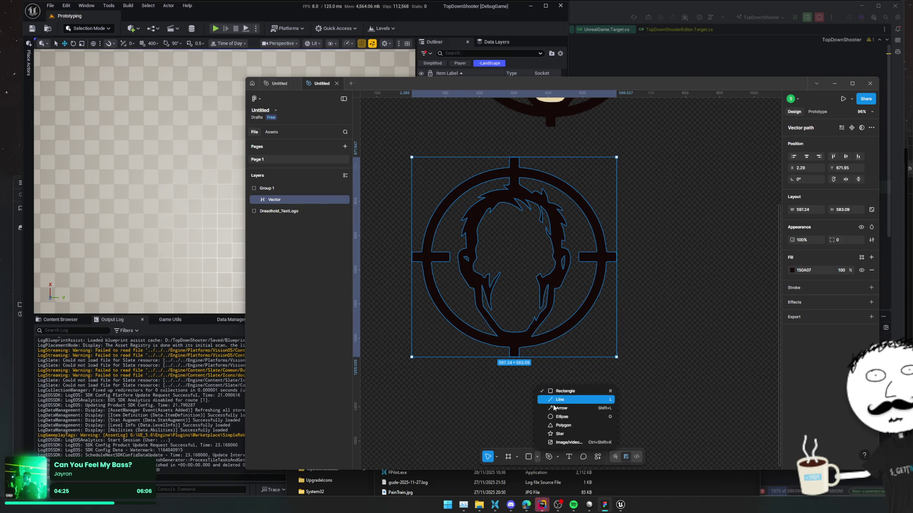
pyautogui.click(561, 419)
pyautogui.moveTo(417, 184)
pyautogui.mouseDown()
pyautogui.moveTo(618, 387)
pyautogui.moveTo(610, 379)
pyautogui.mouseUp()
pyautogui.moveTo(521, 313); pyautogui.dragTo(520, 304)
pyautogui.click(271, 202)
pyautogui.moveTo(265, 189)
pyautogui.mouseDown()
pyautogui.moveTo(277, 217)
pyautogui.moveTo(292, 201)
pyautogui.mouseUp()
# - Set the skull crosshair vector's fill opacity to 65%
pyautogui.click(332, 200)
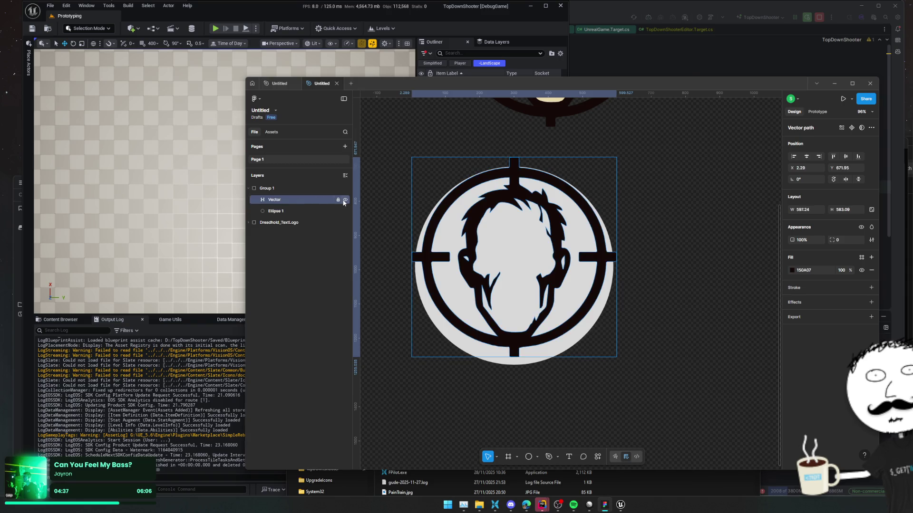
pyautogui.click(791, 270)
pyautogui.click(842, 270)
pyautogui.write('65')
pyautogui.press('Return')
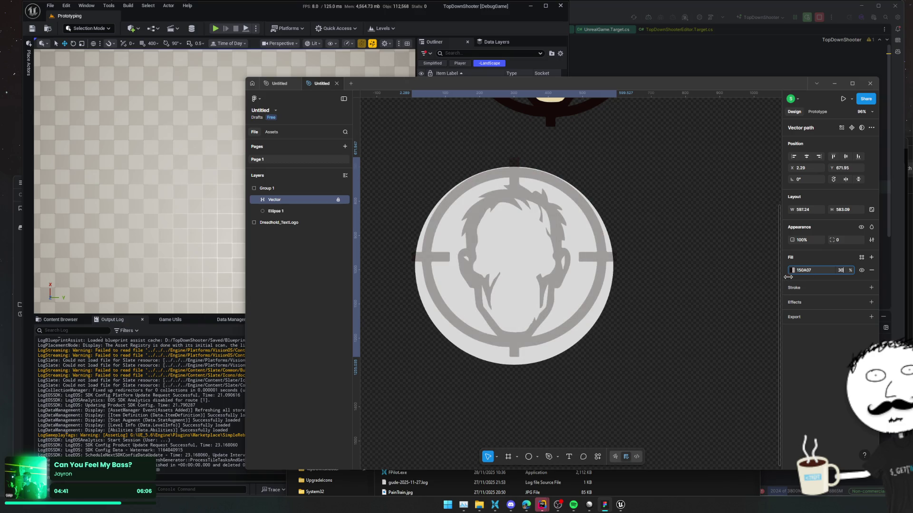
# - Centre Ellipse 1, then duplicate it and shrink the centred copy to about 521 wide
pyautogui.click(299, 213)
pyautogui.moveTo(526, 262); pyautogui.dragTo(527, 255)
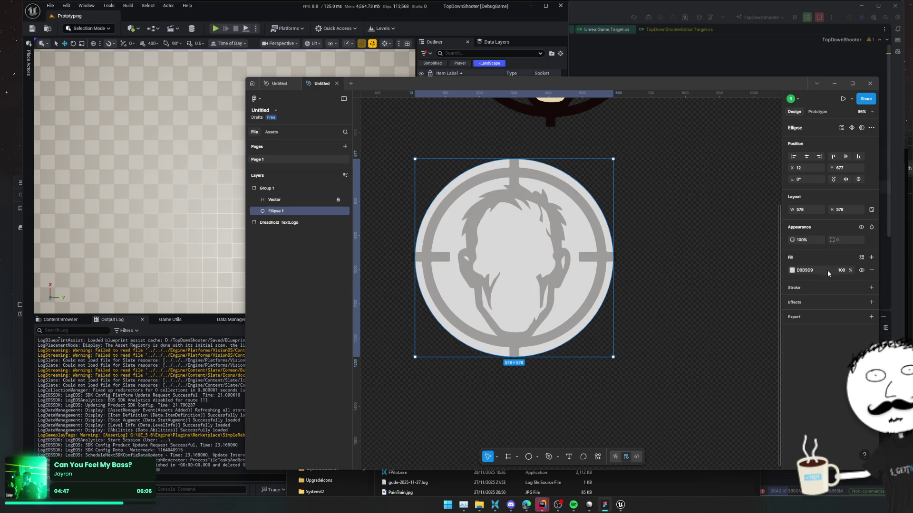
pyautogui.hotkey('ctrl', 'd')
pyautogui.moveTo(415, 159); pyautogui.dragTo(435, 178)
pyautogui.moveTo(515, 241); pyautogui.dragTo(507, 232)
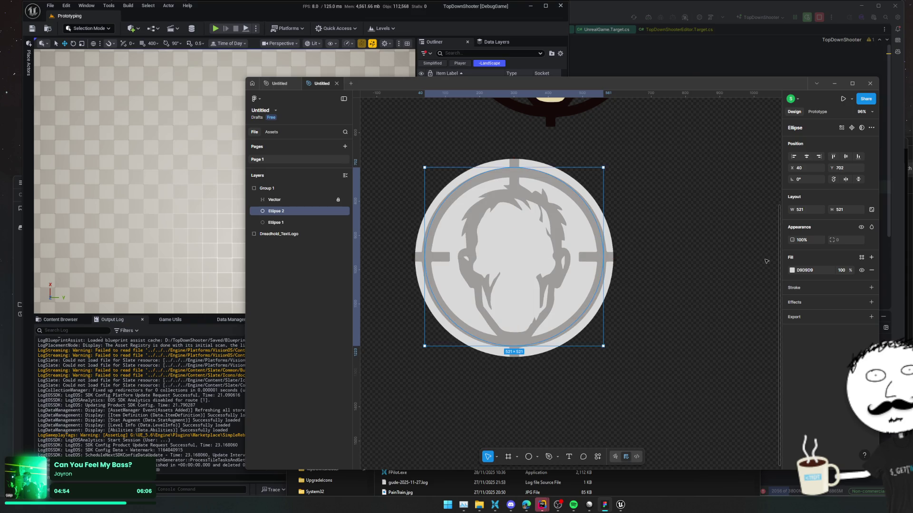
# - Darken the inner Ellipse 2 fill to 565656
pyautogui.click(792, 270)
pyautogui.moveTo(740, 315)
pyautogui.mouseDown()
pyautogui.moveTo(691, 327)
pyautogui.moveTo(686, 353)
pyautogui.mouseUp()
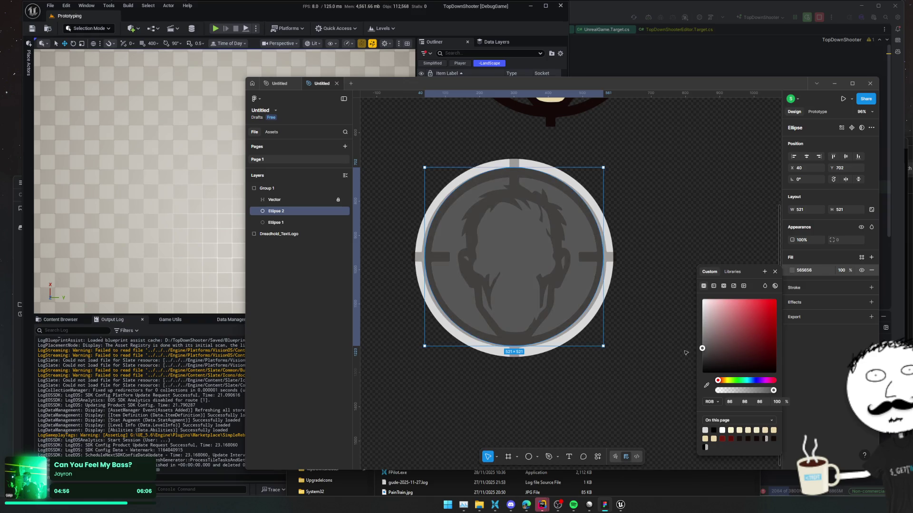
pyautogui.click(817, 334)
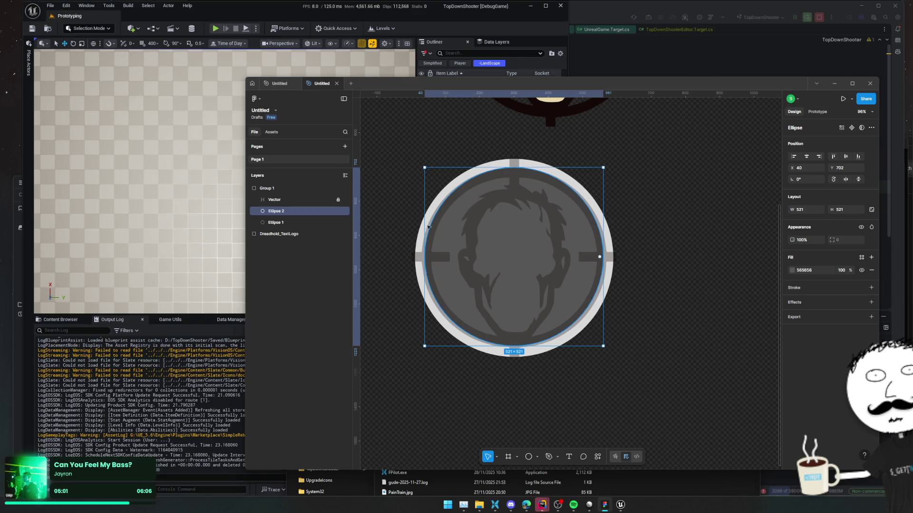
# - Select both Ellipse 1 and Ellipse 2 and bring up the quick actions search
pyautogui.rightClick(287, 212)
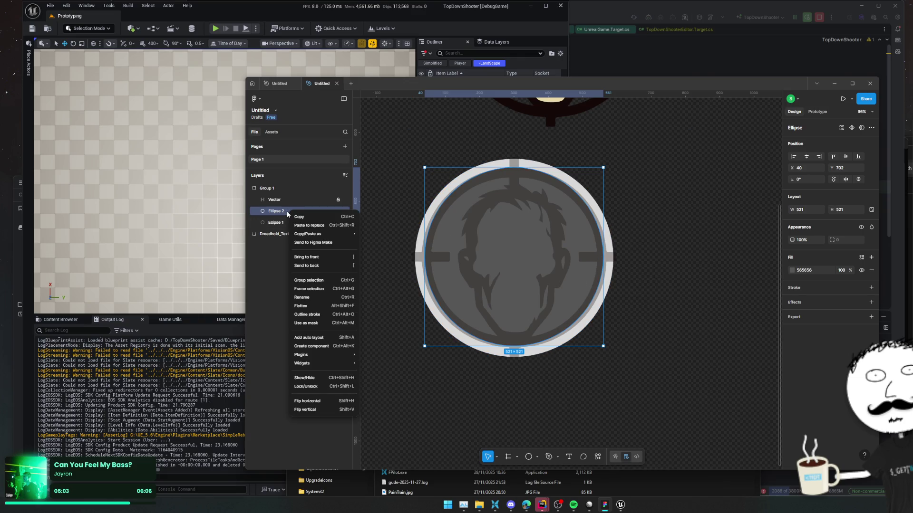
pyautogui.keyDown('shift'); pyautogui.click(283, 223); pyautogui.keyUp('shift')
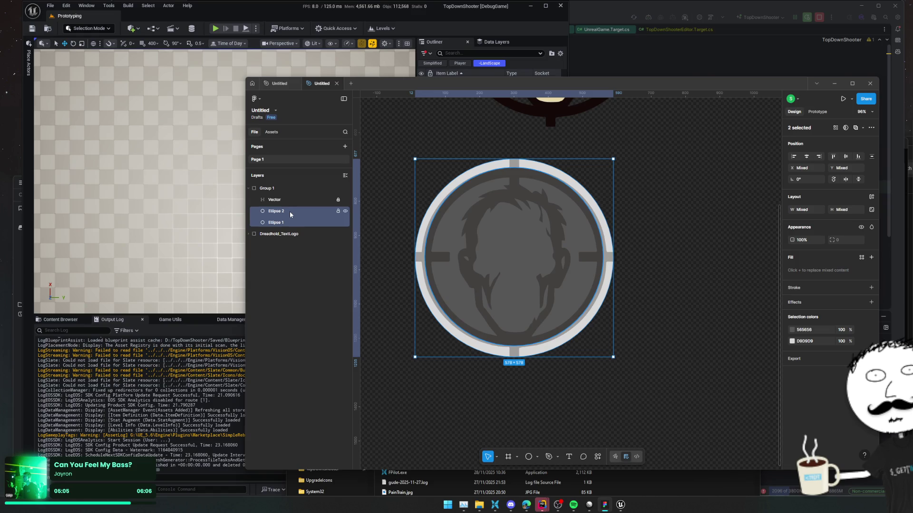
pyautogui.rightClick(291, 215)
pyautogui.moveTo(355, 351)
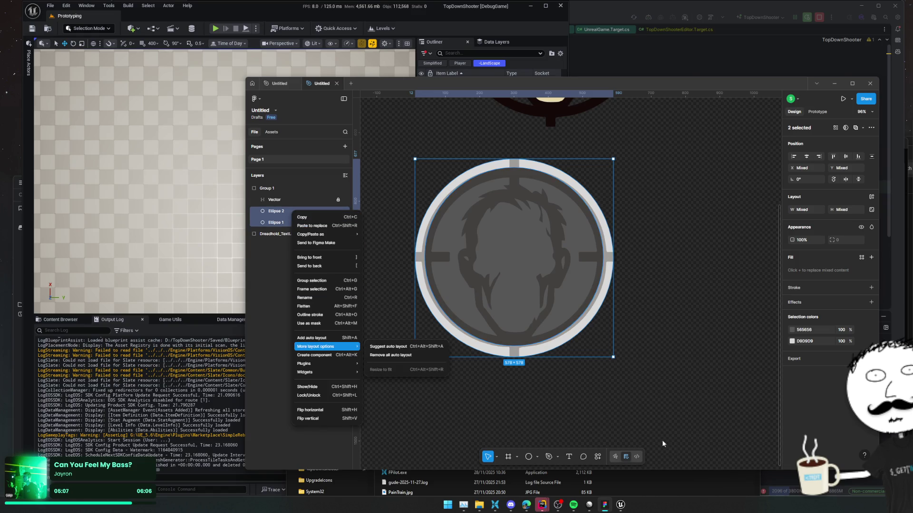
pyautogui.press('Escape')
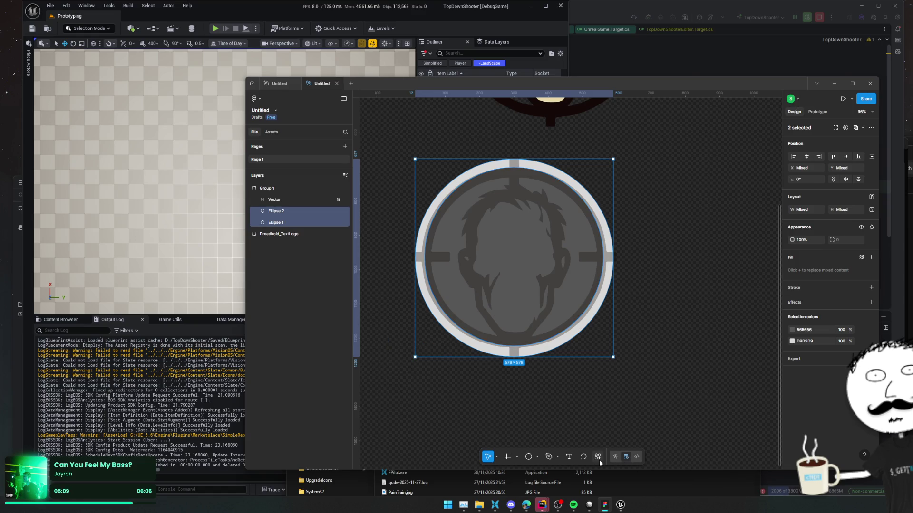
pyautogui.click(597, 457)
# - Try masking the two ellipses with the mask action, then undo the mask group
pyautogui.write('mask')
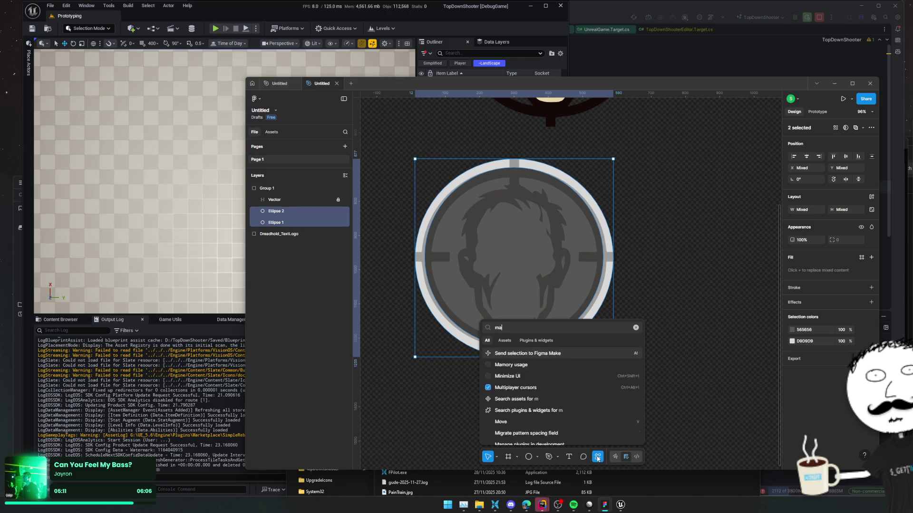
pyautogui.press('Down')
pyautogui.press('Return')
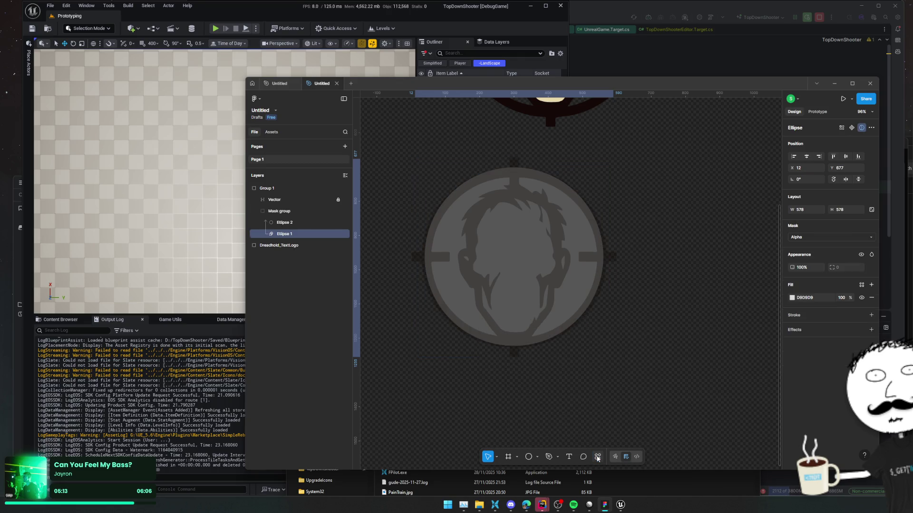
pyautogui.hotkey('ctrl', 'z')
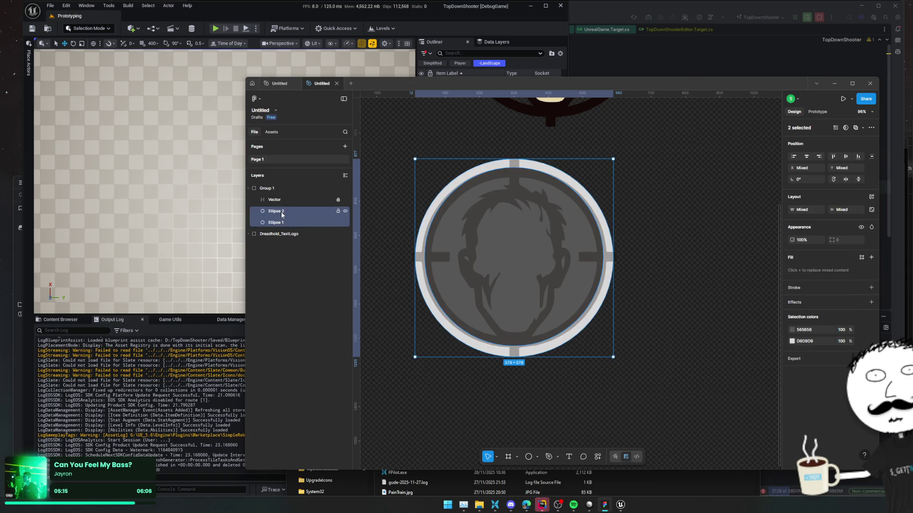
# - Reorder Ellipse 2 and Ellipse 1, then nudge the inner circle down 10 px
pyautogui.click(282, 215)
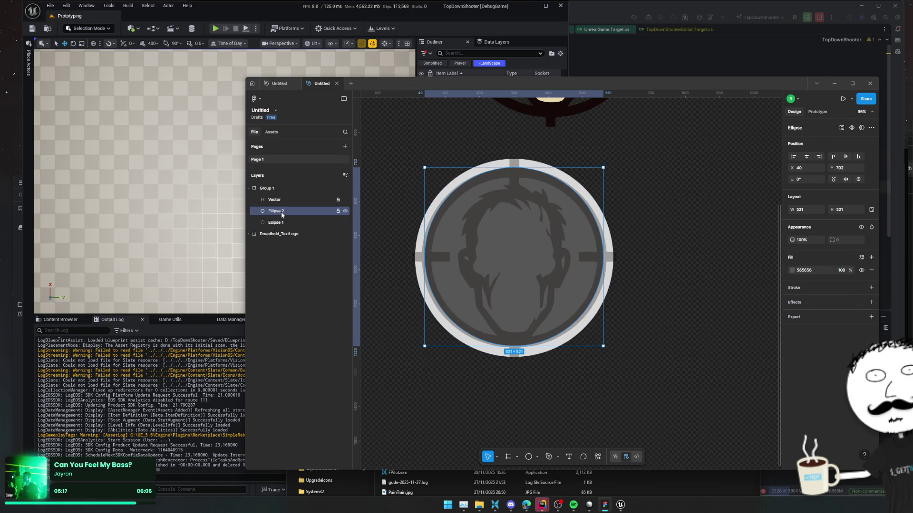
pyautogui.click(597, 459)
pyautogui.write('mask')
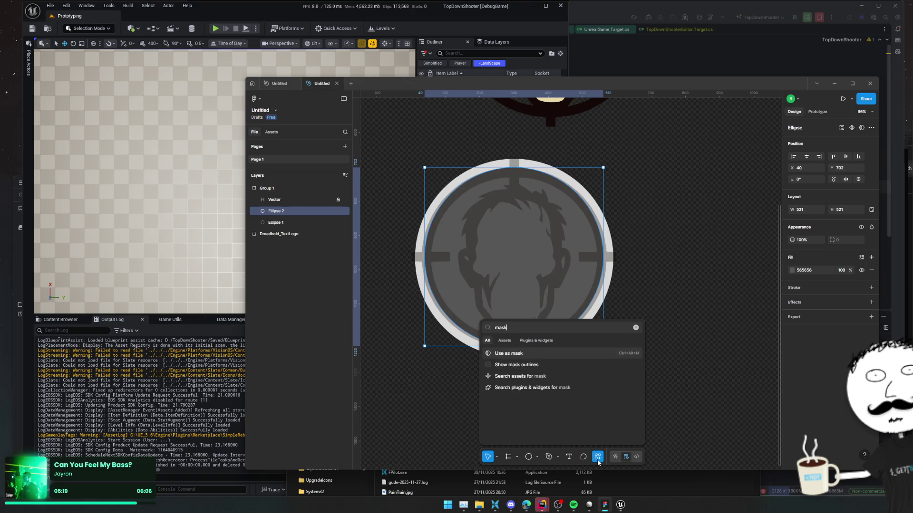
pyautogui.press('Escape')
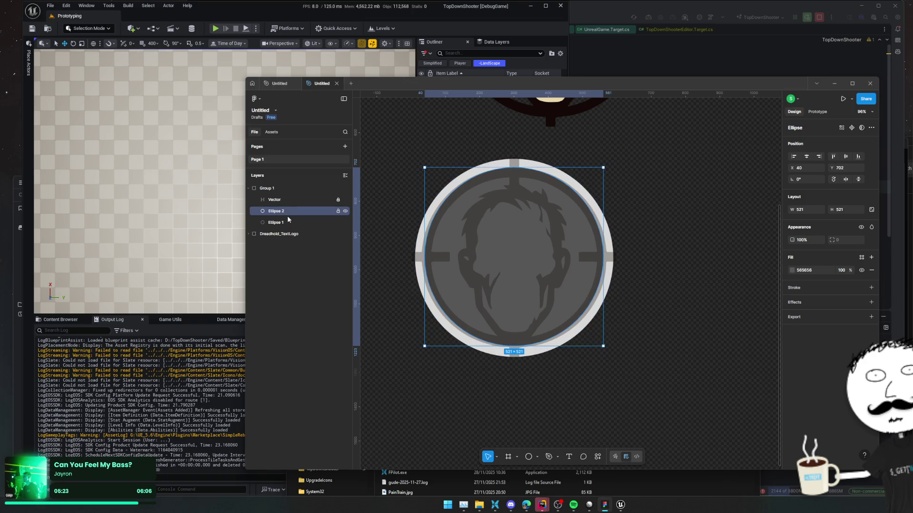
pyautogui.hotkey('ctrl', '[')
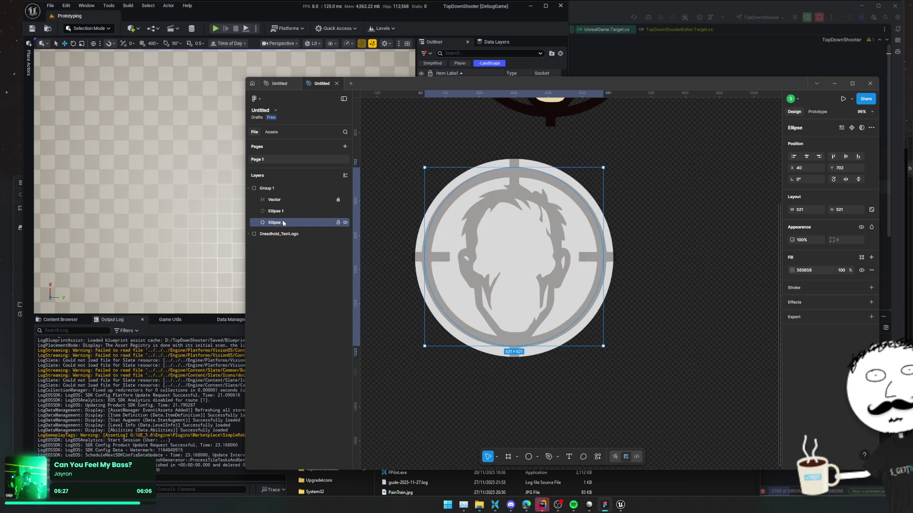
pyautogui.click(286, 215)
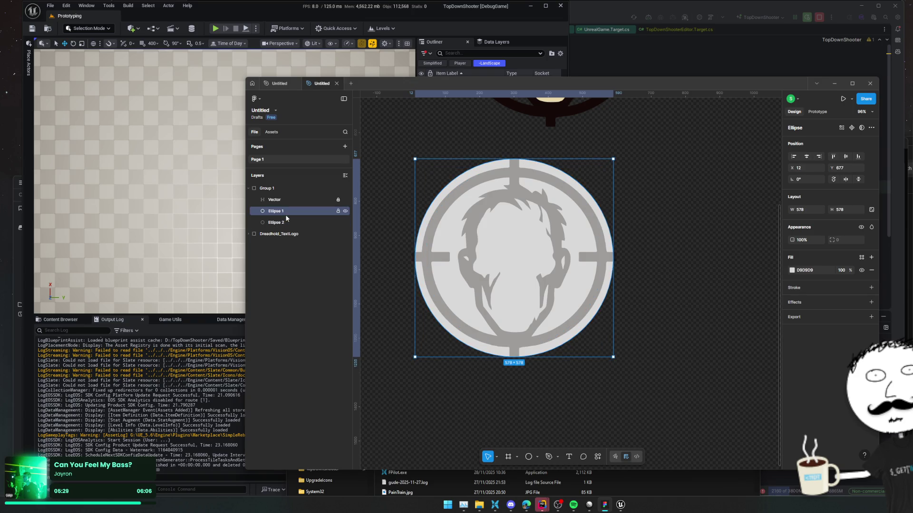
pyautogui.moveTo(284, 222); pyautogui.dragTo(281, 212)
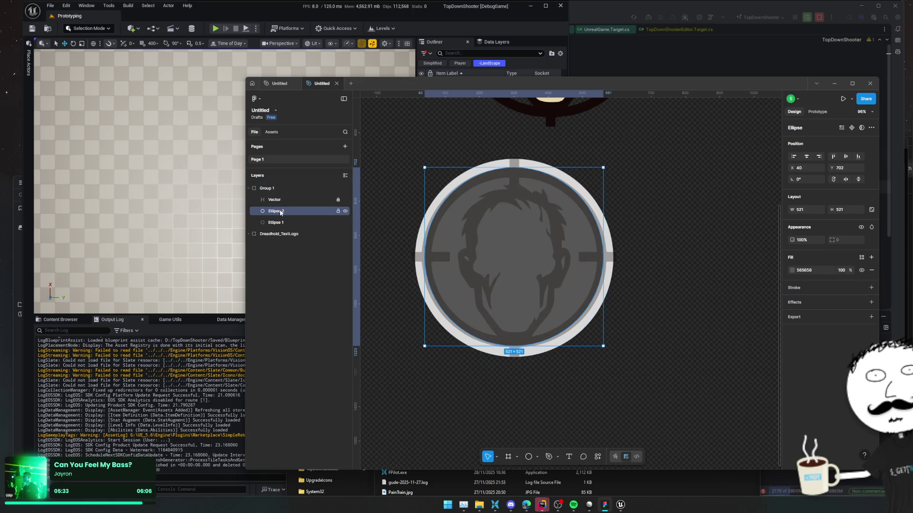
pyautogui.hotkey('shift', 'Down')
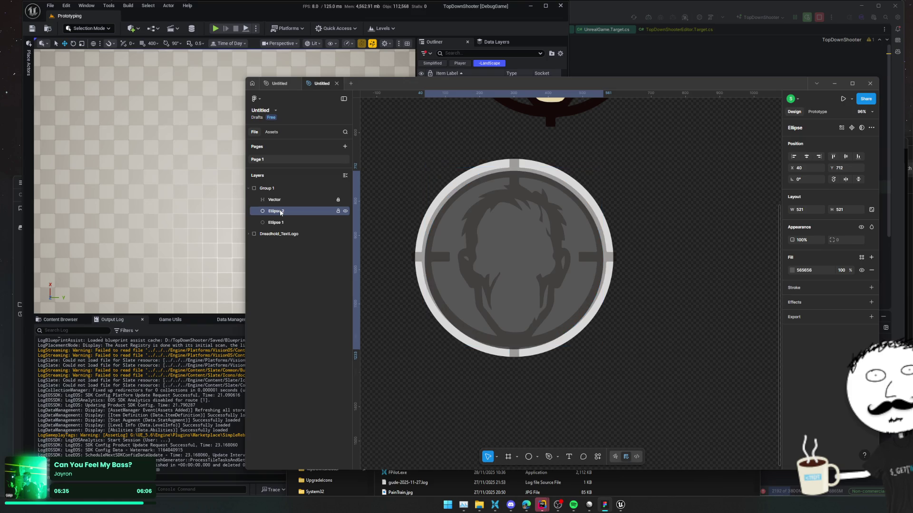
# - Mask the two ellipses together, put Ellipse 1 above Ellipse 2, and check the mask
pyautogui.keyDown('shift'); pyautogui.click(276, 223); pyautogui.keyUp('shift')
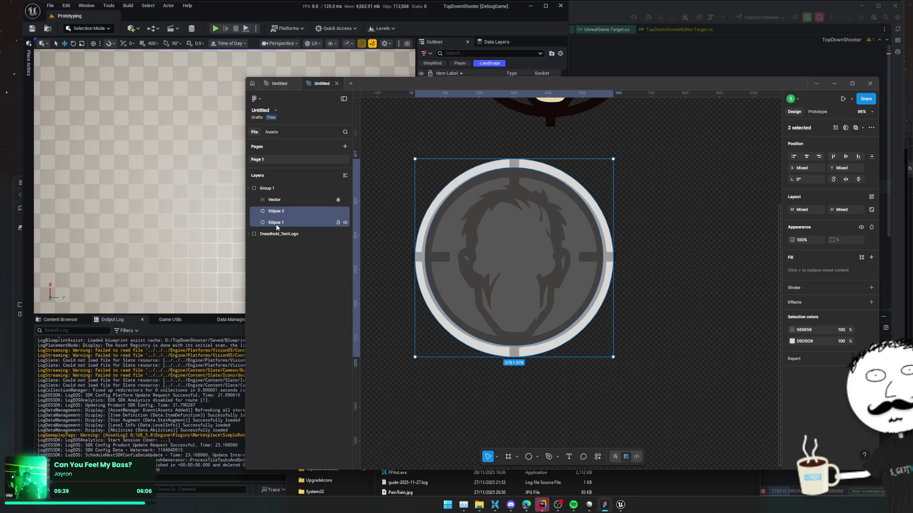
pyautogui.click(598, 456)
pyautogui.write('mask')
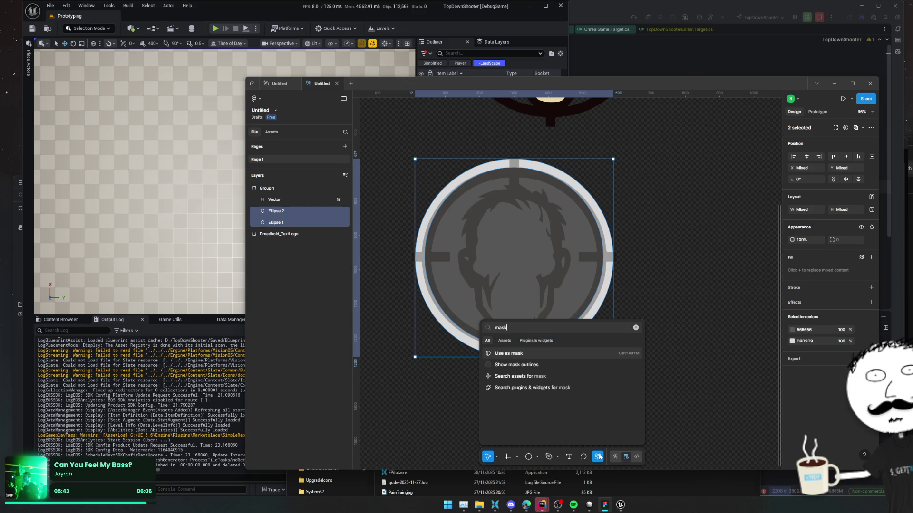
pyautogui.press('Return')
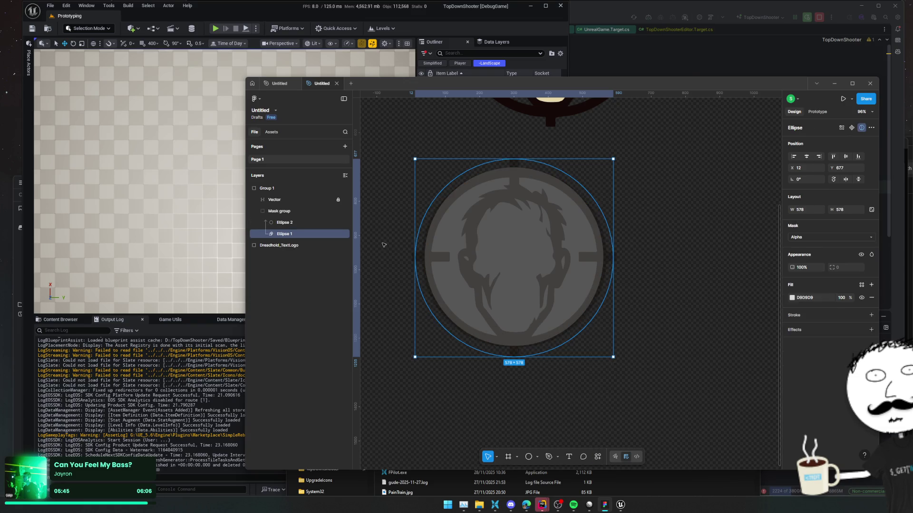
pyautogui.moveTo(283, 223)
pyautogui.mouseDown()
pyautogui.moveTo(291, 237)
pyautogui.moveTo(291, 226)
pyautogui.mouseUp()
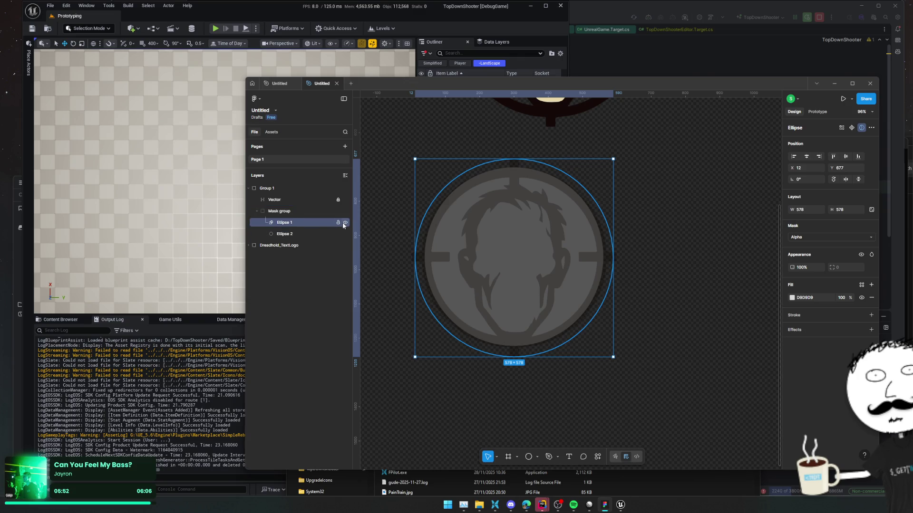
pyautogui.click(345, 223)
pyautogui.click(345, 223)
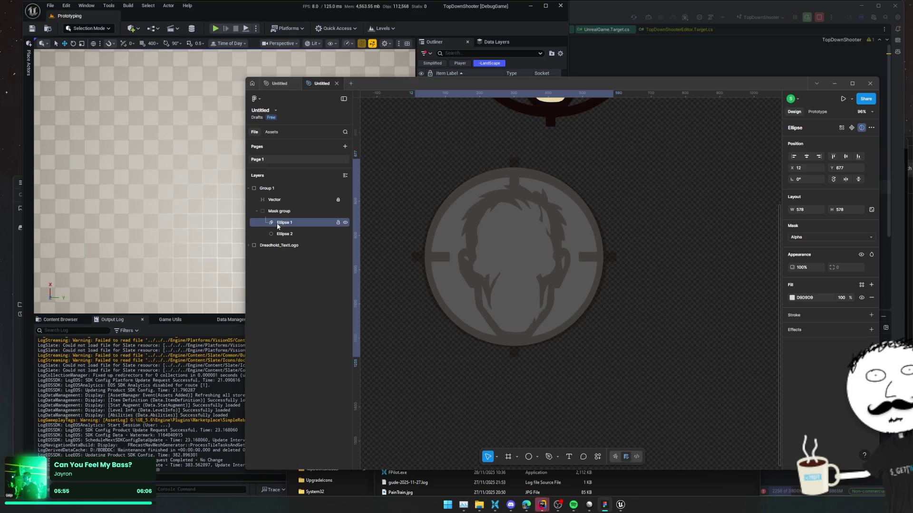
# - Try the outline mask type, then set the mask back to Alpha
pyautogui.click(814, 237)
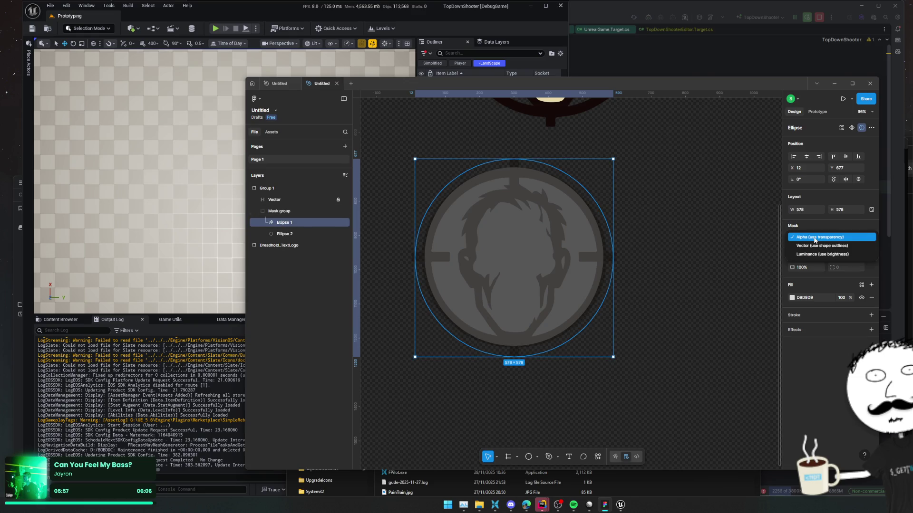
pyautogui.click(867, 247)
pyautogui.click(851, 237)
pyautogui.click(808, 227)
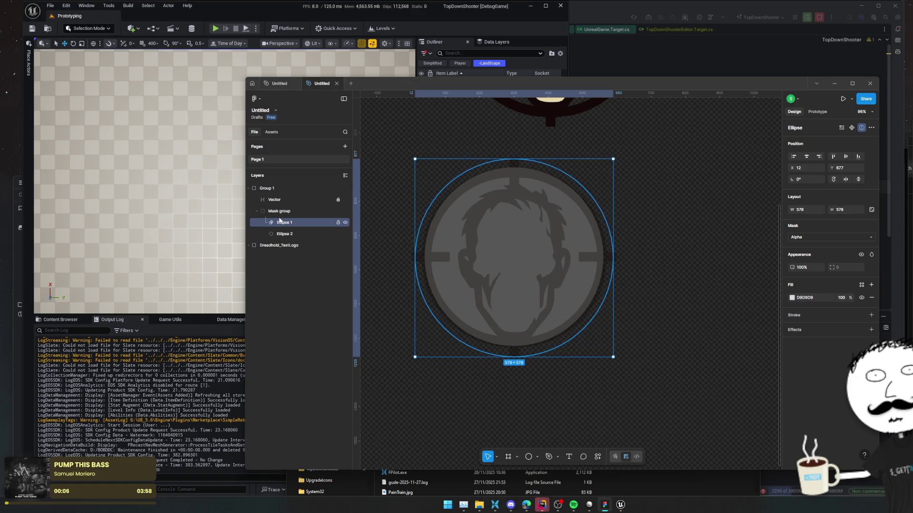
# - Dissolve the mask group so the ellipses are unmasked again
pyautogui.click(284, 214)
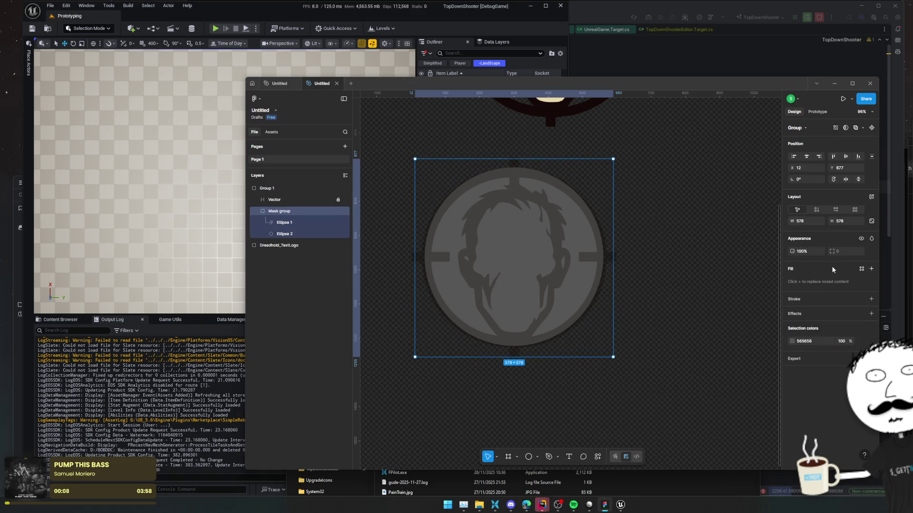
pyautogui.click(284, 234)
pyautogui.moveTo(284, 234); pyautogui.dragTo(285, 219)
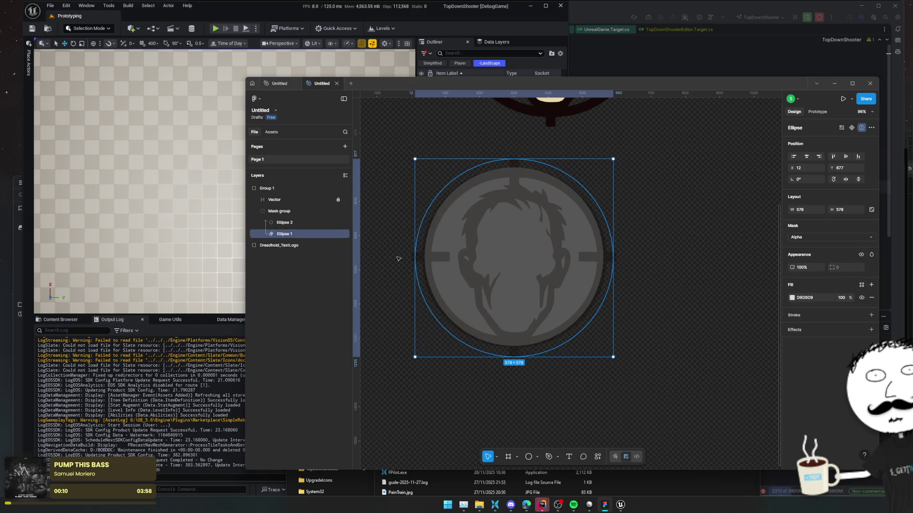
pyautogui.hotkey('ctrl', 'z')
pyautogui.rightClick(277, 211)
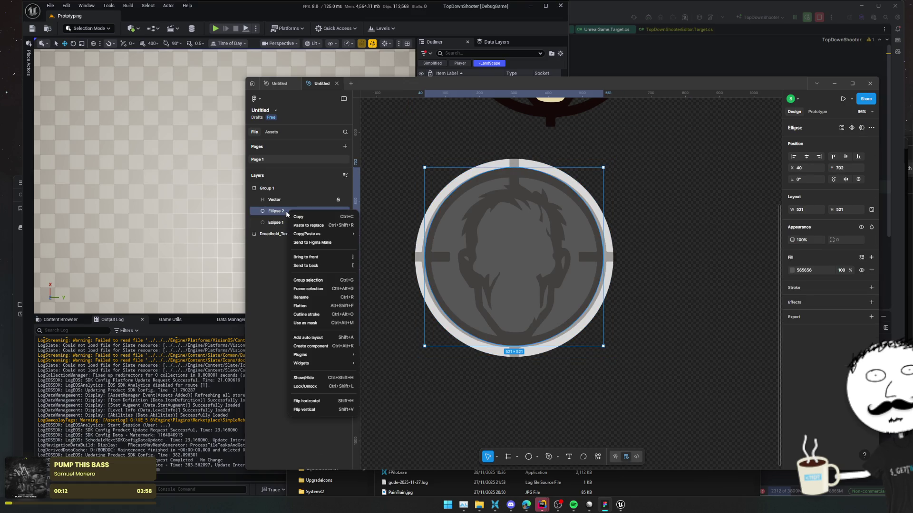
pyautogui.click(277, 212)
# - Make the smaller Ellipse 2 a mask using the 'mask' command search
pyautogui.click(597, 457)
pyautogui.click(597, 457)
pyautogui.click(517, 457)
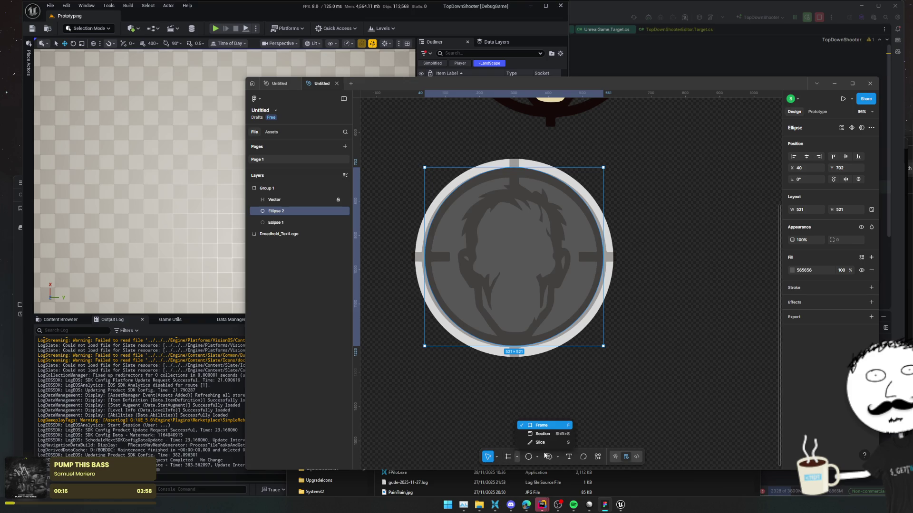
pyautogui.click(538, 457)
pyautogui.click(539, 458)
pyautogui.click(539, 458)
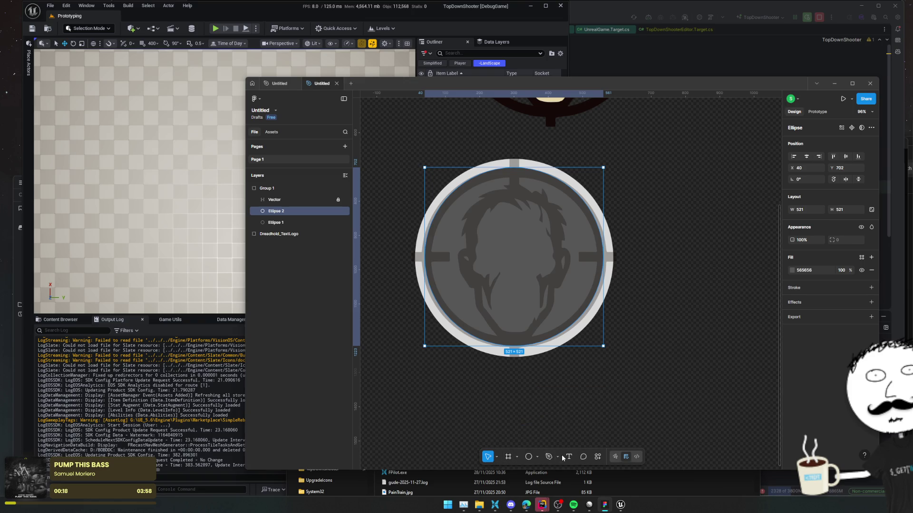
pyautogui.click(597, 457)
pyautogui.write('mask')
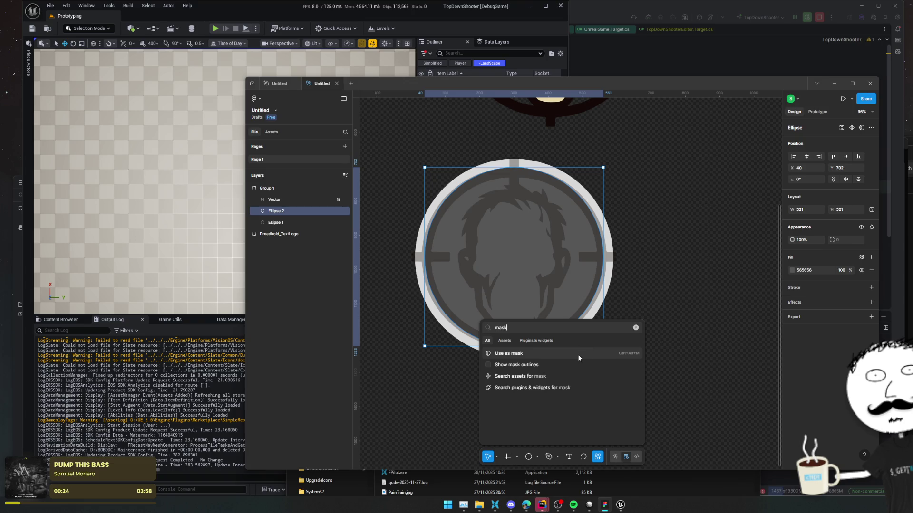
pyautogui.click(577, 354)
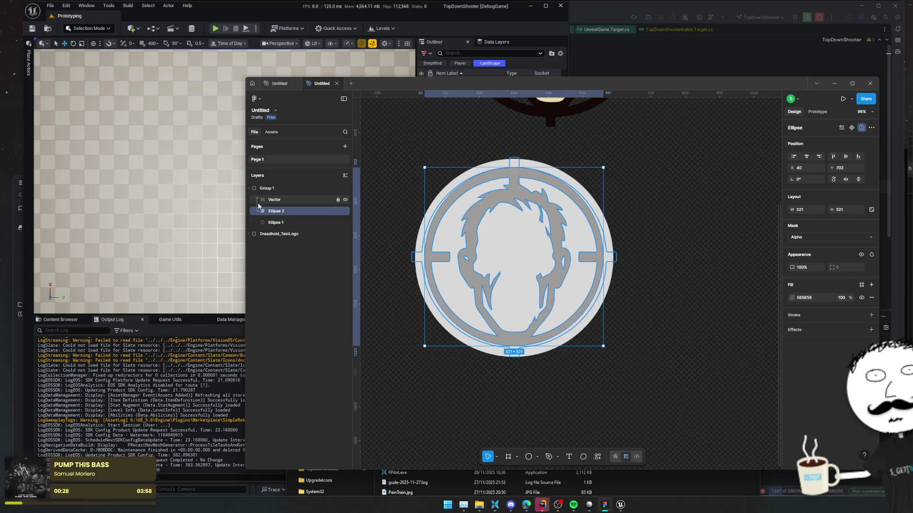
# - Move Ellipse 2 below Ellipse 1 and keep the mask type Alpha after trying Vector and Luminance
pyautogui.moveTo(260, 210); pyautogui.dragTo(269, 224)
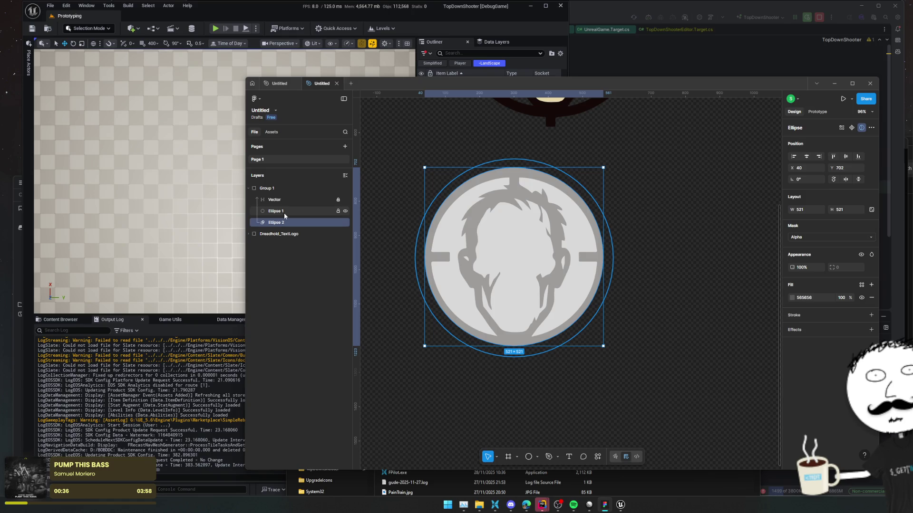
pyautogui.click(828, 237)
pyautogui.click(828, 243)
pyautogui.click(829, 240)
pyautogui.click(828, 246)
pyautogui.click(829, 239)
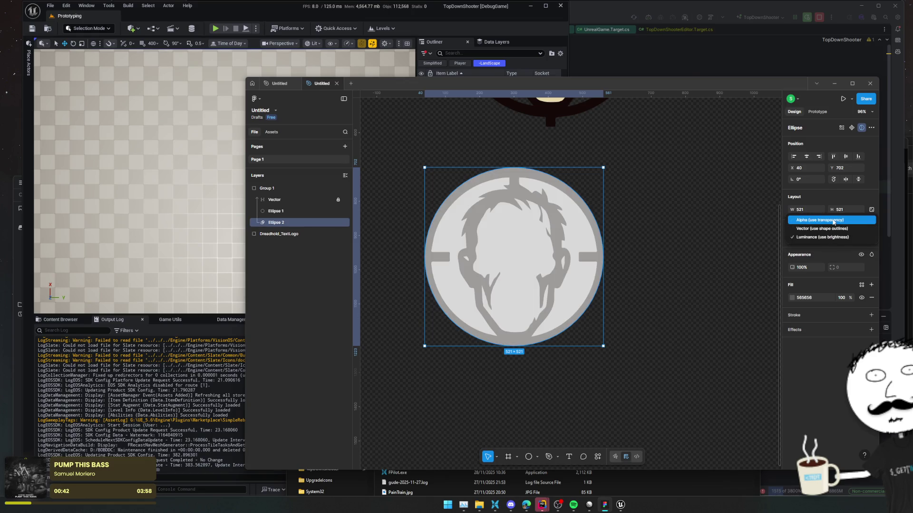
pyautogui.click(832, 220)
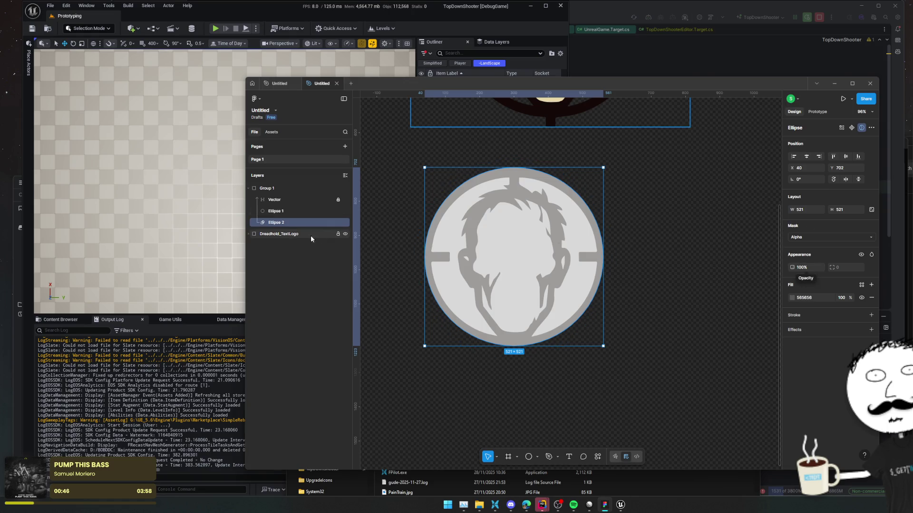
# - Set the fill colour to FF0000
pyautogui.click(792, 297)
pyautogui.click(804, 298)
pyautogui.write('FF0000')
pyautogui.press('Return')
# - Stack the smaller ellipse above the larger one and make the larger ellipse a mask
pyautogui.click(284, 212)
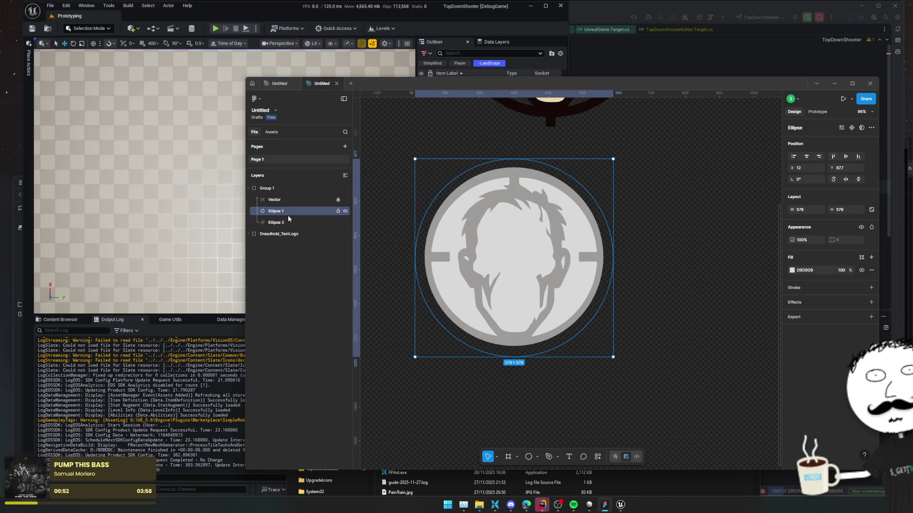
pyautogui.moveTo(283, 222); pyautogui.dragTo(280, 217)
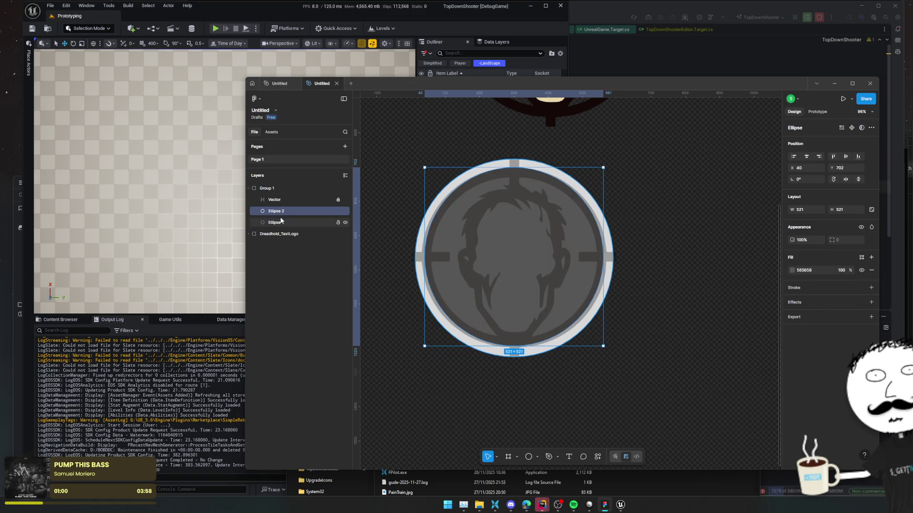
pyautogui.click(282, 223)
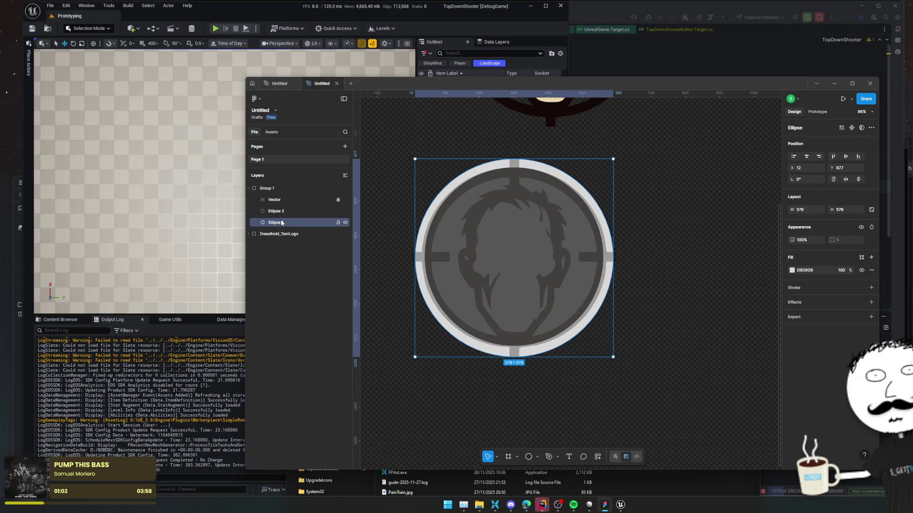
pyautogui.click(597, 457)
pyautogui.write('maskl')
pyautogui.press('BackSpace')
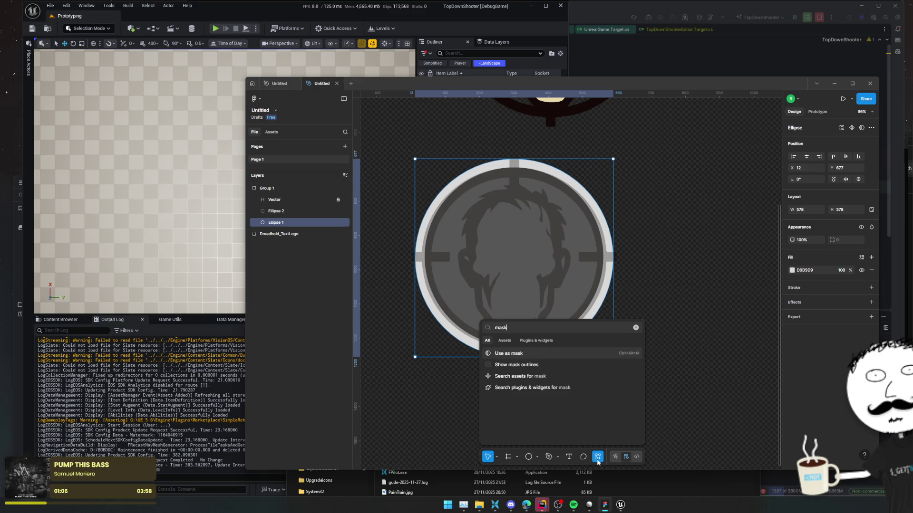
pyautogui.press('Return')
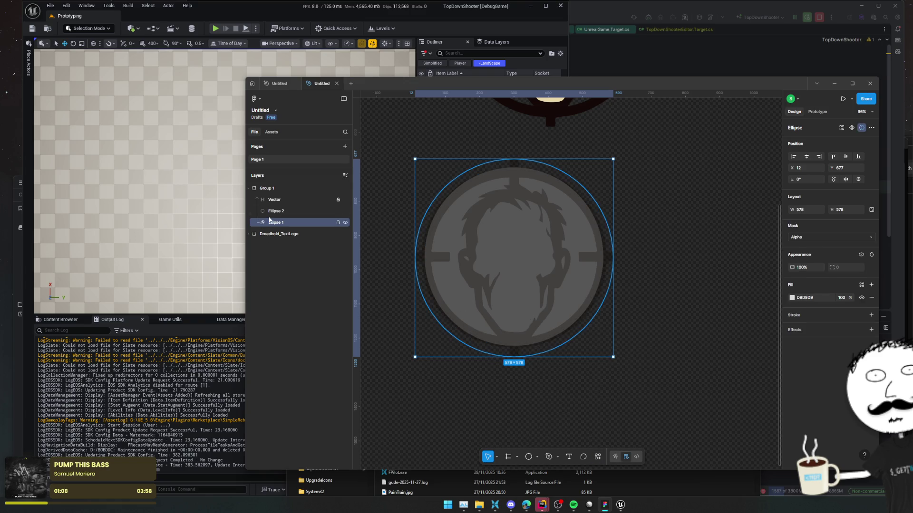
# - Group both ellipses, move the larger above the smaller, and toggle its mask with Ctrl+Alt+M
pyautogui.click(284, 212)
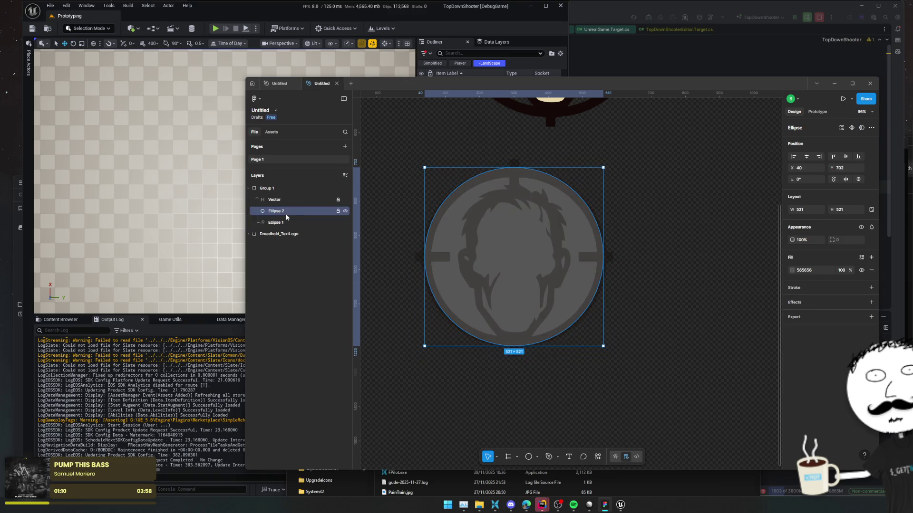
pyautogui.keyDown('shift'); pyautogui.click(286, 224); pyautogui.keyUp('shift')
pyautogui.hotkey('ctrl', 'g')
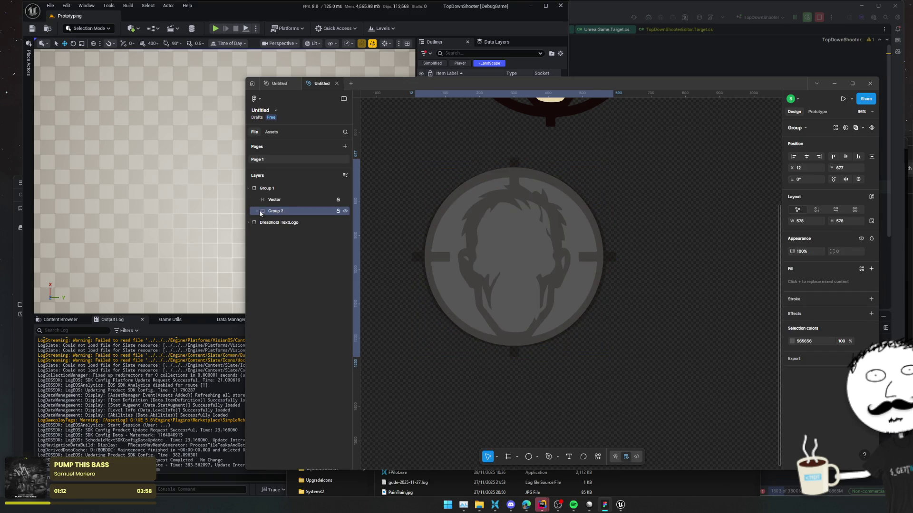
pyautogui.click(257, 213)
pyautogui.click(290, 223)
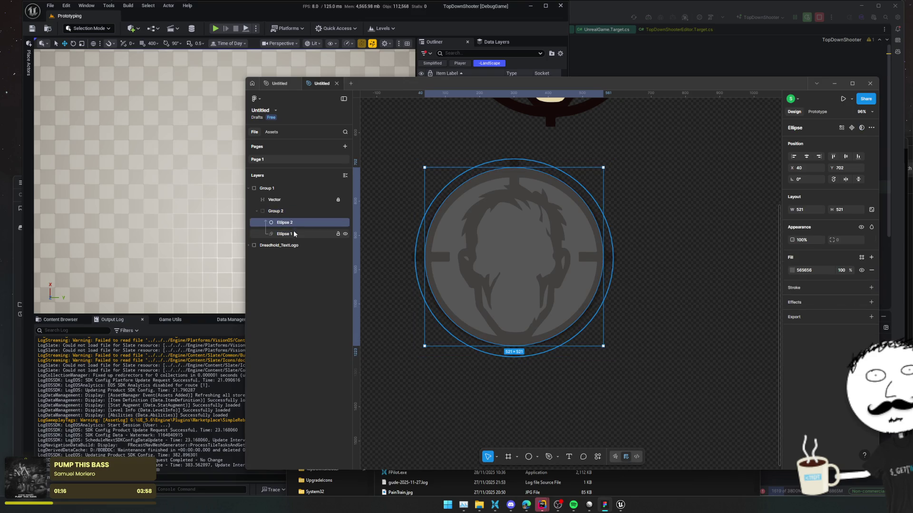
pyautogui.click(293, 233)
pyautogui.click(291, 226)
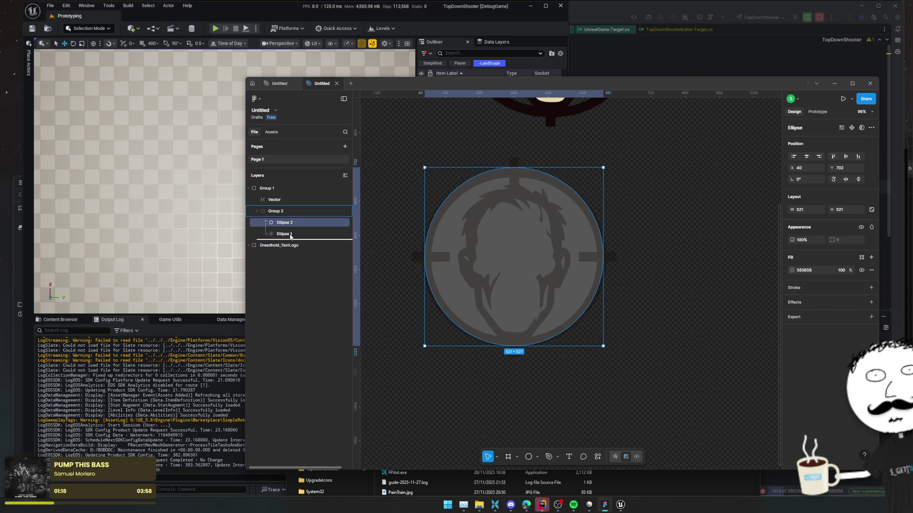
pyautogui.moveTo(291, 234); pyautogui.dragTo(292, 224)
pyautogui.hotkey('ctrl', 'alt', 'm')
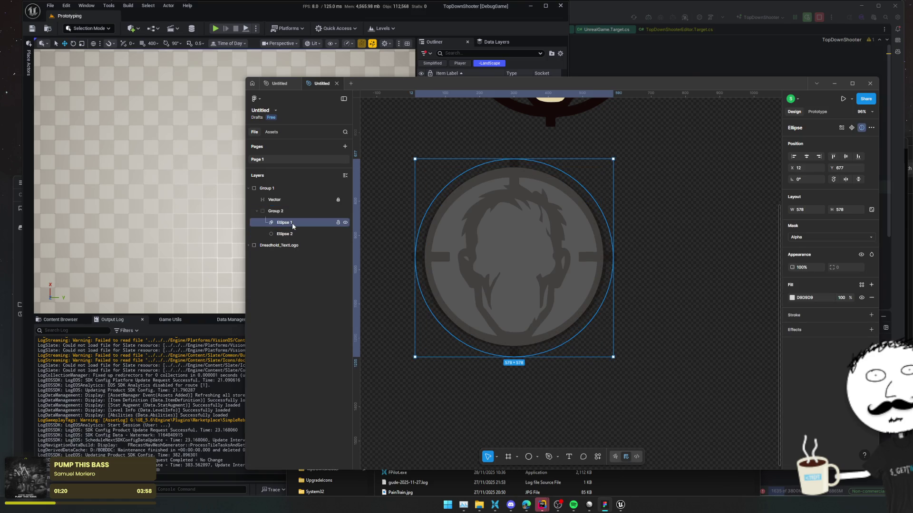
# - Remove the mask from the larger ellipse and make the smaller ellipse the mask instead
pyautogui.click(596, 457)
pyautogui.write('mask')
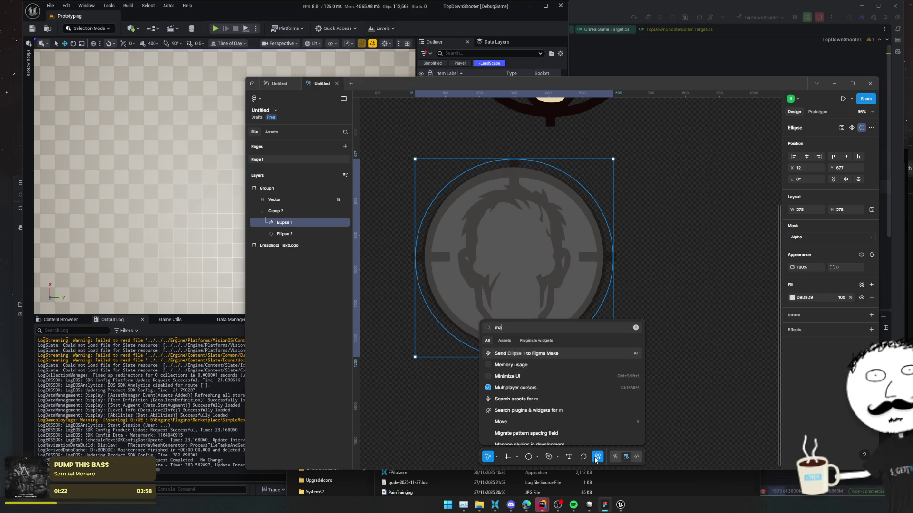
pyautogui.press('Down')
pyautogui.press('Return')
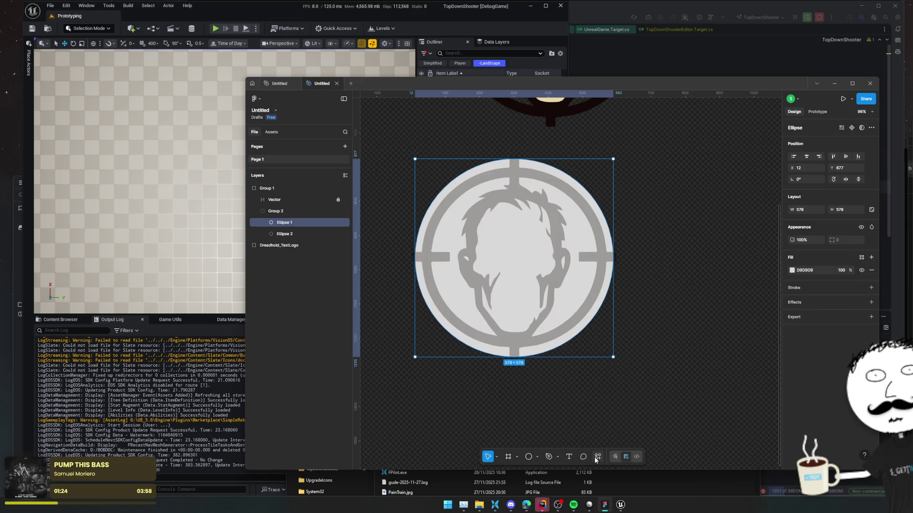
pyautogui.click(283, 235)
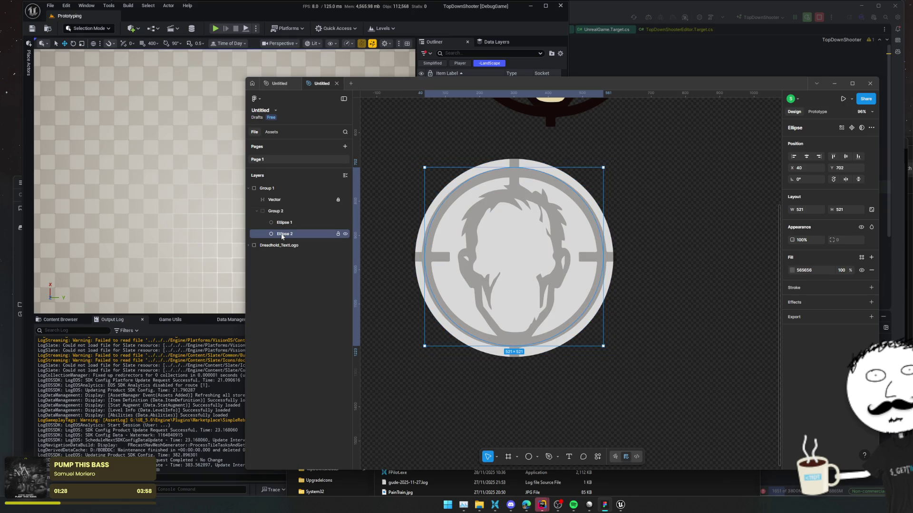
pyautogui.click(597, 456)
pyautogui.write('mask')
pyautogui.press('Return')
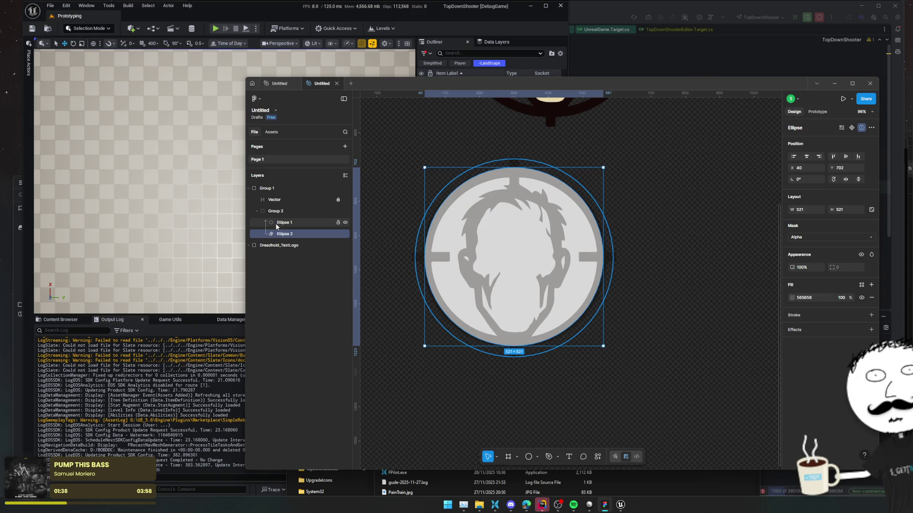
# - Toggle the smaller ellipse's mask off, on, and off again from its layer menu
pyautogui.rightClick(268, 235)
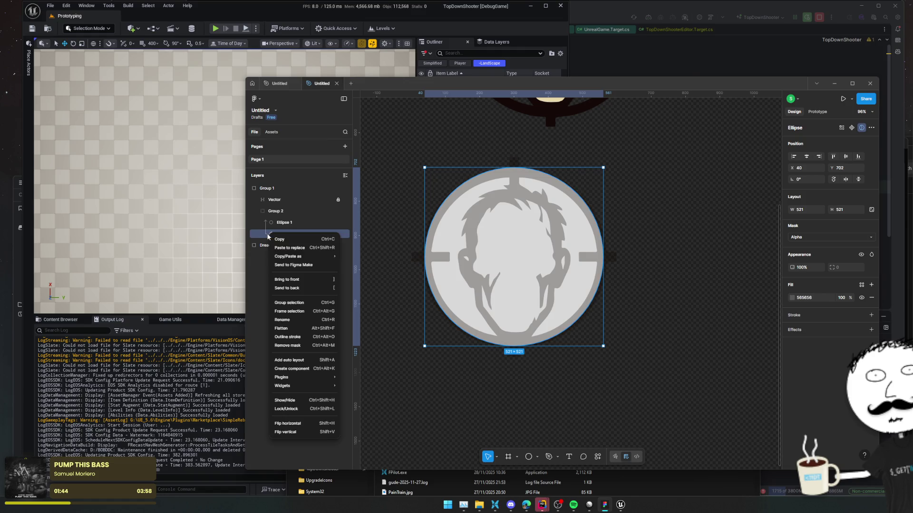
pyautogui.click(287, 345)
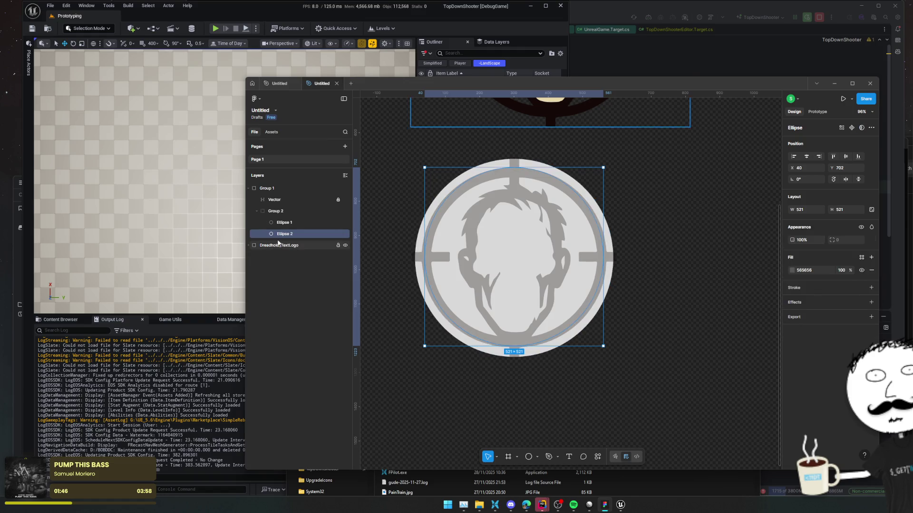
pyautogui.rightClick(282, 235)
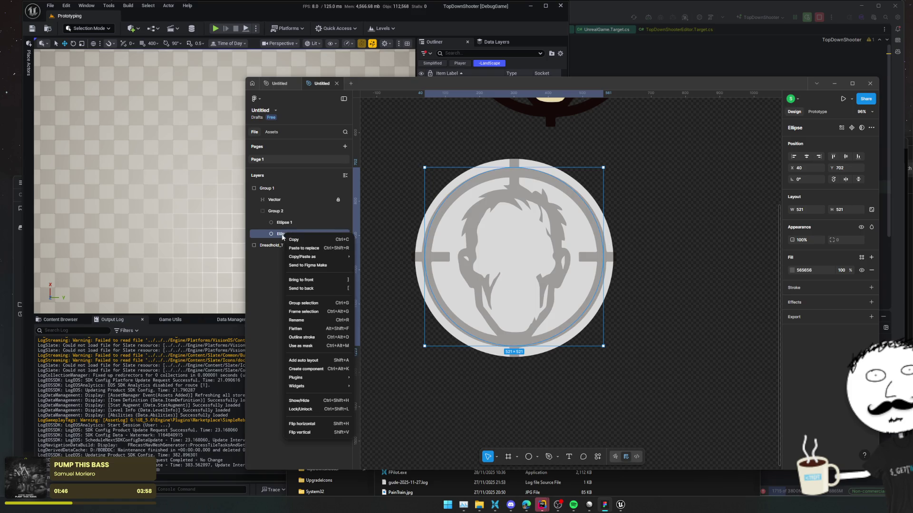
pyautogui.click(324, 347)
pyautogui.rightClick(304, 236)
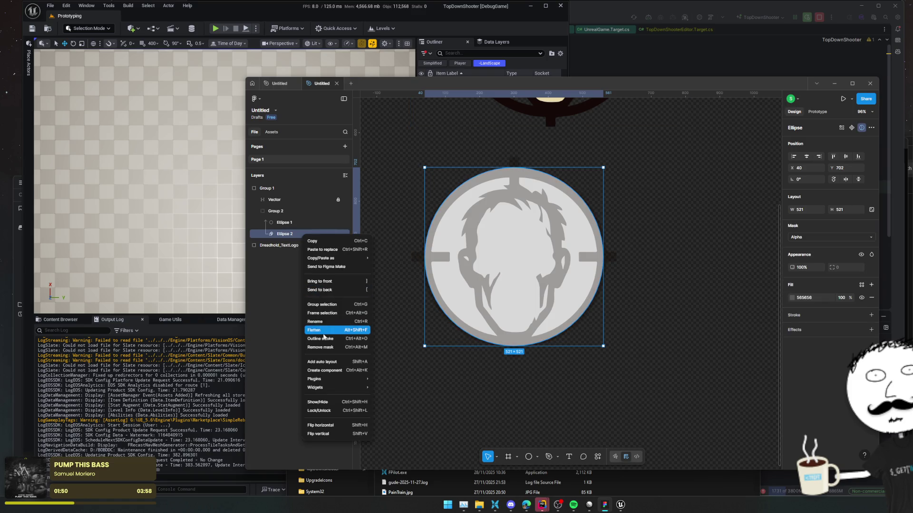
pyautogui.click(323, 347)
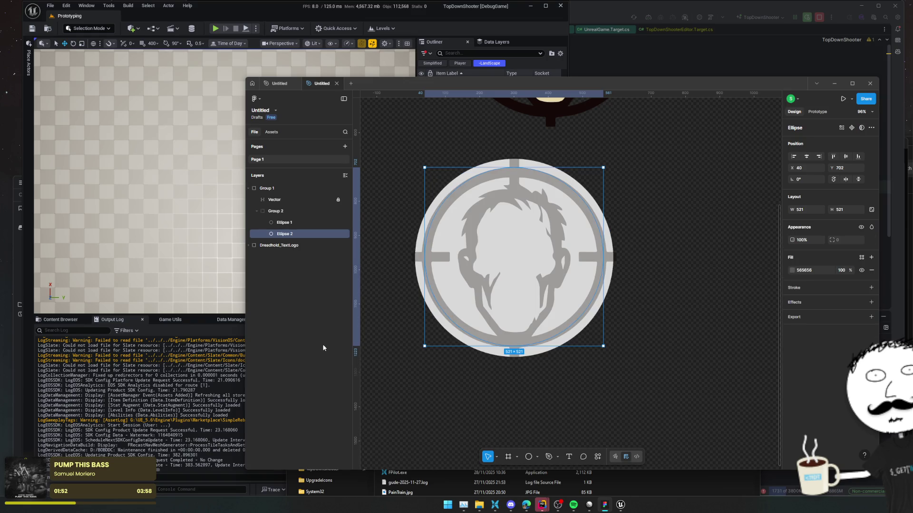
# - Move the larger ellipse below the smaller one and make it the mask with Ctrl+Alt+M
pyautogui.click(285, 222)
pyautogui.rightClick(289, 223)
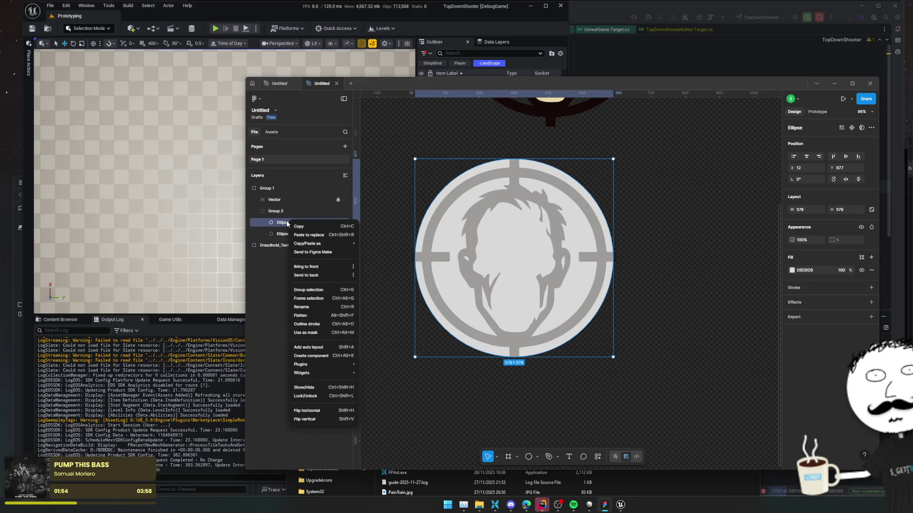
pyautogui.click(308, 333)
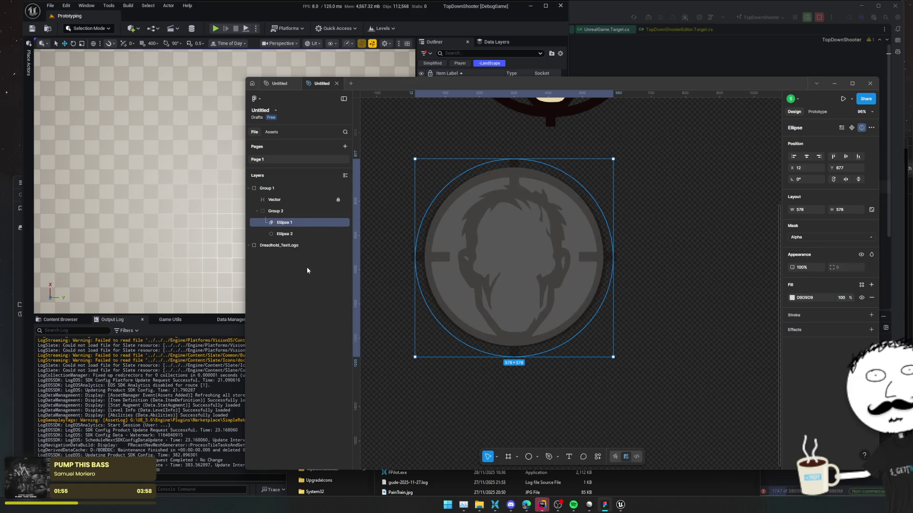
pyautogui.moveTo(286, 223); pyautogui.dragTo(287, 236)
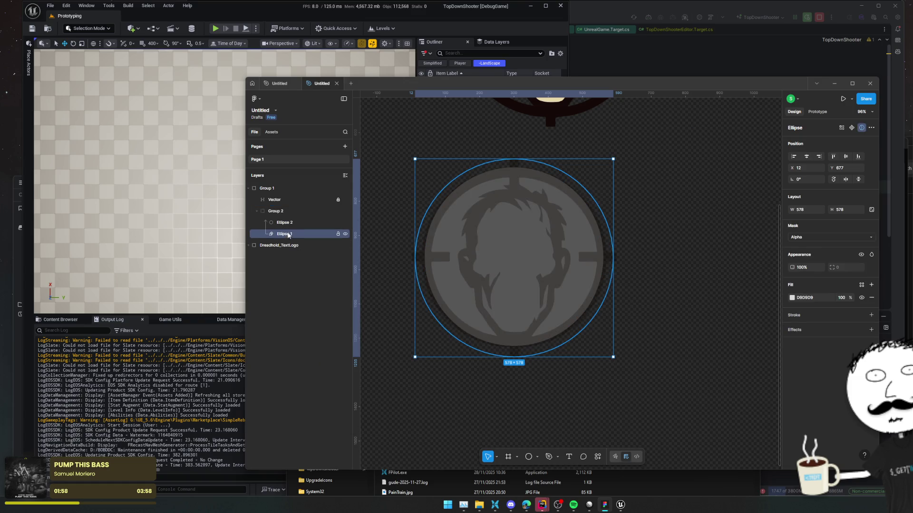
pyautogui.click(289, 223)
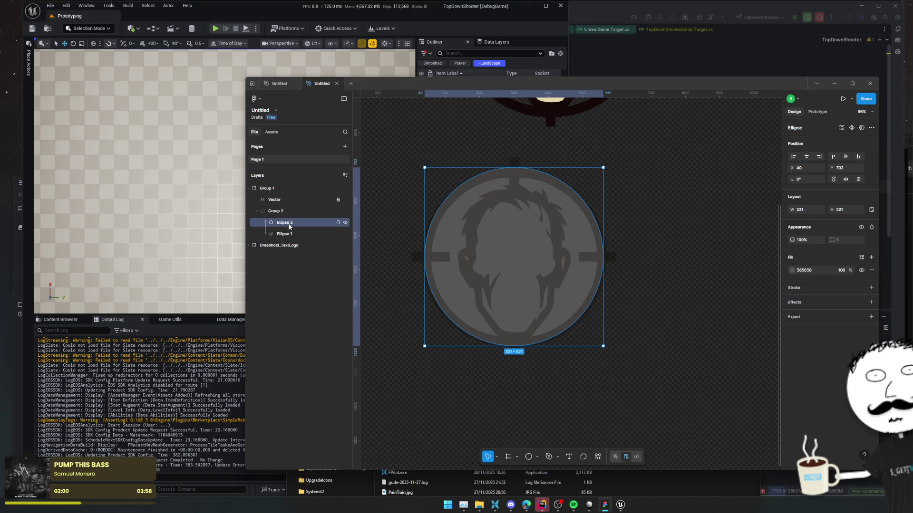
pyautogui.click(289, 233)
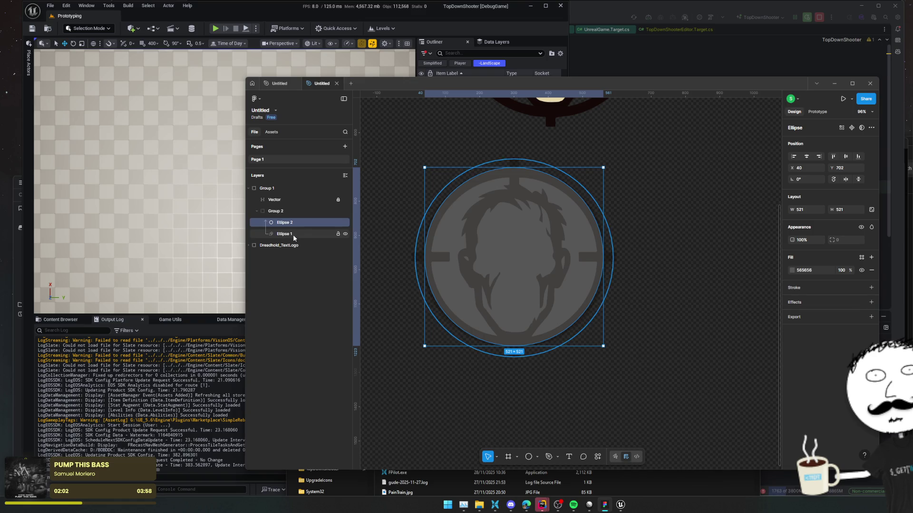
pyautogui.hotkey('ctrl', 'alt', 'm')
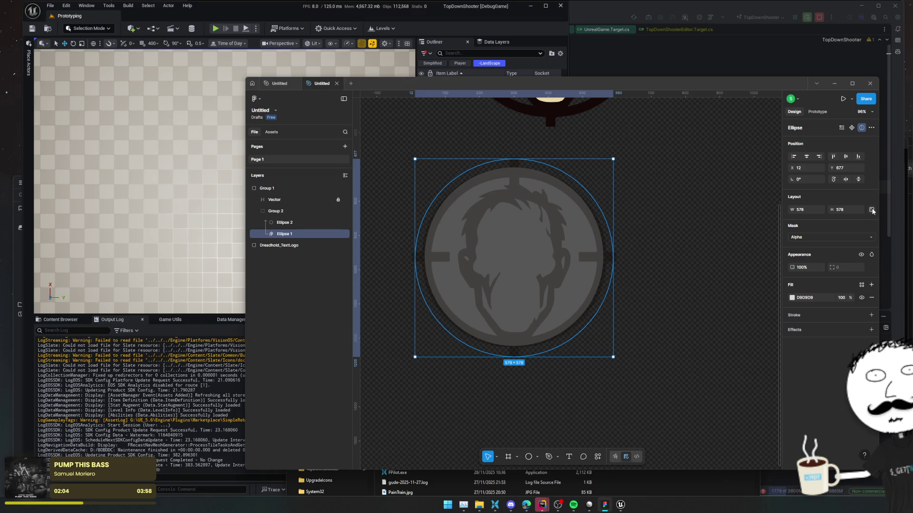
# - Stop the outer circle masking and stack the inner circle above it
pyautogui.click(871, 128)
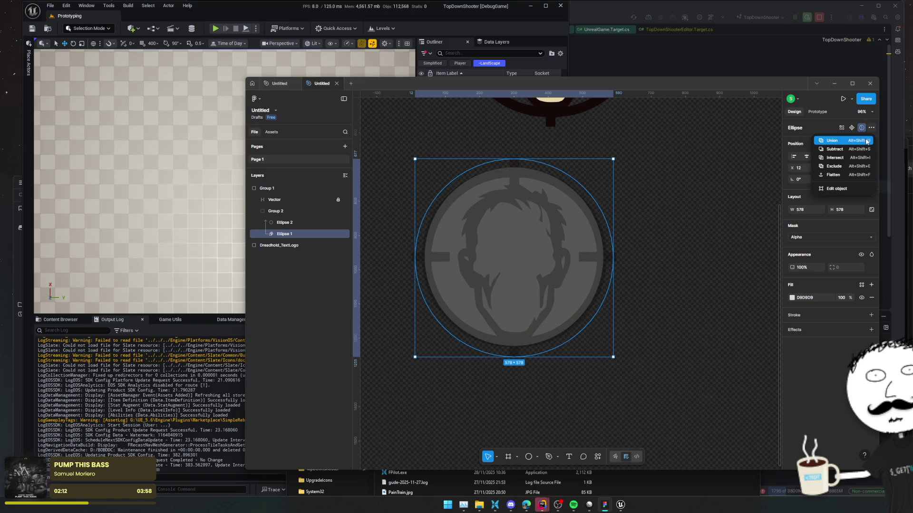
pyautogui.click(862, 129)
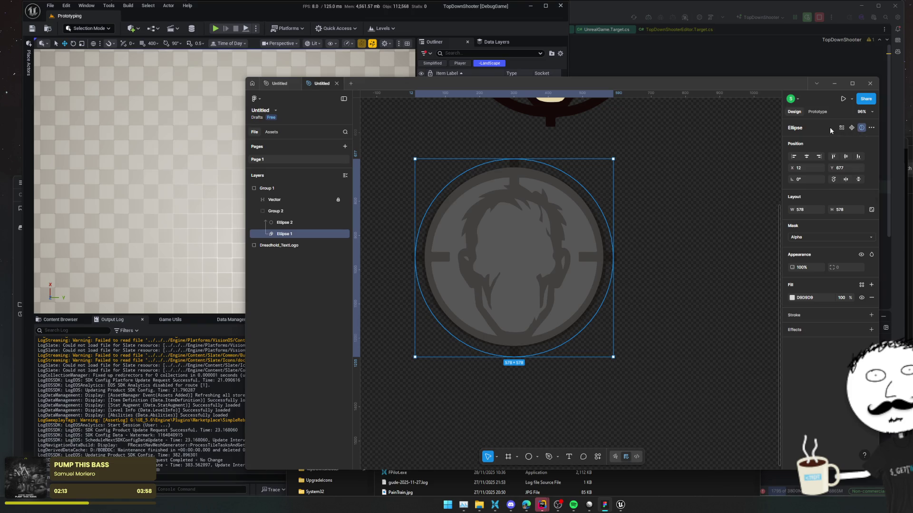
pyautogui.click(871, 128)
pyautogui.click(861, 128)
pyautogui.hotkey('ctrl', ']')
pyautogui.click(292, 234)
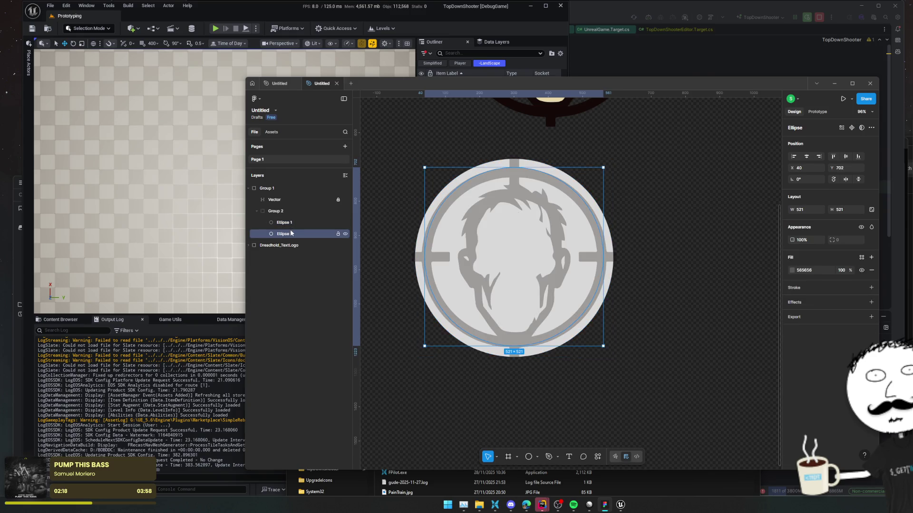
pyautogui.moveTo(291, 234); pyautogui.dragTo(292, 220)
# - Subtract the inner circle from the outer one, leaving a hollow 578 × 578 ring
pyautogui.click(870, 127)
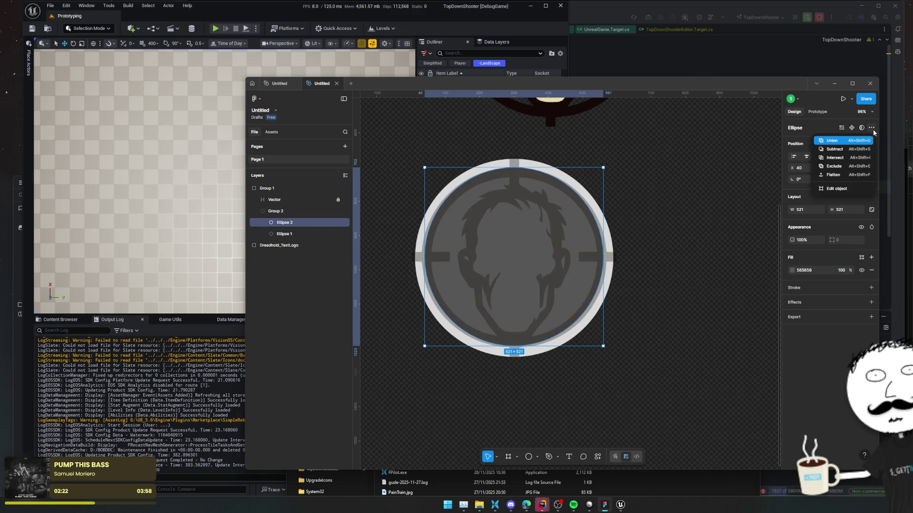
pyautogui.click(854, 153)
pyautogui.keyDown('shift'); pyautogui.click(296, 236); pyautogui.keyUp('shift')
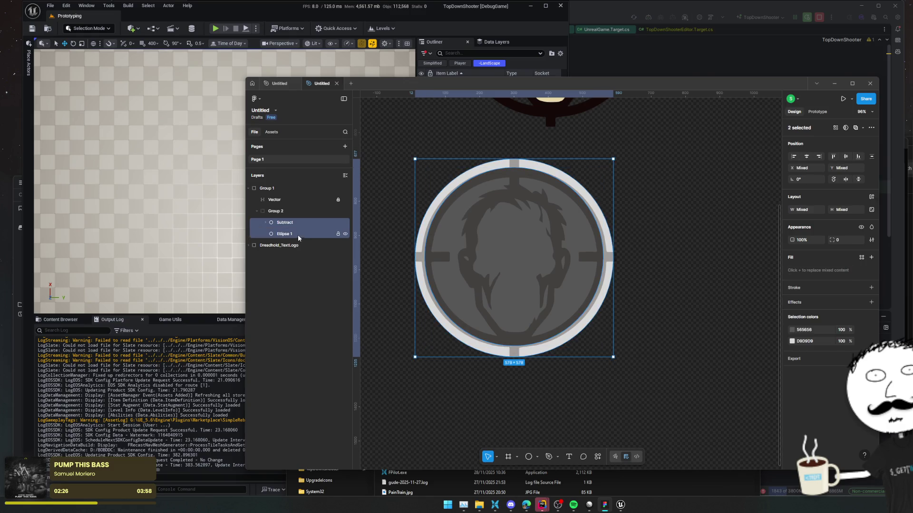
pyautogui.click(862, 128)
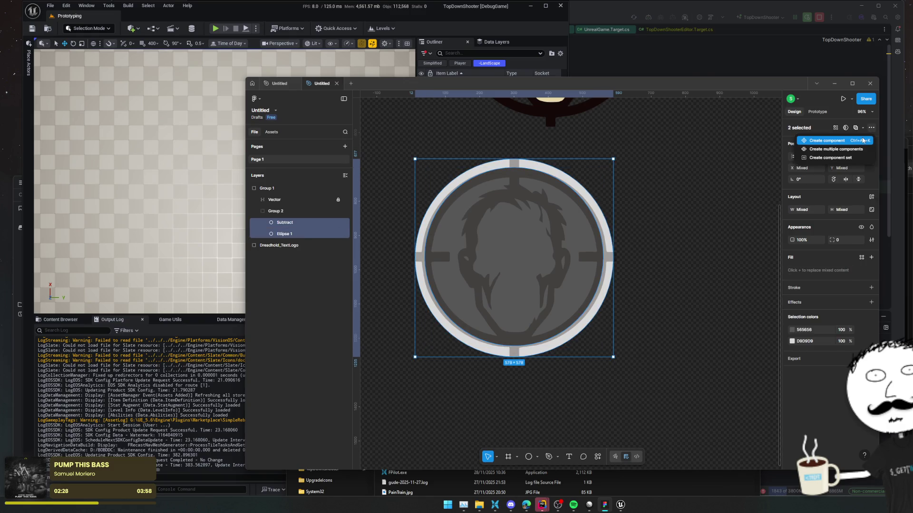
pyautogui.click(820, 127)
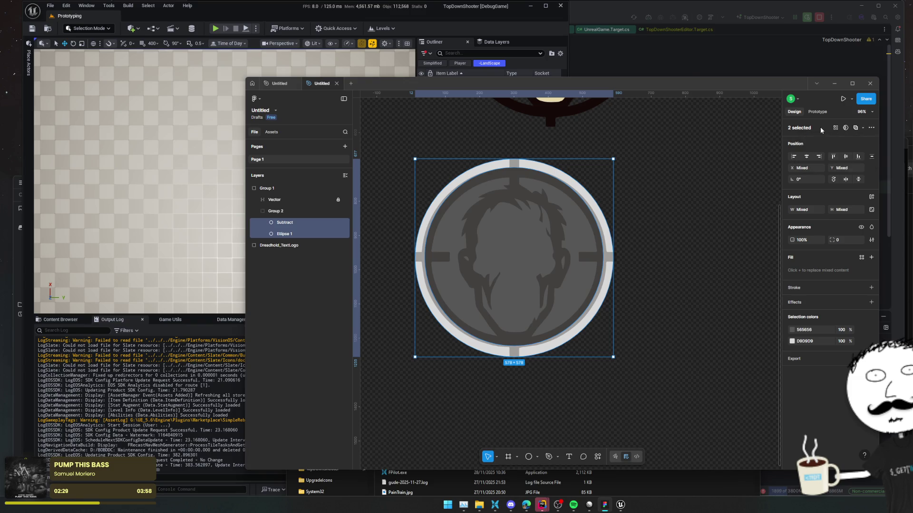
pyautogui.click(864, 127)
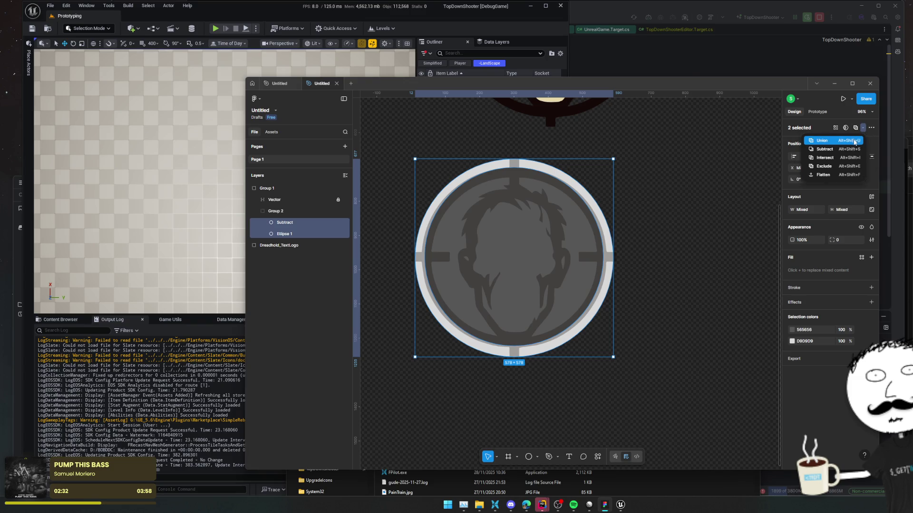
pyautogui.click(825, 149)
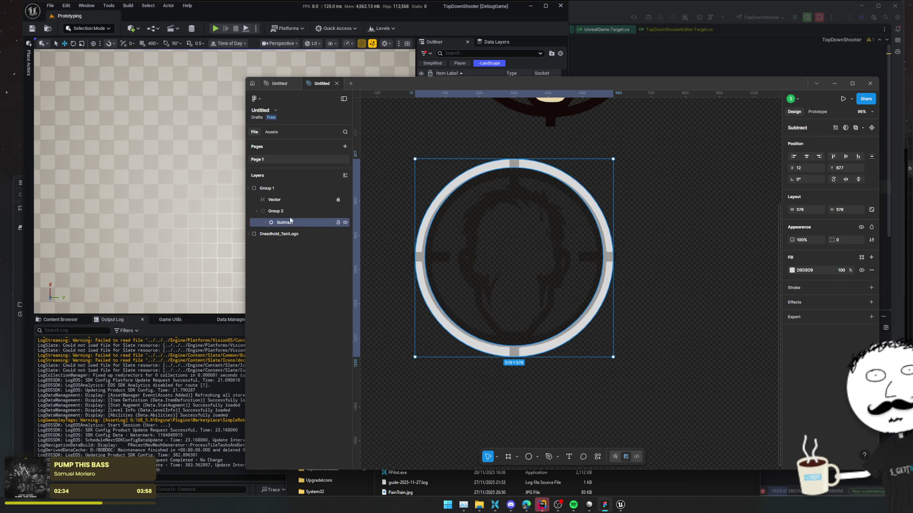
pyautogui.click(266, 222)
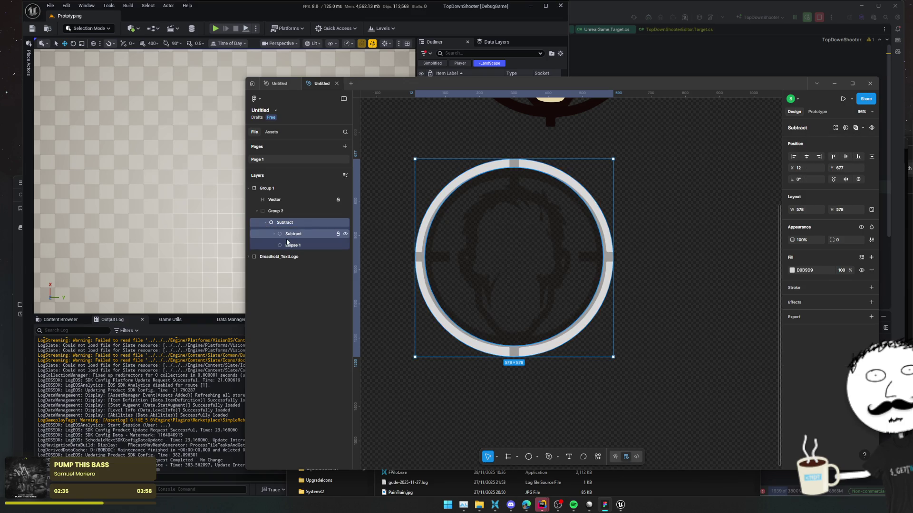
pyautogui.click(265, 223)
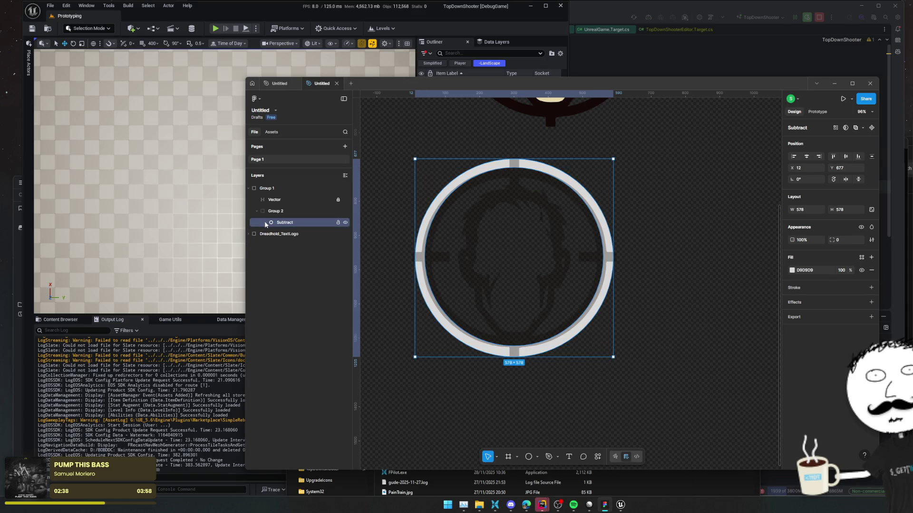
# - Pan the canvas and switch to the Rectangle tool
pyautogui.scroll(3, 473, 207)
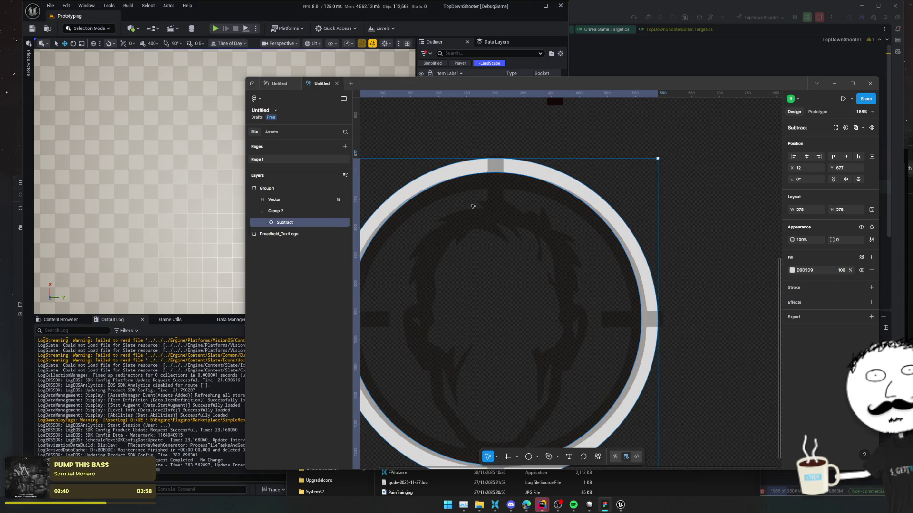
pyautogui.hscroll(-2, 473, 207)
pyautogui.click(528, 457)
pyautogui.click(537, 457)
pyautogui.click(567, 394)
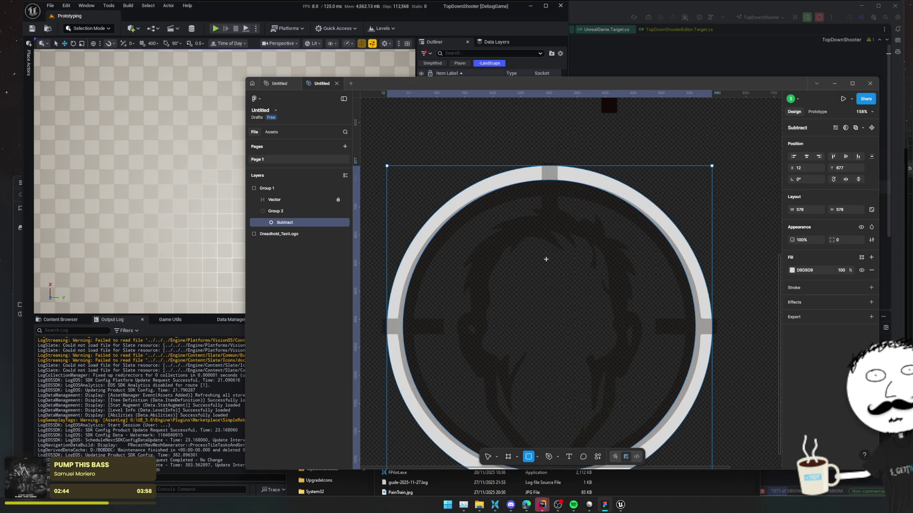
# - Draw a 34 × 692 vertical bar through the ring's notches and make it a Subtract boolean
pyautogui.scroll(3, 547, 266)
pyautogui.scroll(5, 534, 223)
pyautogui.moveTo(532, 222)
pyautogui.mouseDown()
pyautogui.moveTo(561, 285)
pyautogui.moveTo(601, 295)
pyautogui.moveTo(563, 299)
pyautogui.moveTo(572, 351)
pyautogui.moveTo(554, 289)
pyautogui.moveTo(555, 312)
pyautogui.moveTo(555, 305)
pyautogui.mouseUp()
pyautogui.scroll(-5, 555, 304)
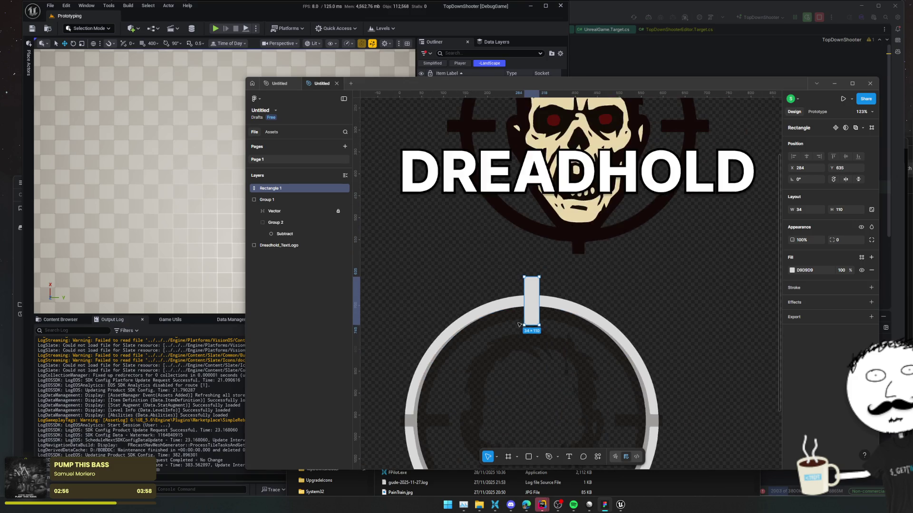
pyautogui.scroll(-2, 533, 229)
pyautogui.moveTo(533, 229); pyautogui.dragTo(532, 442)
pyautogui.scroll(-3, 576, 292)
pyautogui.hotkey('ctrl', 'Down')
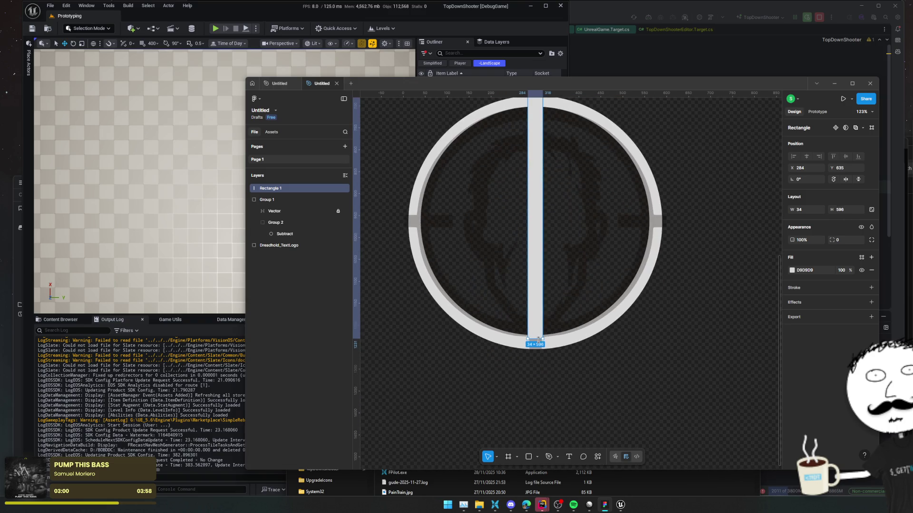
pyautogui.hotkey('ctrl', 'alt', 's')
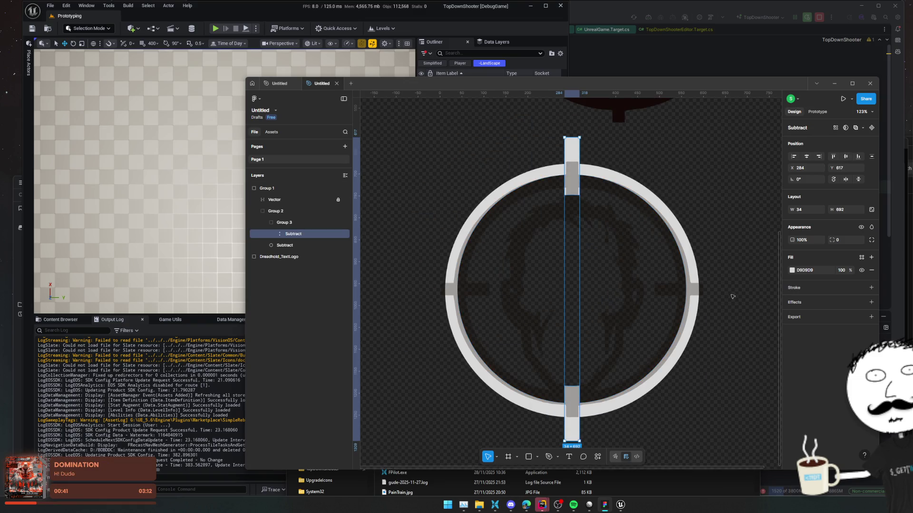
# - Free the disc and bars from the boolean and try subtracting the horizontal bar
pyautogui.scroll(-1, 666, 257)
pyautogui.click(273, 233)
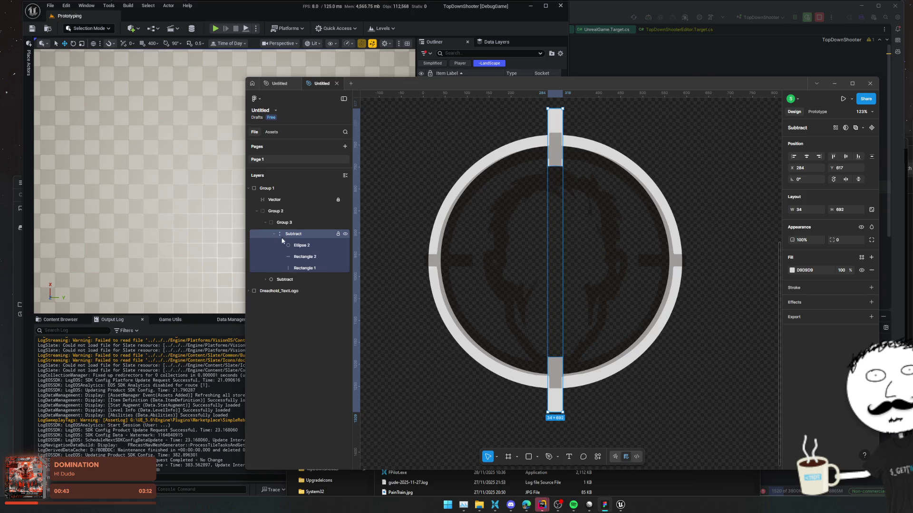
pyautogui.click(297, 247)
pyautogui.click(306, 257)
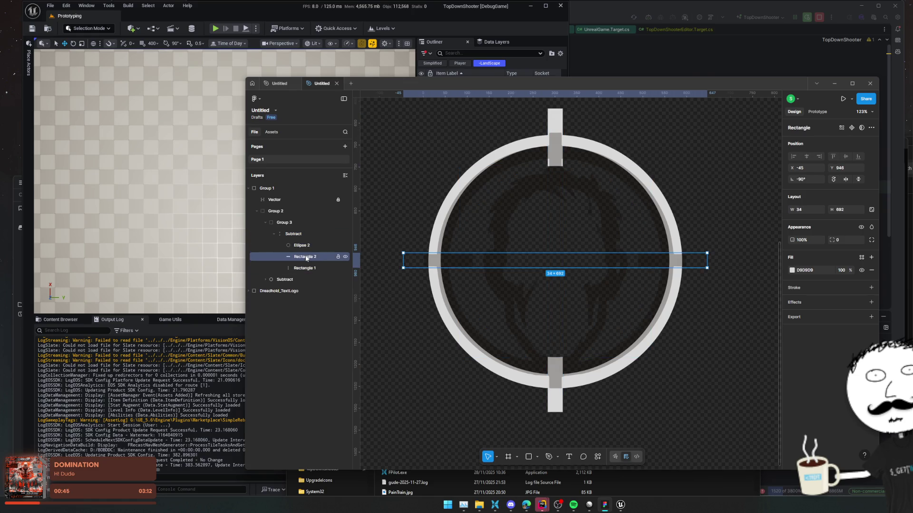
pyautogui.hotkey('shift', 'Tab')
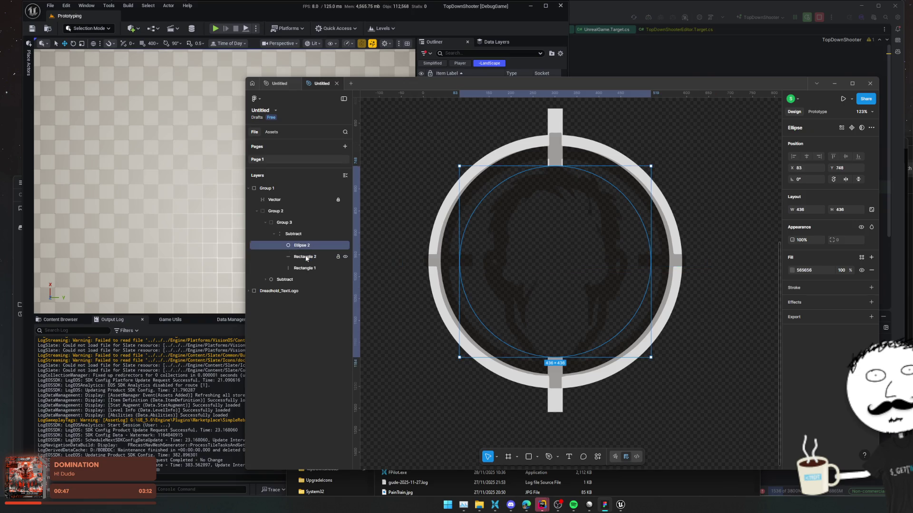
pyautogui.hotkey('ctrl', 'shift', 'g')
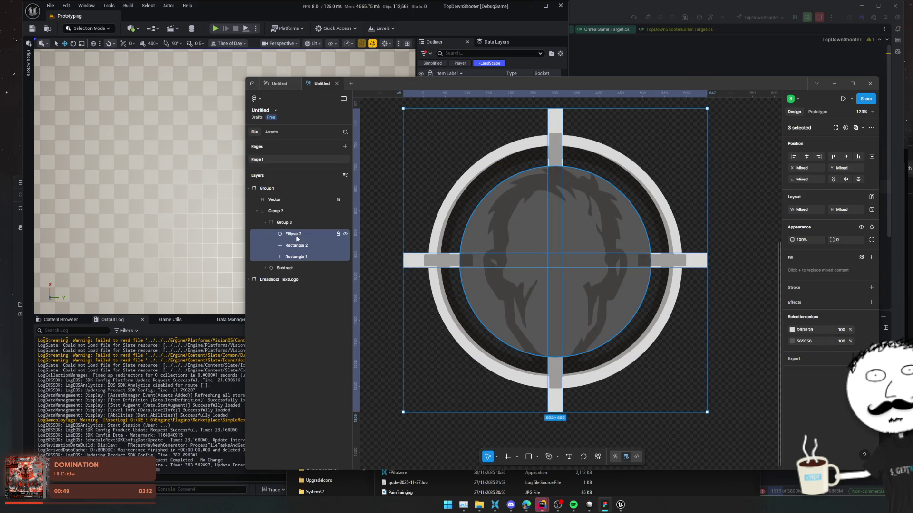
pyautogui.keyDown('shift'); pyautogui.click(298, 249); pyautogui.keyUp('shift')
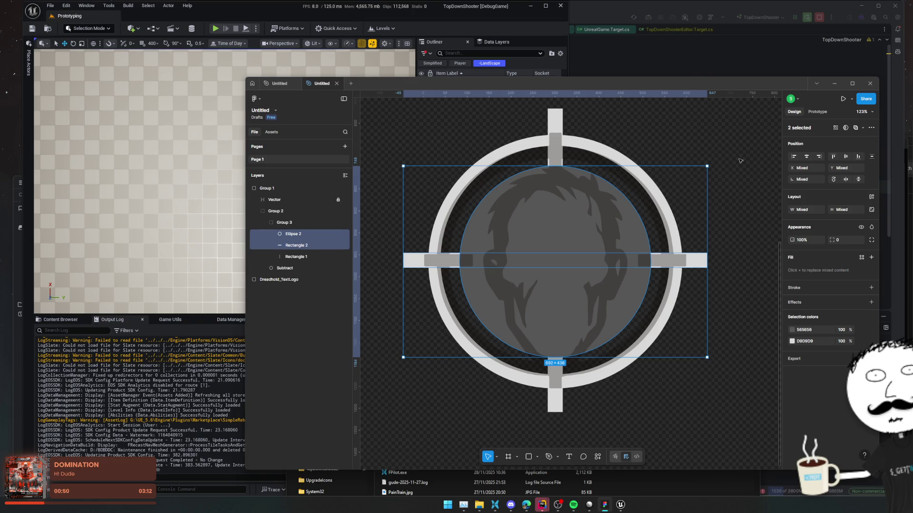
pyautogui.click(863, 127)
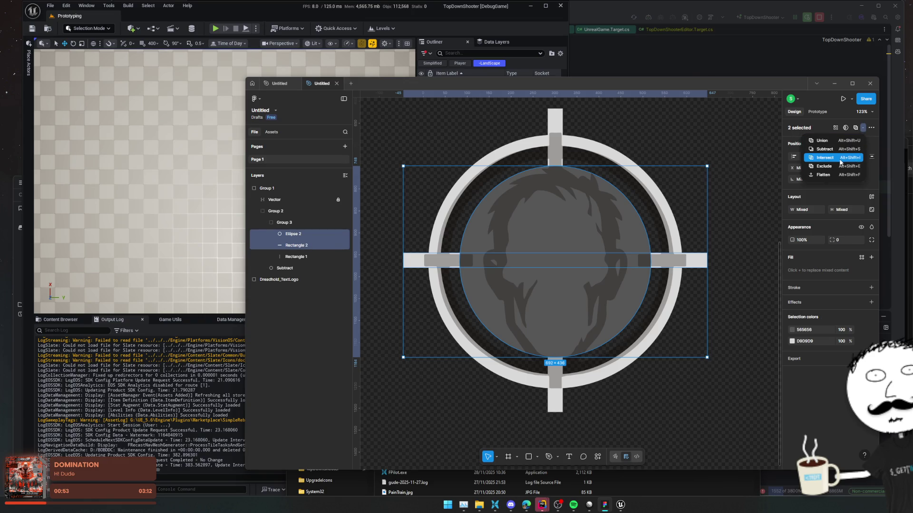
pyautogui.click(842, 150)
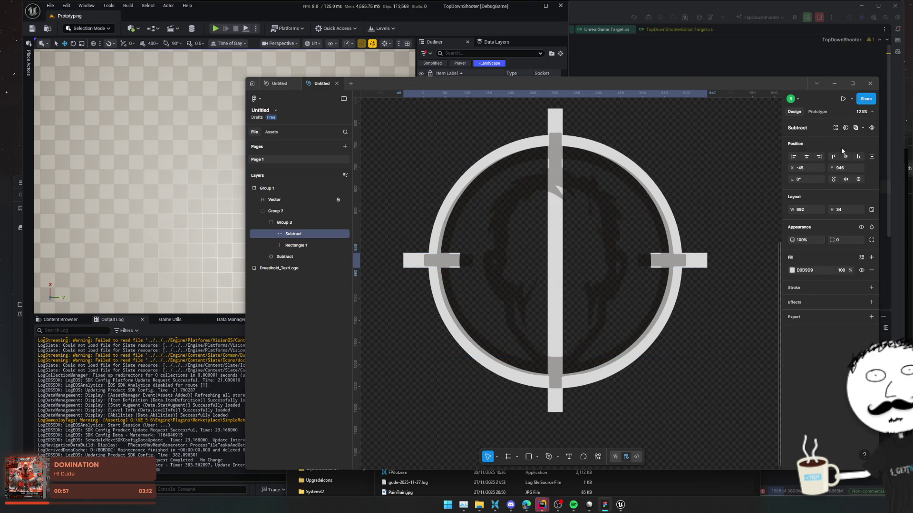
pyautogui.hotkey('ctrl', 'z')
# - Subtract the vertical bar from the disc in the new group, then deselect and pan to the logo
pyautogui.click(295, 269)
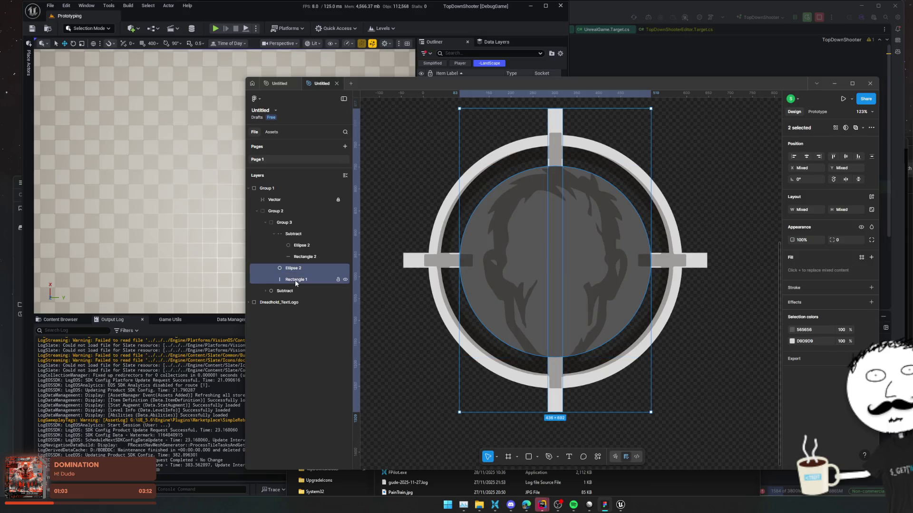
pyautogui.click(273, 268)
pyautogui.click(301, 280)
pyautogui.keyDown('shift'); pyautogui.click(334, 290); pyautogui.keyUp('shift')
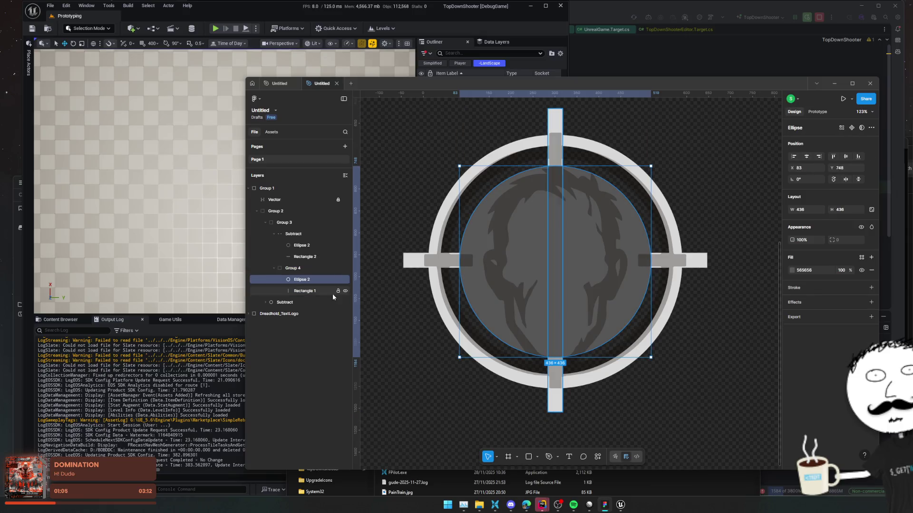
pyautogui.click(863, 128)
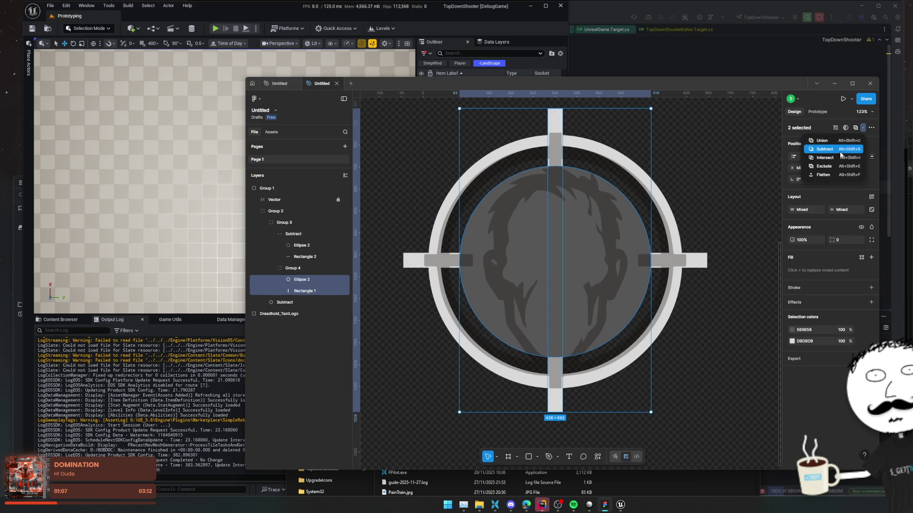
pyautogui.click(841, 149)
pyautogui.click(693, 249)
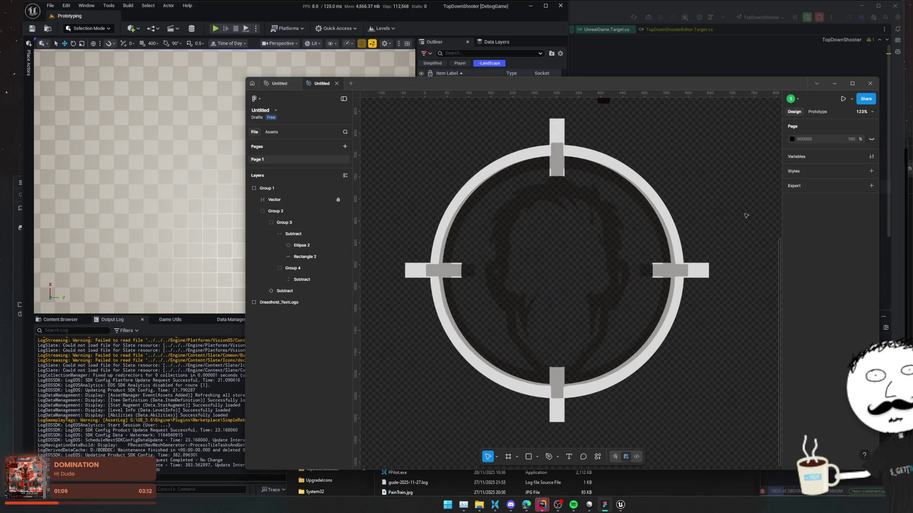
pyautogui.keyDown('ctrl'); pyautogui.scroll(-3, 692, 248); pyautogui.keyUp('ctrl')
pyautogui.moveTo(735, 253)
pyautogui.mouseDown()
pyautogui.moveTo(686, 263)
pyautogui.moveTo(684, 242)
pyautogui.mouseUp()
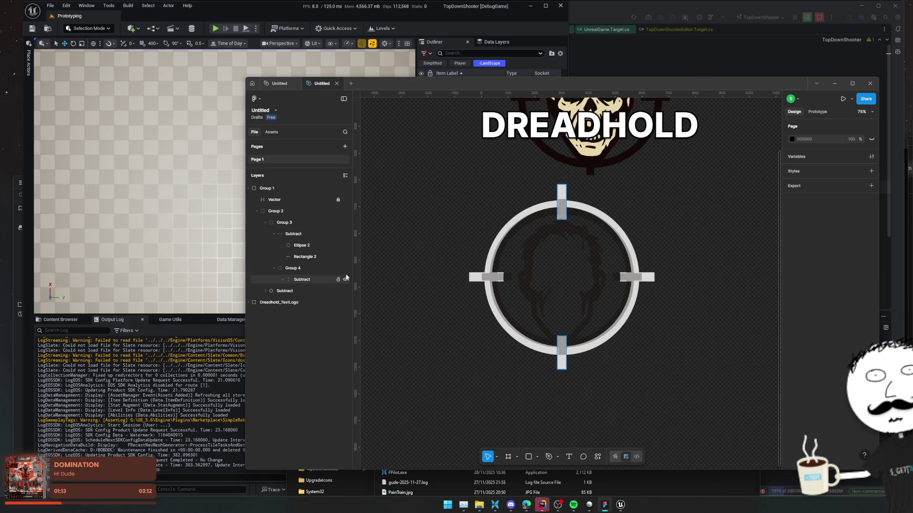
# - Expand Group 2's layers and bring the crosshair back to the centre of the view
pyautogui.click(258, 212)
pyautogui.click(257, 212)
pyautogui.click(288, 215)
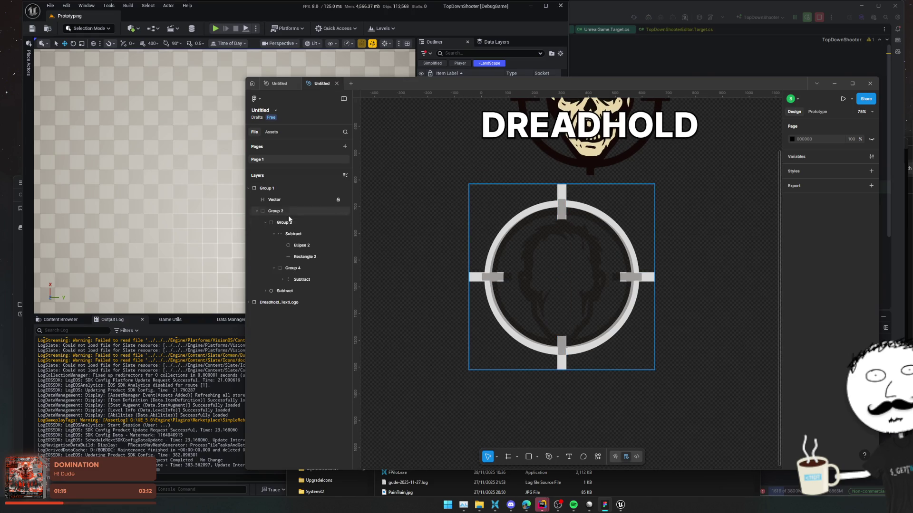
pyautogui.press('Escape')
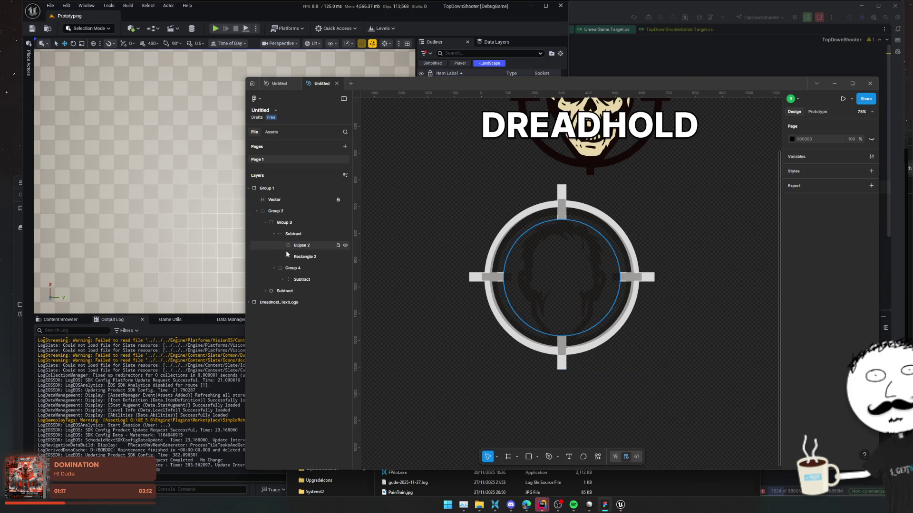
pyautogui.scroll(5, 491, 298)
pyautogui.moveTo(594, 305)
pyautogui.mouseDown()
pyautogui.moveTo(573, 266)
pyautogui.moveTo(556, 295)
pyautogui.moveTo(541, 234)
pyautogui.mouseUp()
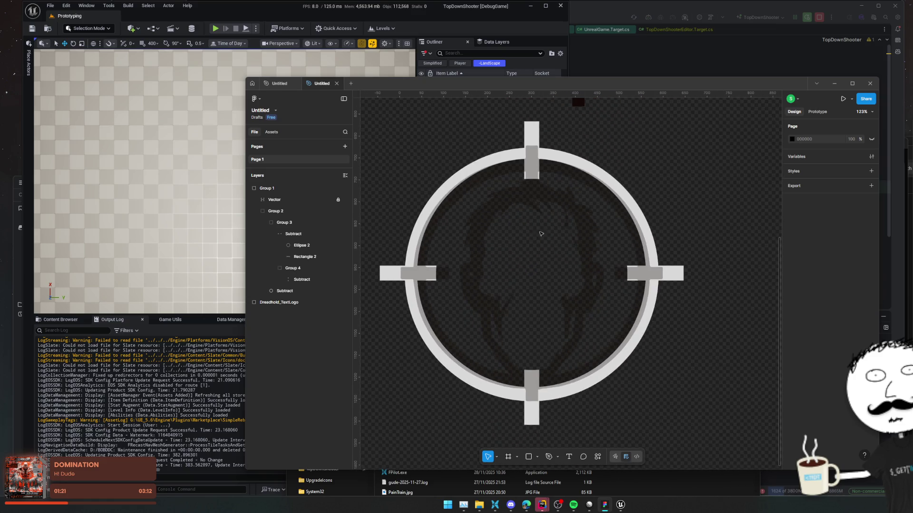
# - Shorten the vertical bar Rectangle 1 to 34 × 653, centred on the ring at Y 636
pyautogui.click(304, 257)
pyautogui.click(284, 280)
pyautogui.keyDown('shift'); pyautogui.click(312, 304); pyautogui.keyUp('shift')
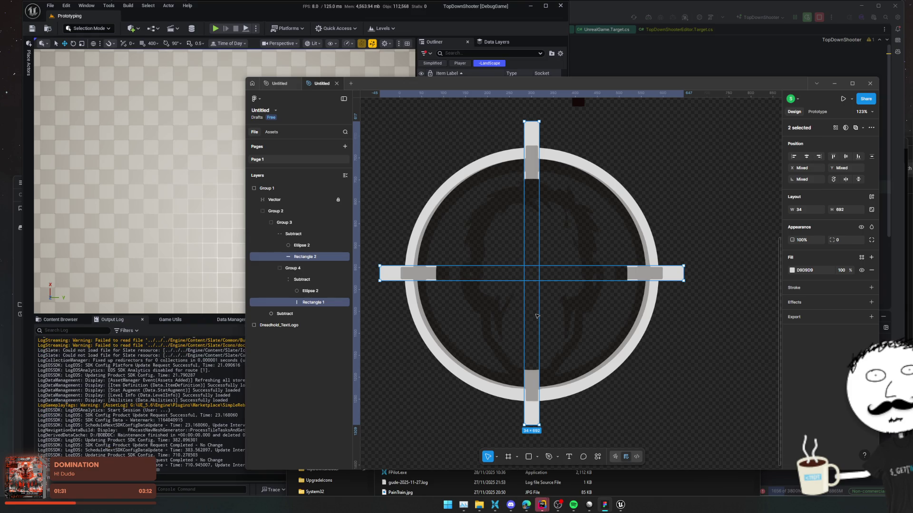
pyautogui.click(535, 128)
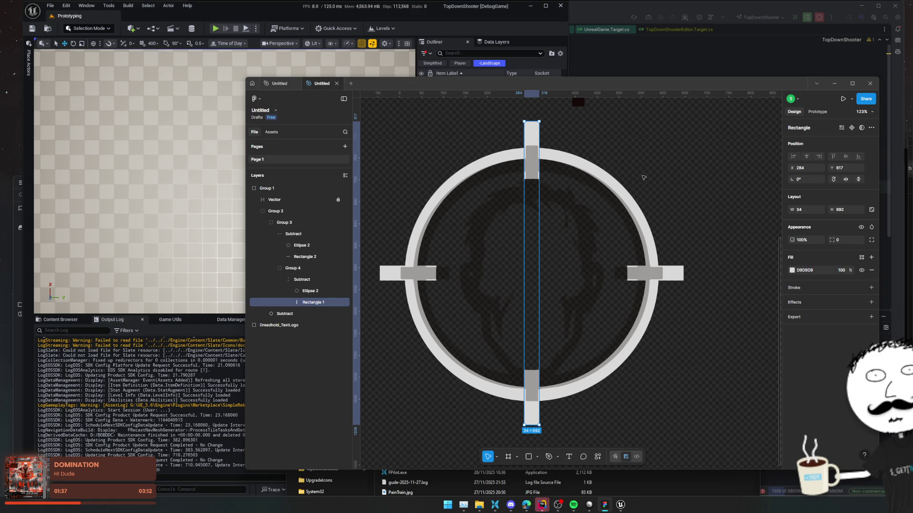
pyautogui.moveTo(532, 121); pyautogui.dragTo(535, 139)
pyautogui.moveTo(535, 182); pyautogui.dragTo(535, 171)
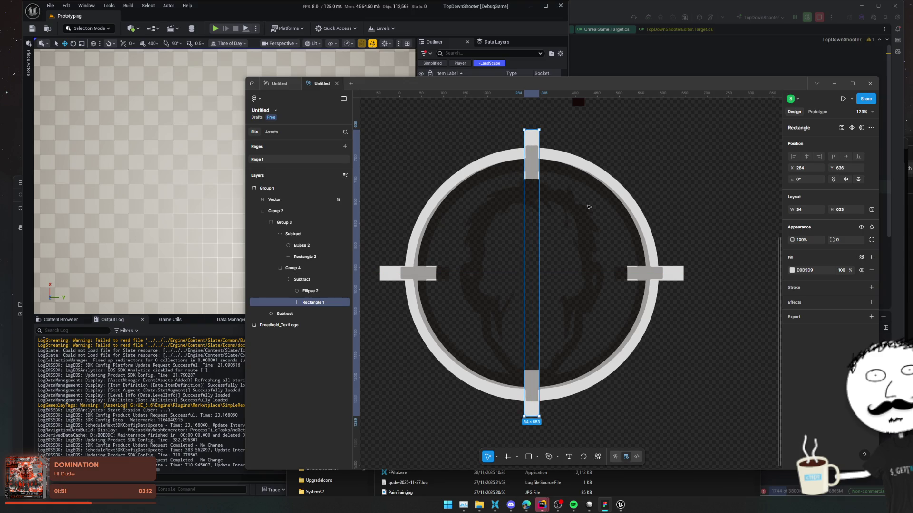
# - Set the horizontal bar to 653 px wide and shift it right to recentre it
pyautogui.click(665, 274)
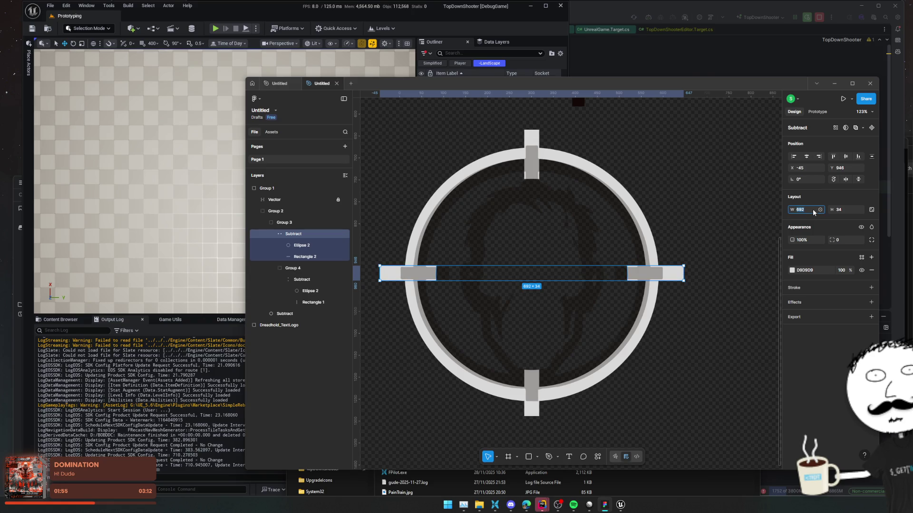
pyautogui.write('3')
pyautogui.press('Return')
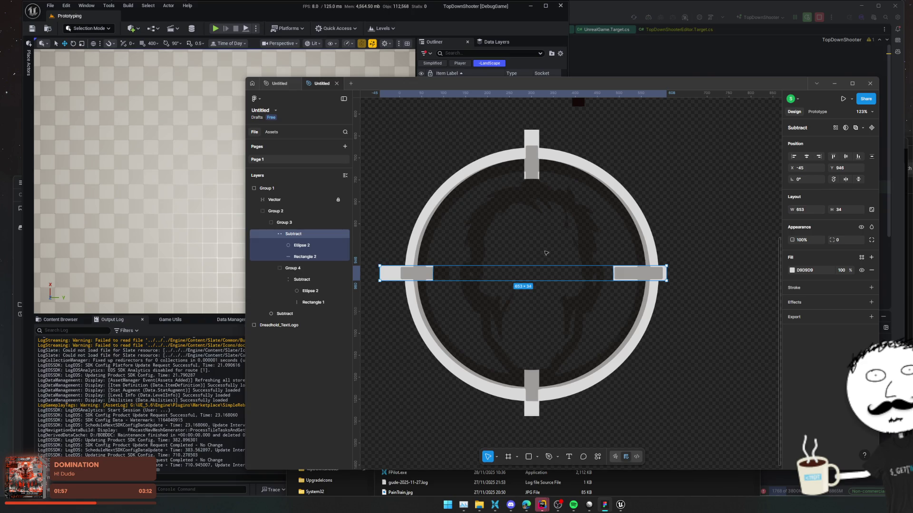
pyautogui.moveTo(392, 277); pyautogui.dragTo(402, 276)
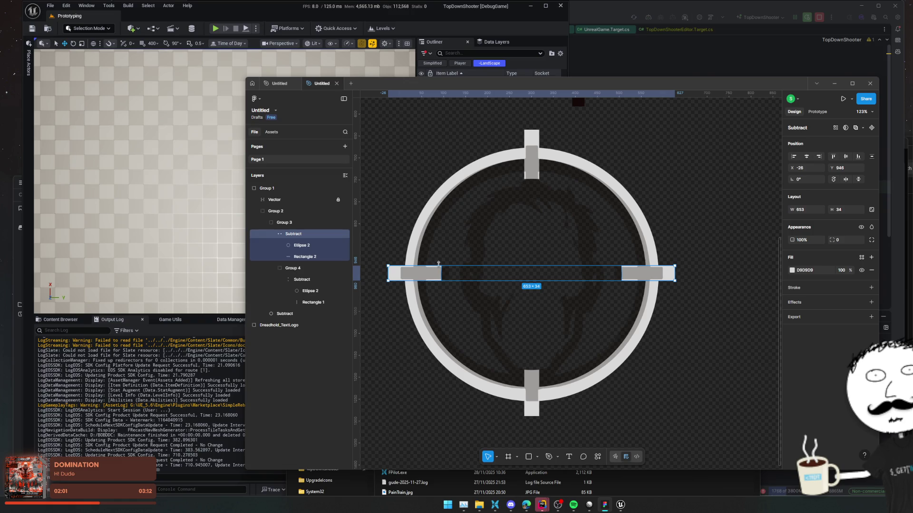
# - Select the circles in both Group 4's and Group 3's cut-outs together
pyautogui.click(690, 232)
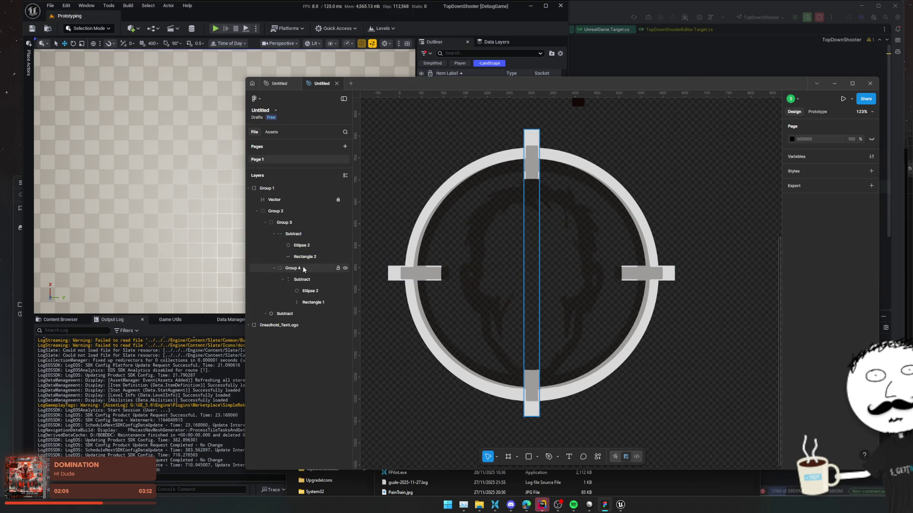
pyautogui.click(306, 290)
pyautogui.keyDown('shift'); pyautogui.click(327, 246); pyautogui.keyUp('shift')
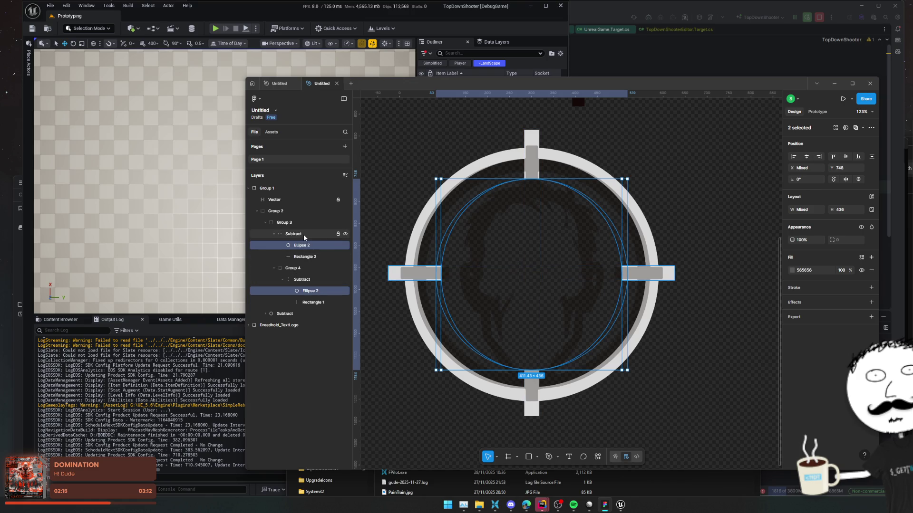
# - Delete the circle from Group 4's cut-out, then undo to restore it
pyautogui.click(306, 280)
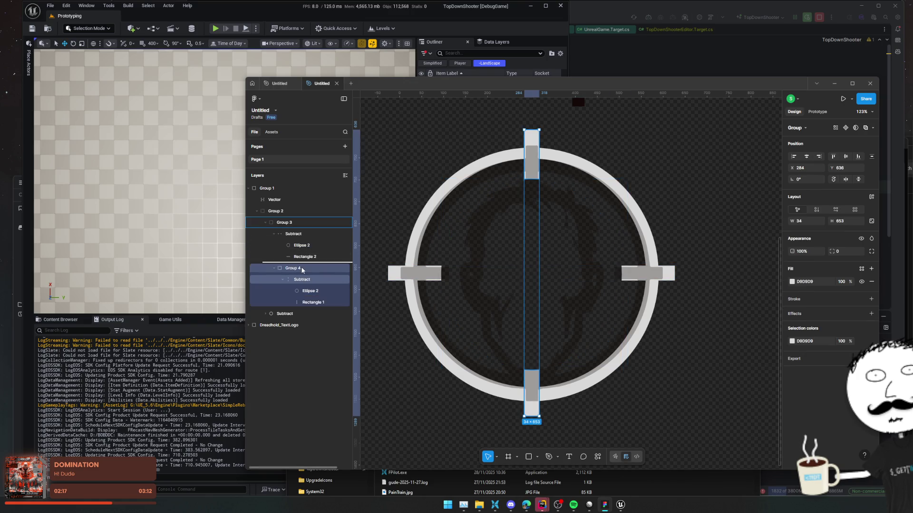
pyautogui.click(309, 292)
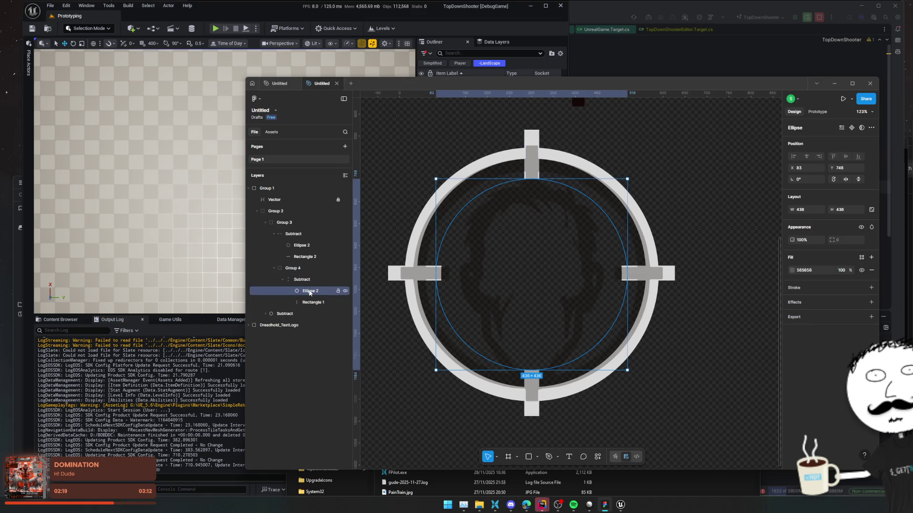
pyautogui.click(305, 247)
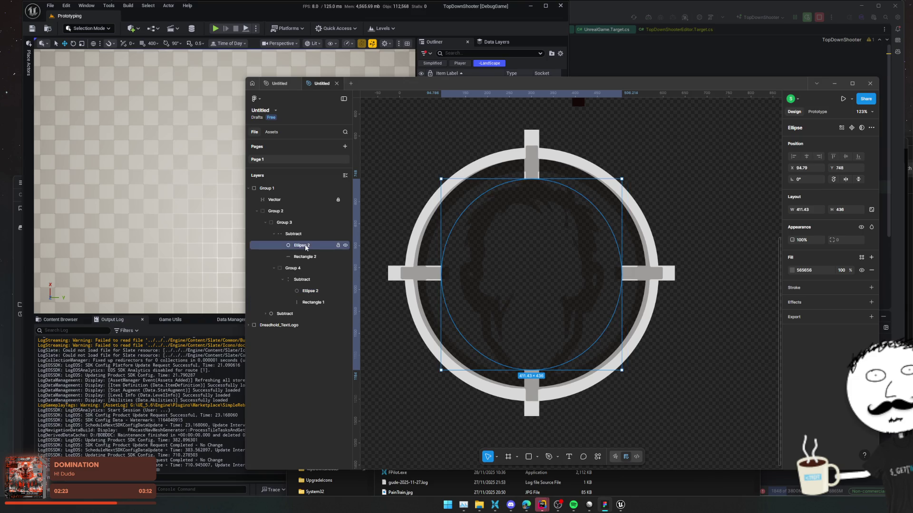
pyautogui.click(309, 291)
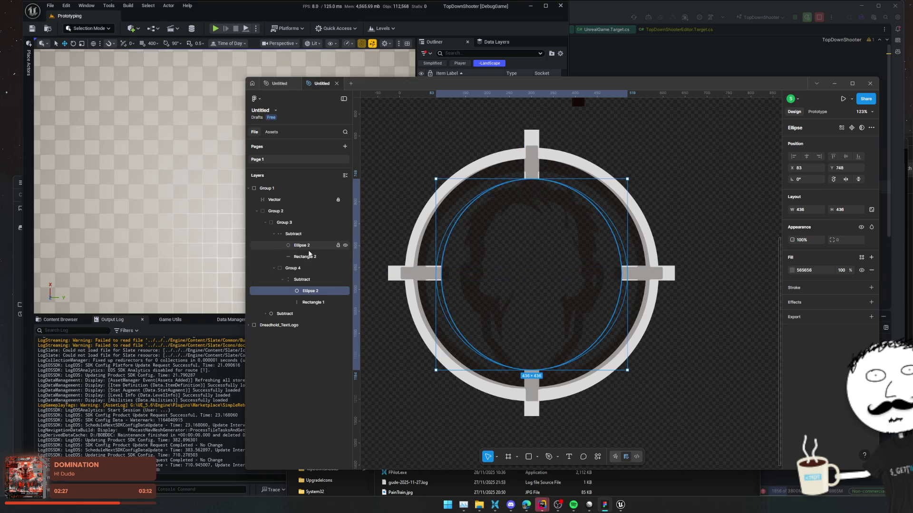
pyautogui.press('Delete')
pyautogui.click(311, 279)
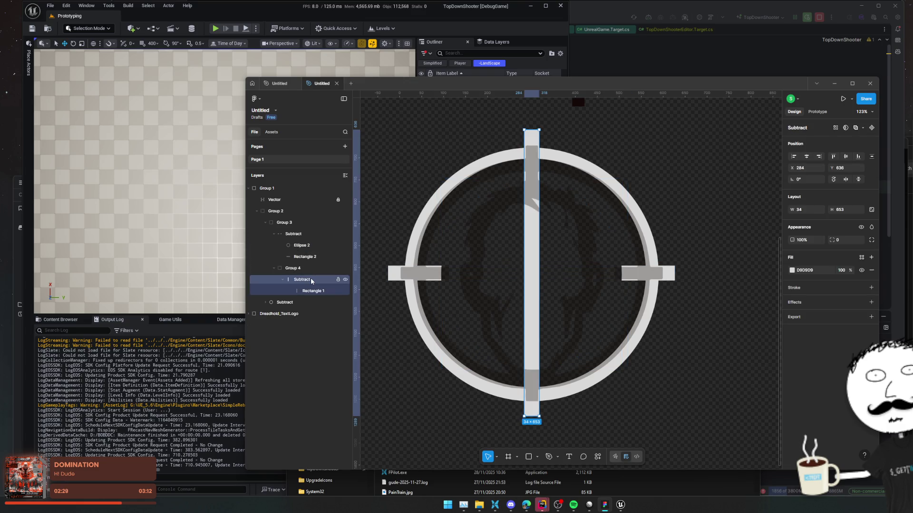
pyautogui.hotkey('ctrl', 'z')
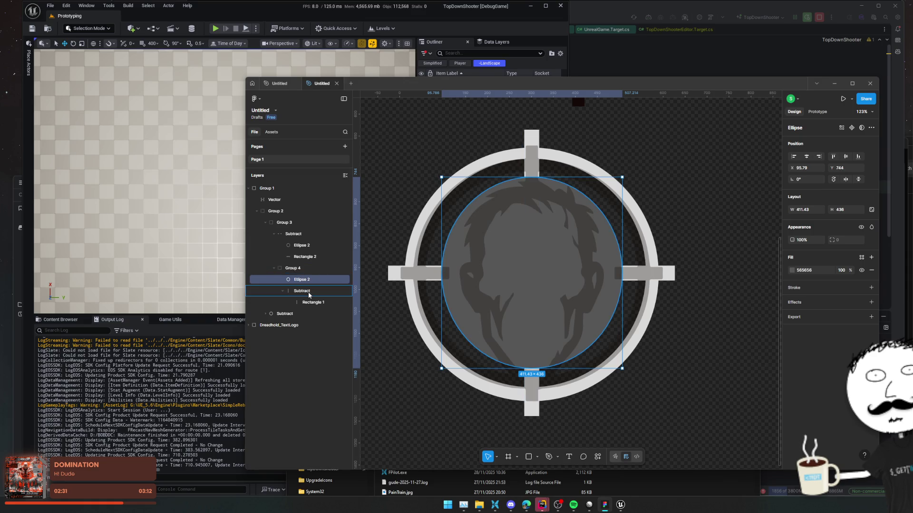
pyautogui.moveTo(309, 294); pyautogui.dragTo(309, 295)
# - Select both cut-out circles to compare their sizes, then deselect them
pyautogui.click(310, 293)
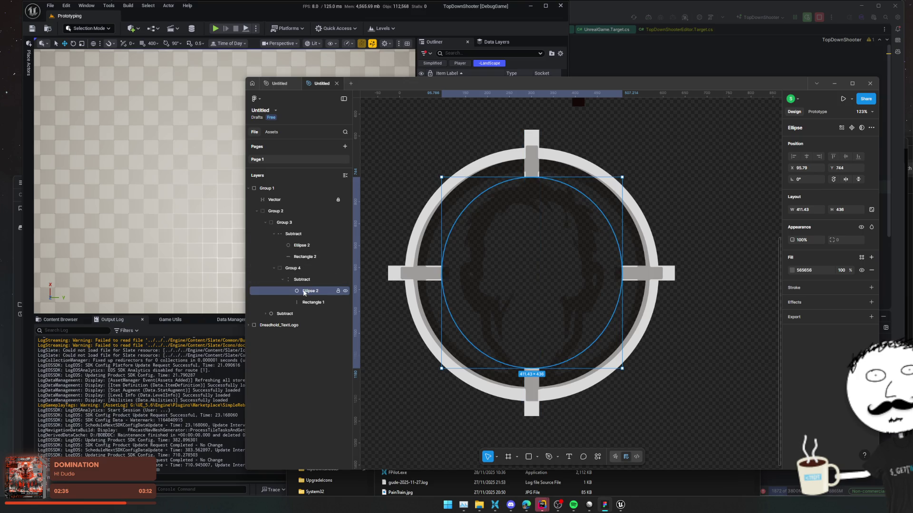
pyautogui.keyDown('shift'); pyautogui.click(303, 247); pyautogui.keyUp('shift')
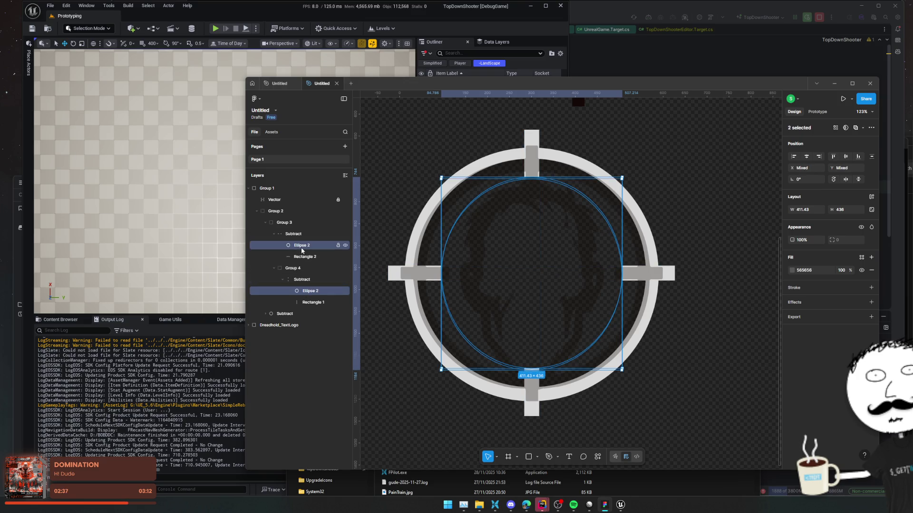
pyautogui.keyDown('ctrl'); pyautogui.scroll(5, 543, 244); pyautogui.keyUp('ctrl')
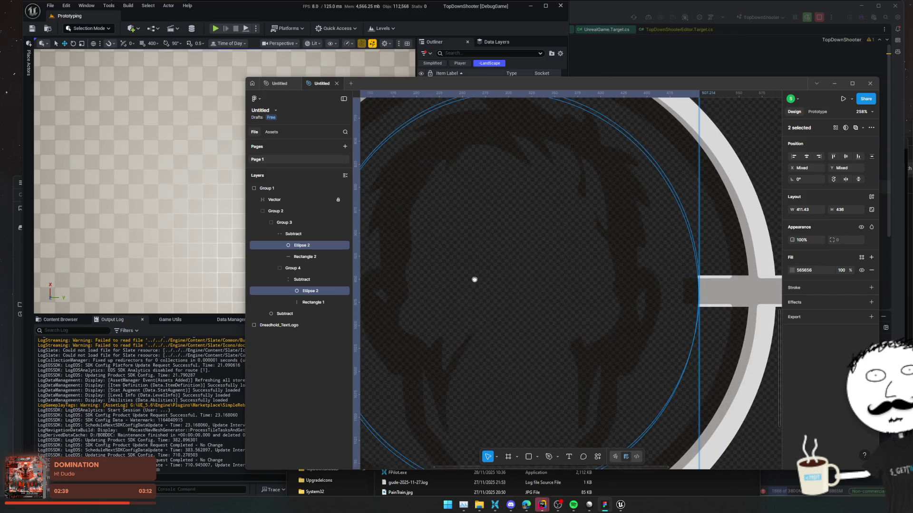
pyautogui.scroll(-2, 470, 283)
pyautogui.scroll(5, 536, 214)
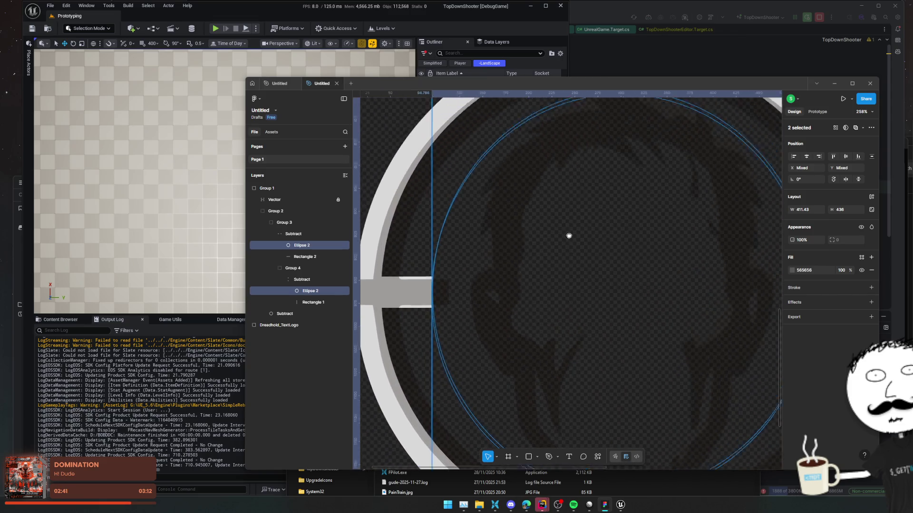
pyautogui.scroll(-4, 507, 275)
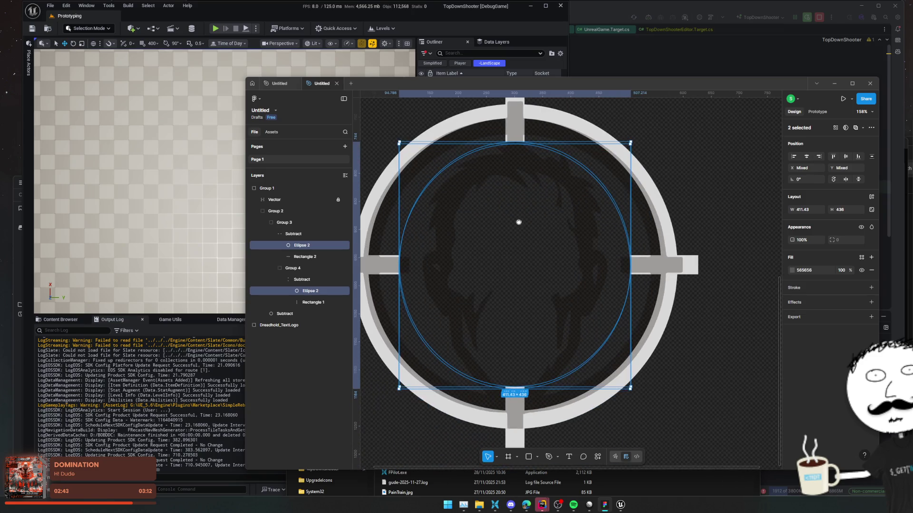
pyautogui.click(734, 215)
pyautogui.keyDown('ctrl'); pyautogui.scroll(-4, 735, 214); pyautogui.keyUp('ctrl')
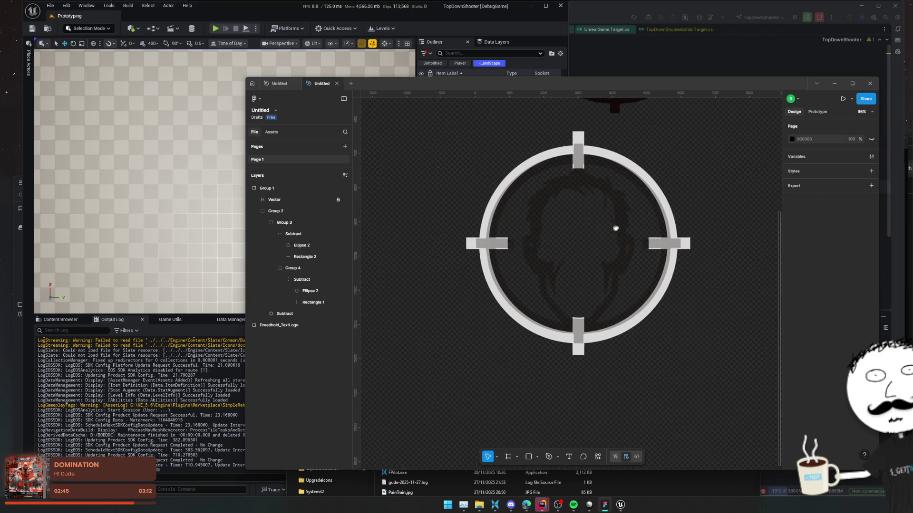
# - Hide the head outline Vector layer, then the whole Group 1 crosshair
pyautogui.click(624, 262)
pyautogui.press('Escape')
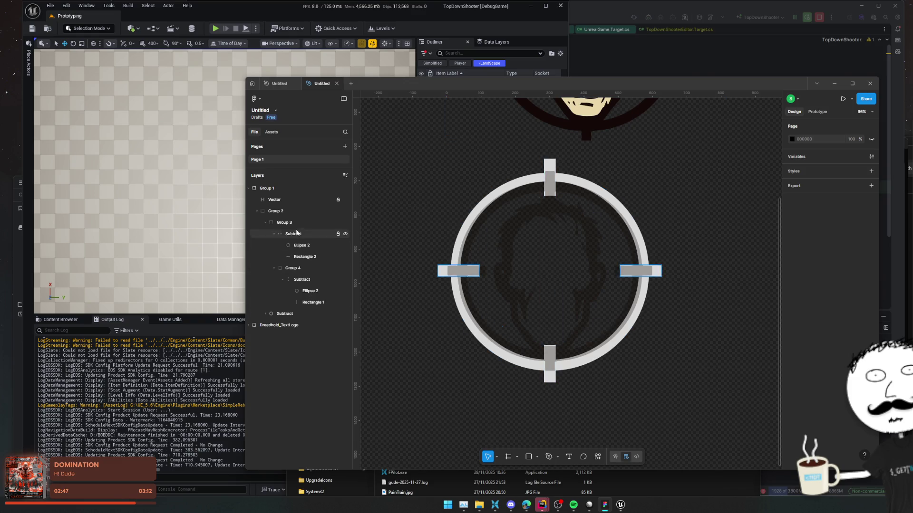
pyautogui.click(346, 200)
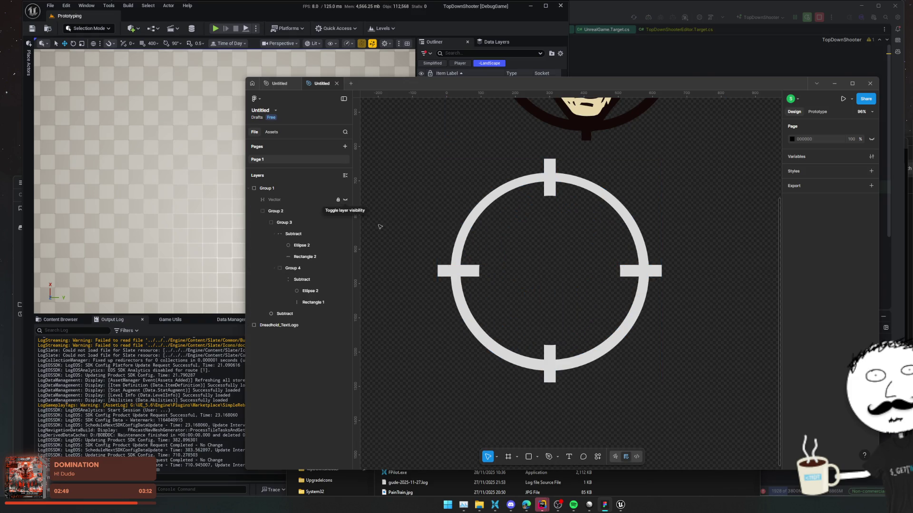
pyautogui.scroll(-3, 532, 237)
pyautogui.scroll(3, 609, 275)
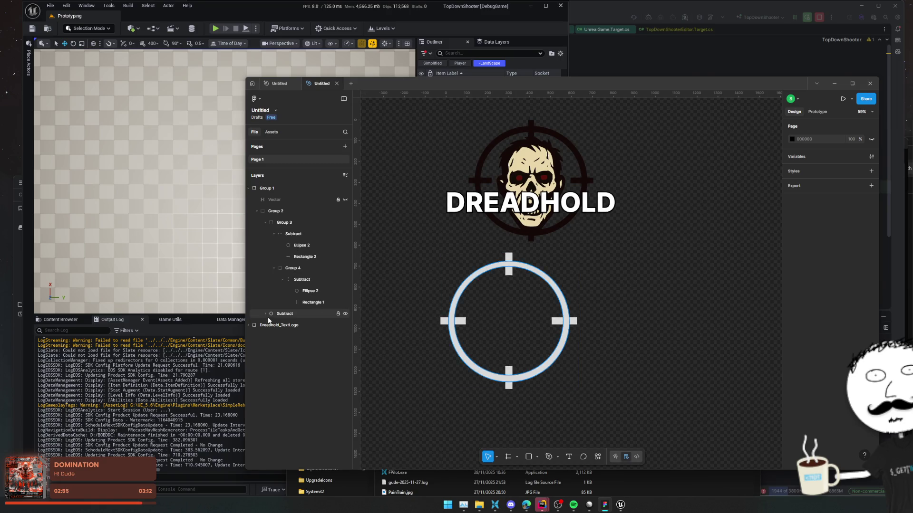
pyautogui.click(248, 188)
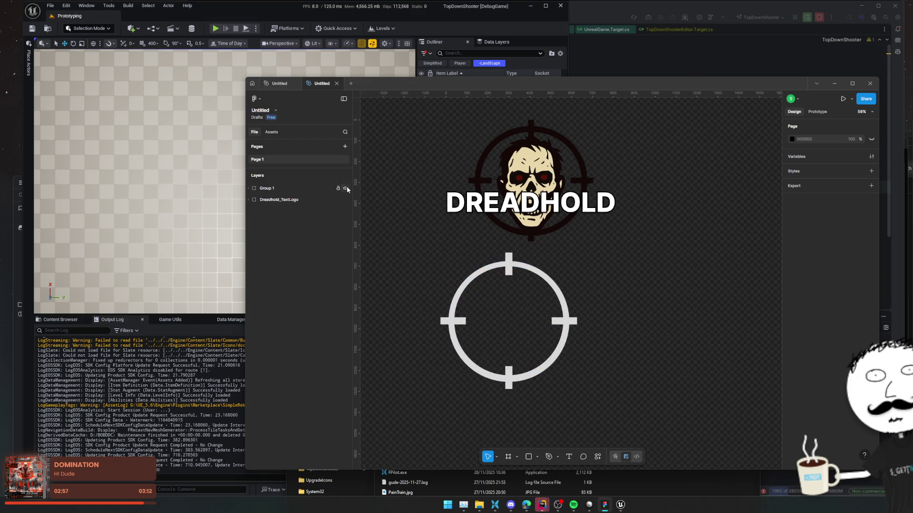
pyautogui.click(345, 188)
# - Duplicate the Dreadhold_TextLogo group with Ctrl+D
pyautogui.click(248, 200)
pyautogui.click(265, 201)
pyautogui.hotkey('ctrl', 'd')
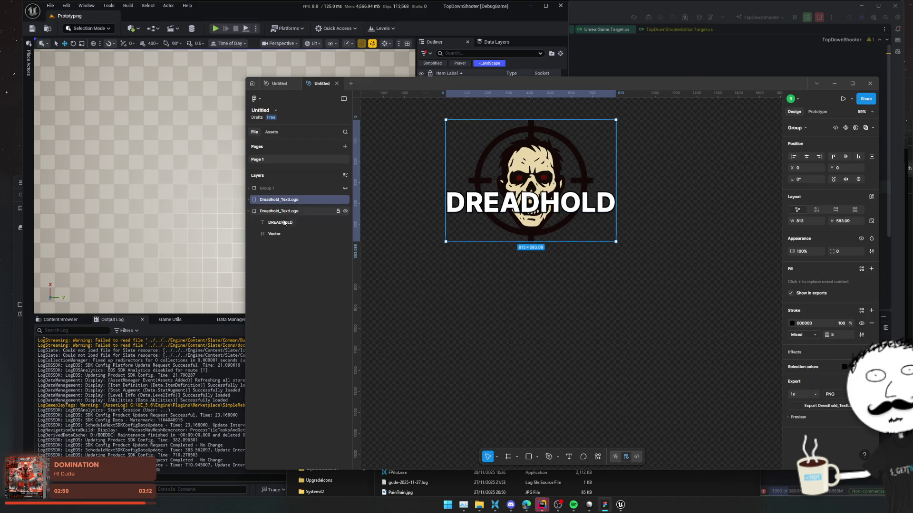
# - Hide the DREADHOLD text in the logo copy and move the copy below the original
pyautogui.click(248, 199)
pyautogui.click(298, 222)
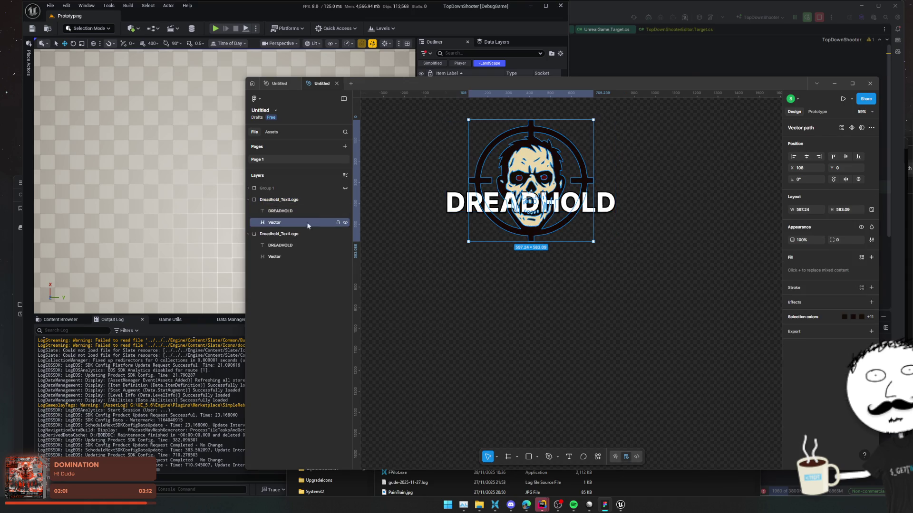
pyautogui.click(345, 211)
pyautogui.scroll(2, 437, 255)
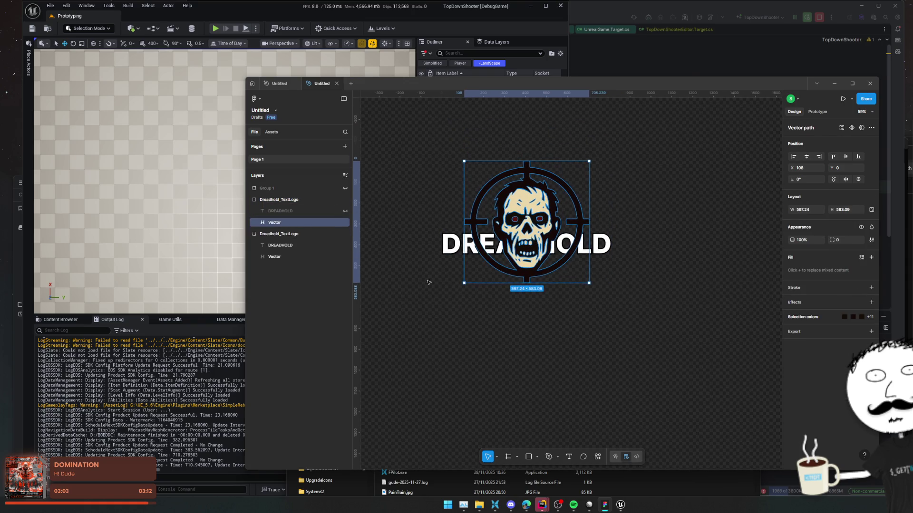
pyautogui.click(266, 200)
pyautogui.moveTo(528, 208); pyautogui.dragTo(527, 343)
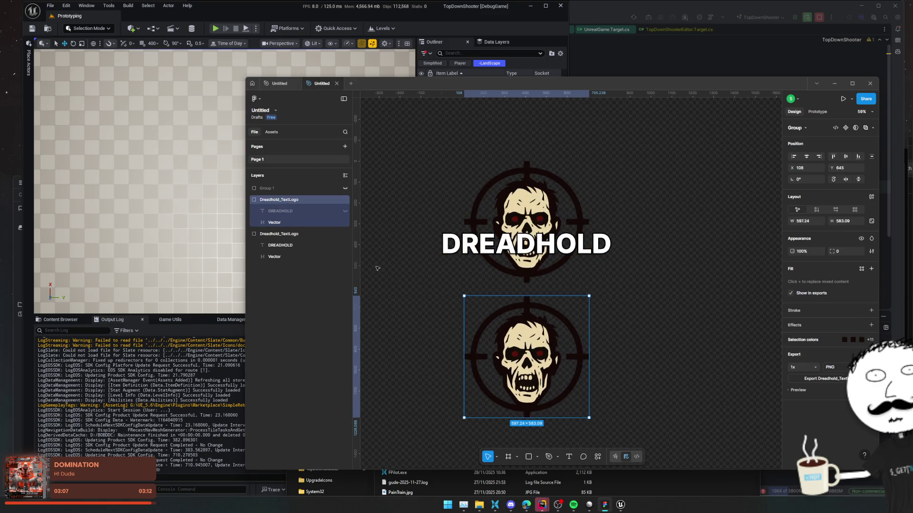
# - Rename the logo copy to Dreadhold_Icon
pyautogui.doubleClick(296, 202)
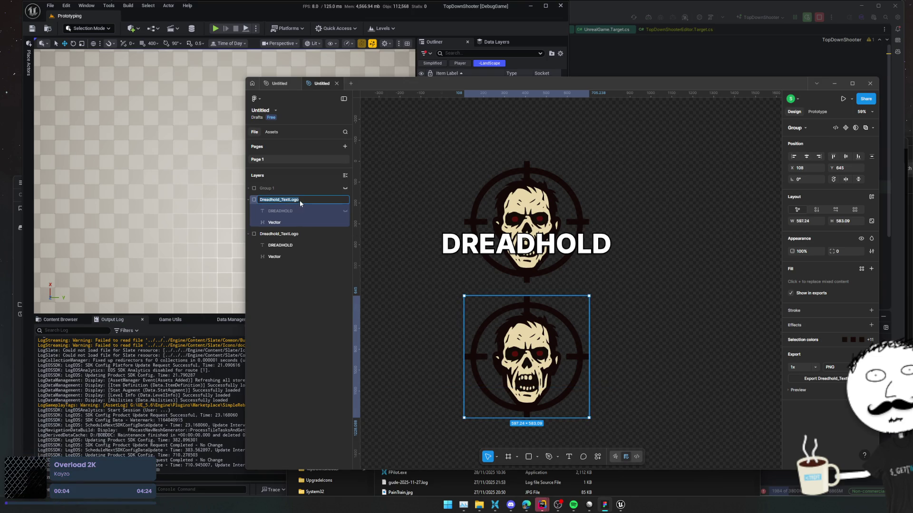
pyautogui.click(312, 198)
pyautogui.write('on')
pyautogui.press('Return')
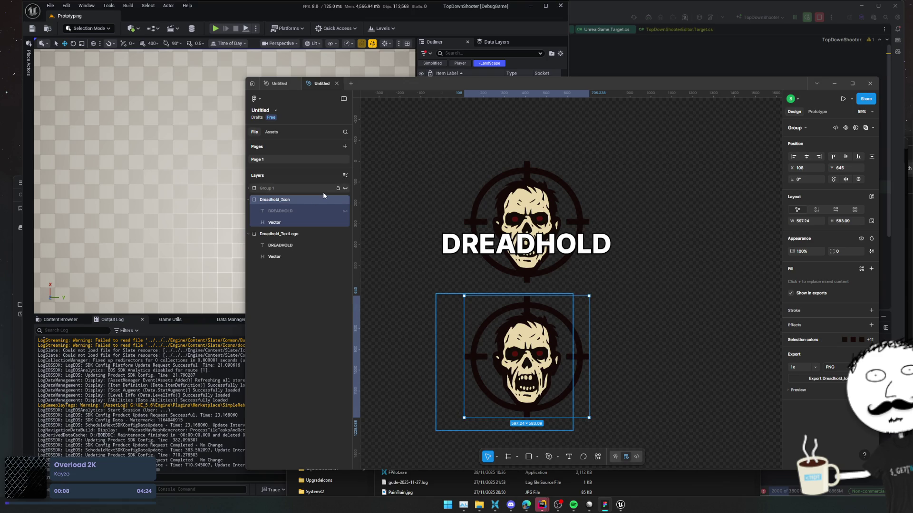
pyautogui.click(66, 5)
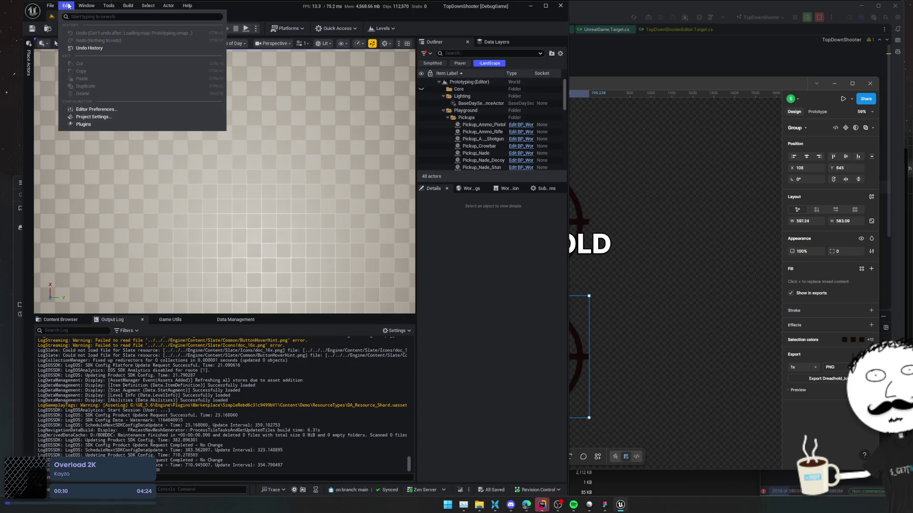
# - Filter Project Settings to 'icon' and collapse the Linux and Mac sections to reach the Windows Game Icon
pyautogui.click(96, 118)
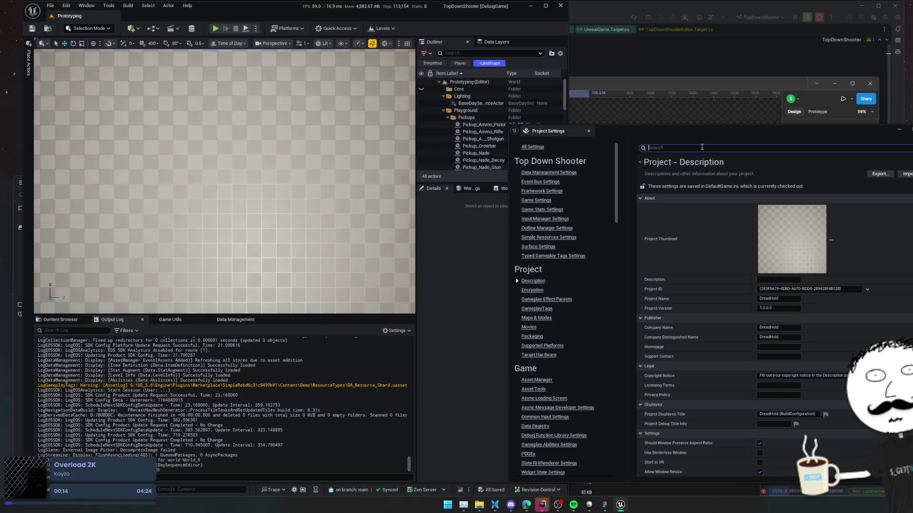
pyautogui.write('icon')
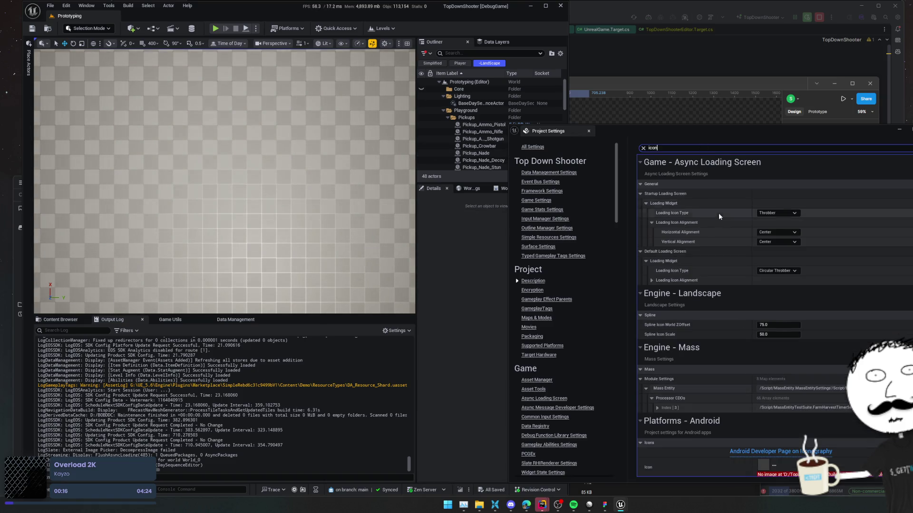
pyautogui.scroll(-3, 713, 293)
pyautogui.scroll(-3, 713, 294)
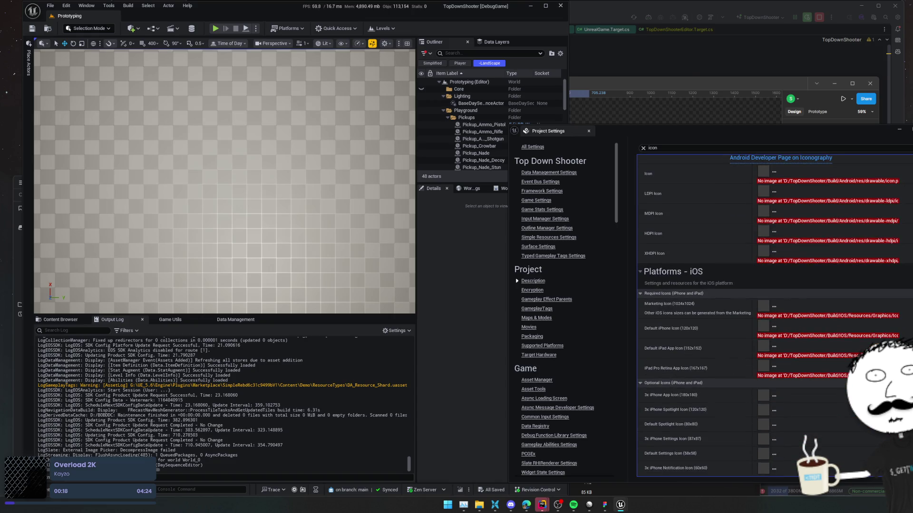
pyautogui.scroll(-10, 652, 248)
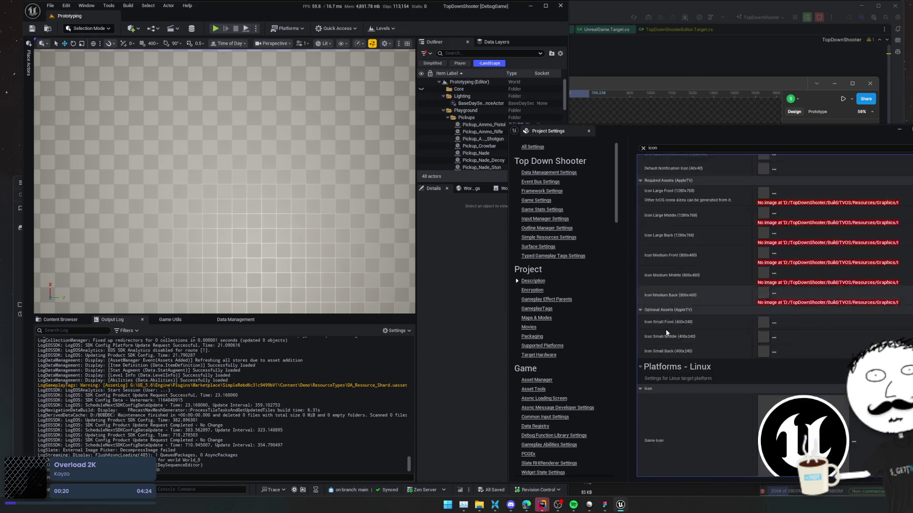
pyautogui.scroll(-1, 652, 248)
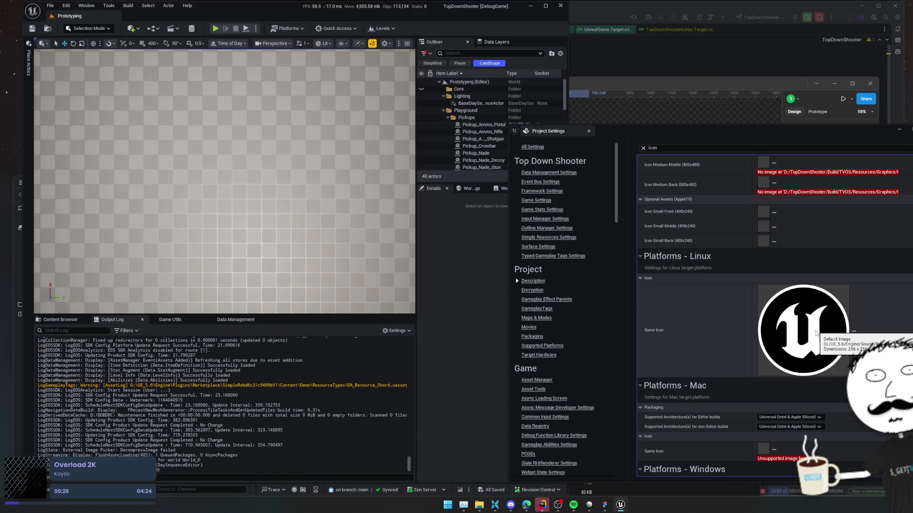
pyautogui.click(695, 256)
pyautogui.click(695, 273)
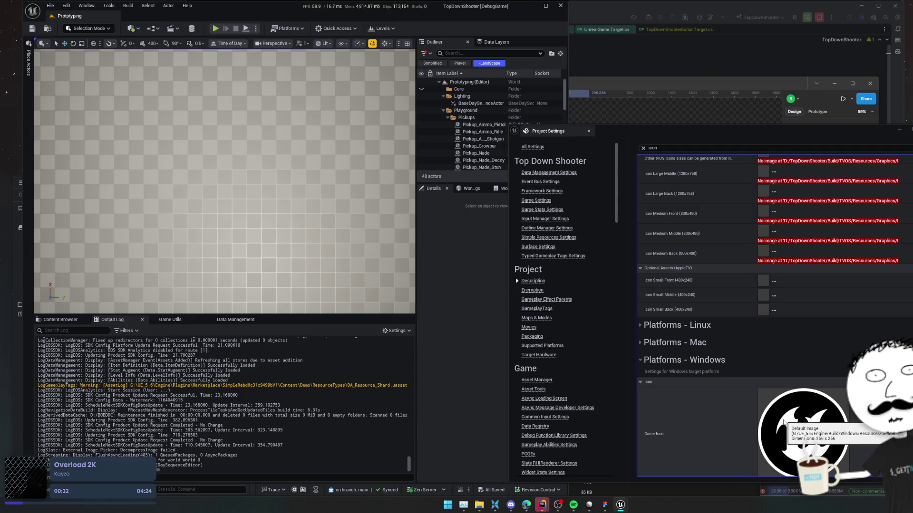
pyautogui.click(655, 83)
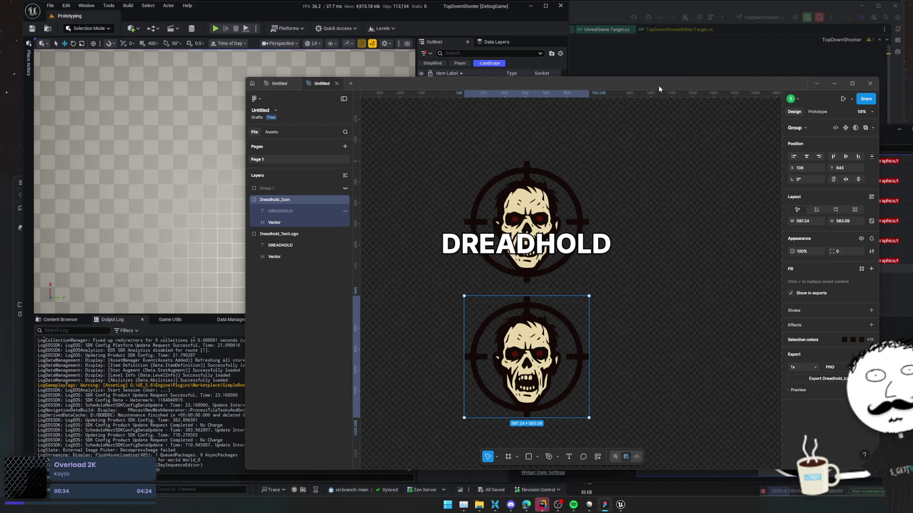
# - Wrap the Dreadhold_Icon group in a frame and name the frame Dreadhold_Icon
pyautogui.scroll(-2, 712, 204)
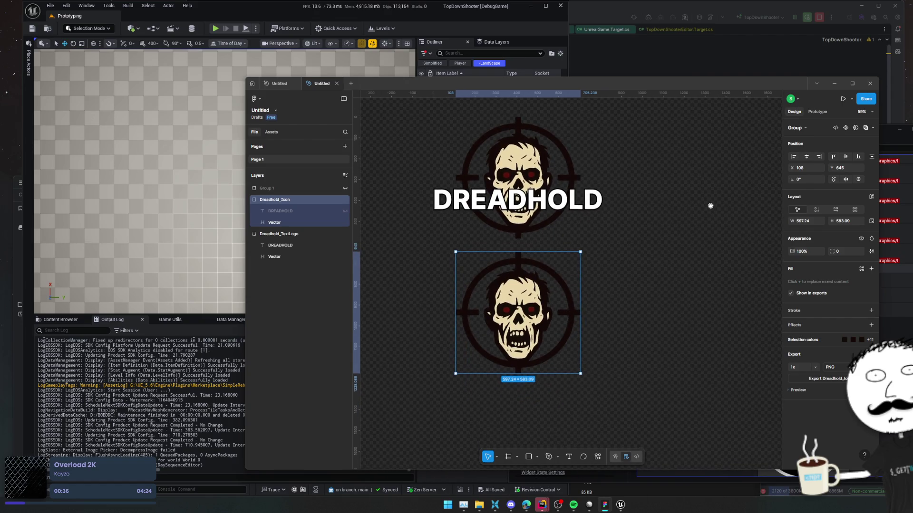
pyautogui.scroll(-1, 687, 218)
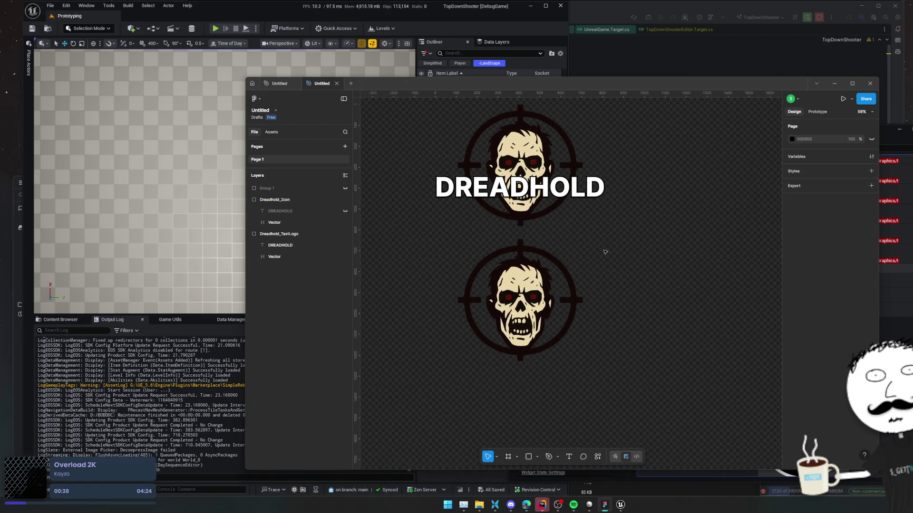
pyautogui.rightClick(295, 200)
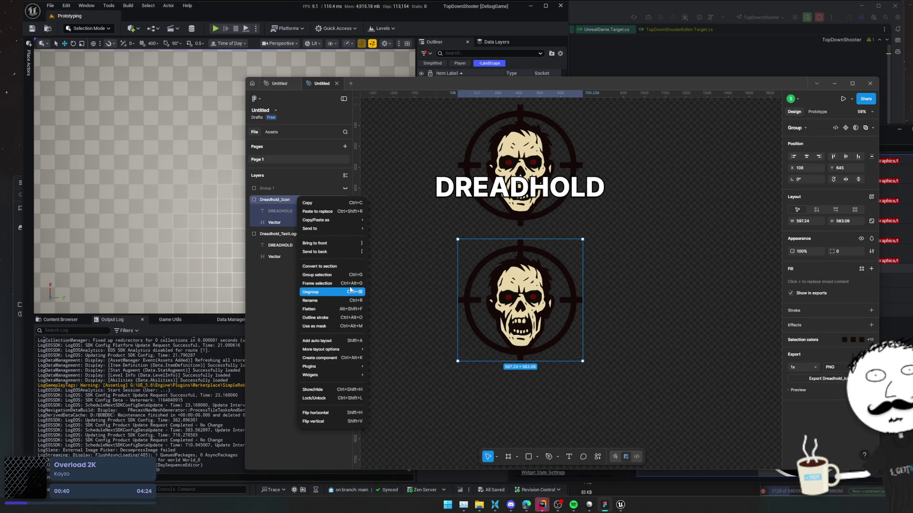
pyautogui.click(328, 283)
pyautogui.click(249, 200)
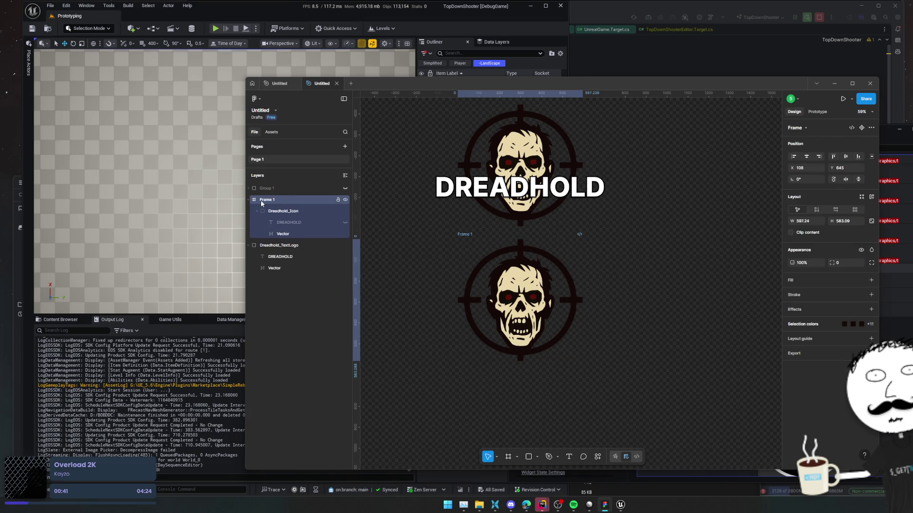
pyautogui.click(280, 212)
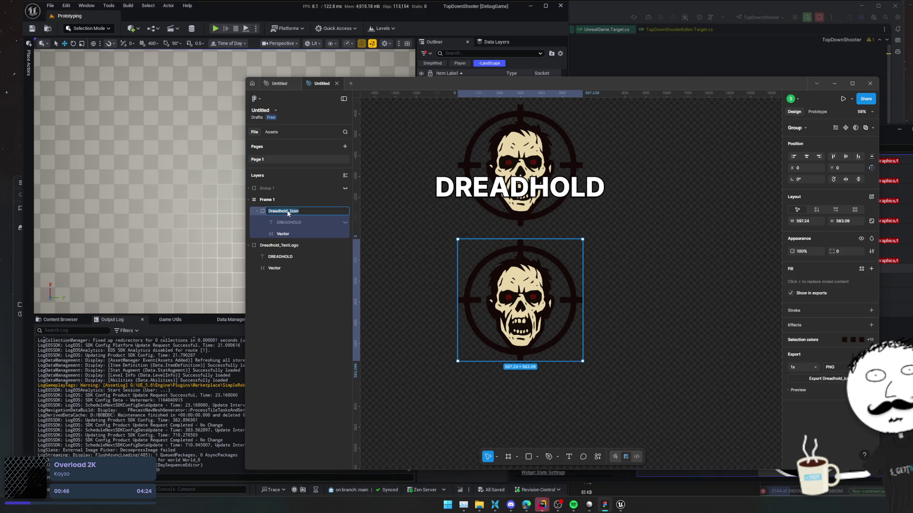
pyautogui.doubleClick(271, 200)
pyautogui.write('Dreadhold_Icon')
pyautogui.press('Return')
# - Delete the hidden DREADHOLD text and ungroup so the frame holds only the skull Vector
pyautogui.click(288, 222)
pyautogui.keyDown('shift'); pyautogui.click(287, 234); pyautogui.keyUp('shift')
pyautogui.click(291, 221)
pyautogui.press('Delete')
pyautogui.click(283, 210)
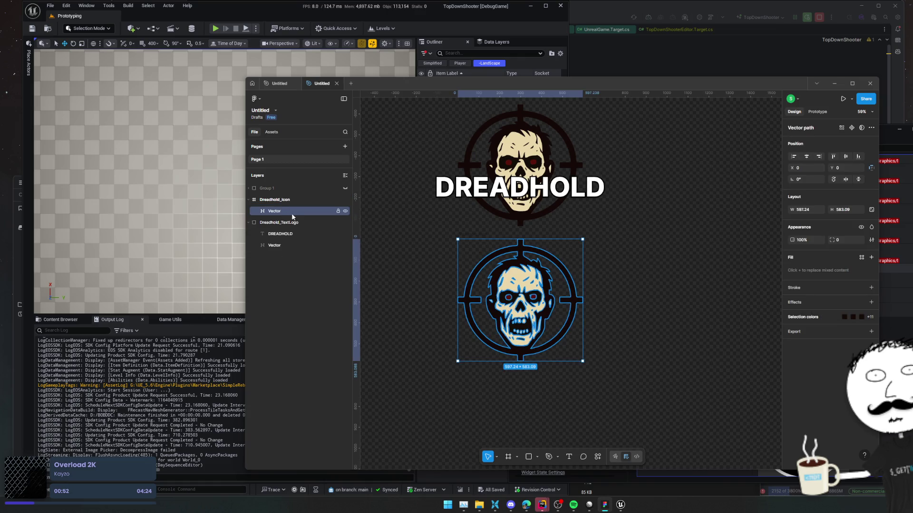
pyautogui.click(300, 200)
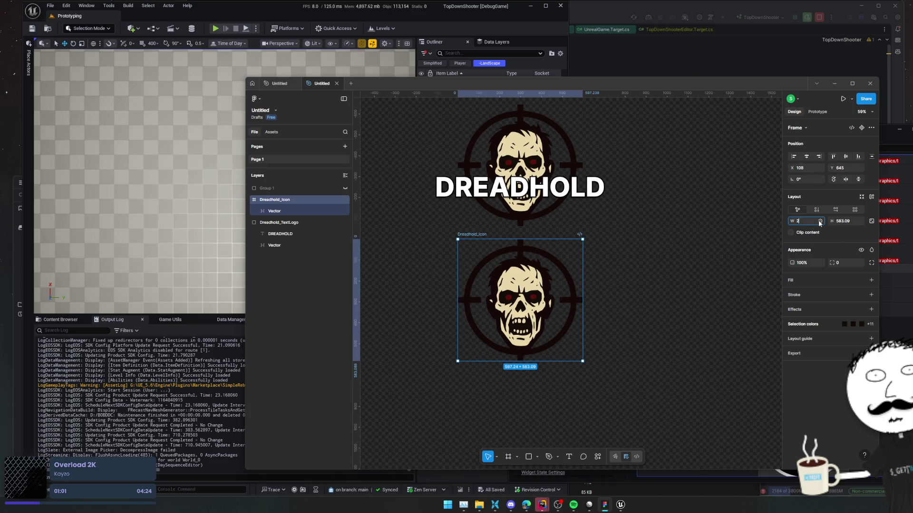
# - Resize the Dreadhold_Icon frame to 256 × 256
pyautogui.write('56')
pyautogui.press('Tab')
pyautogui.write('256')
pyautogui.press('Return')
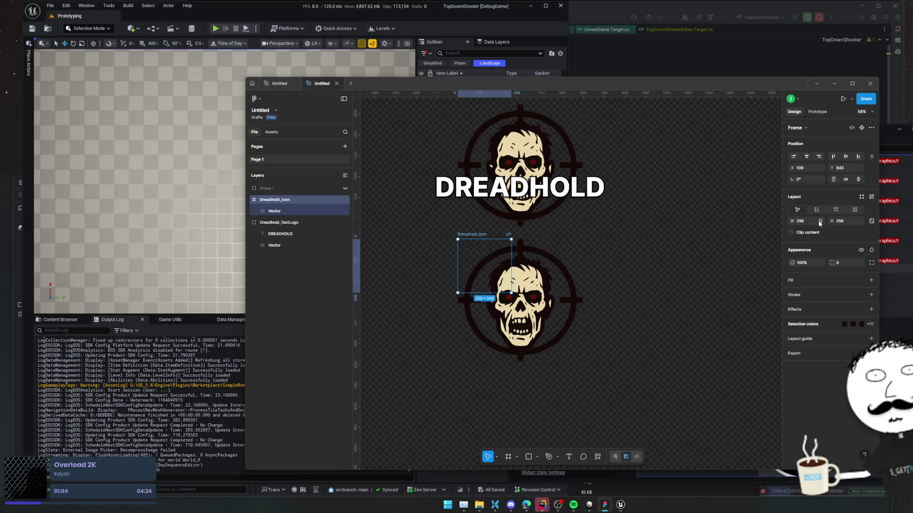
# - Shrink the skull vector to about 313 × 306 and centre it horizontally and vertically
pyautogui.click(297, 210)
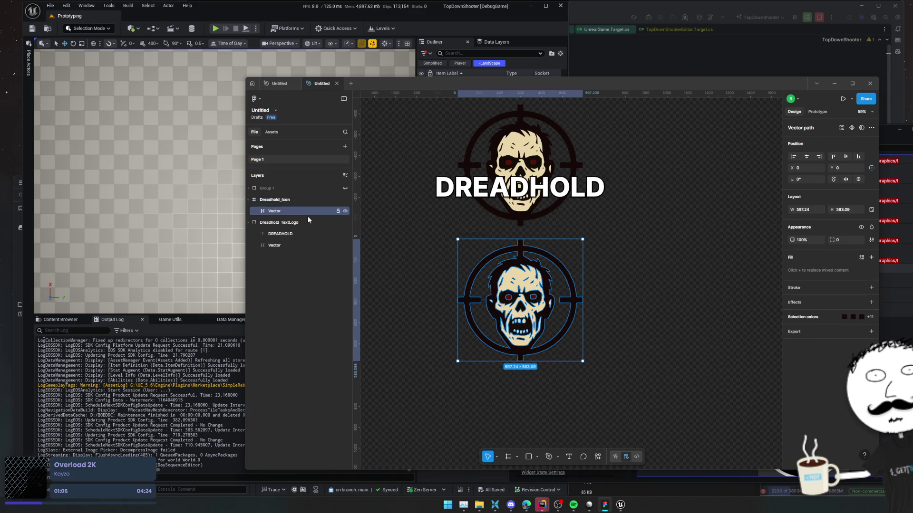
pyautogui.moveTo(581, 361)
pyautogui.mouseDown()
pyautogui.moveTo(551, 351)
pyautogui.moveTo(523, 303)
pyautogui.mouseUp()
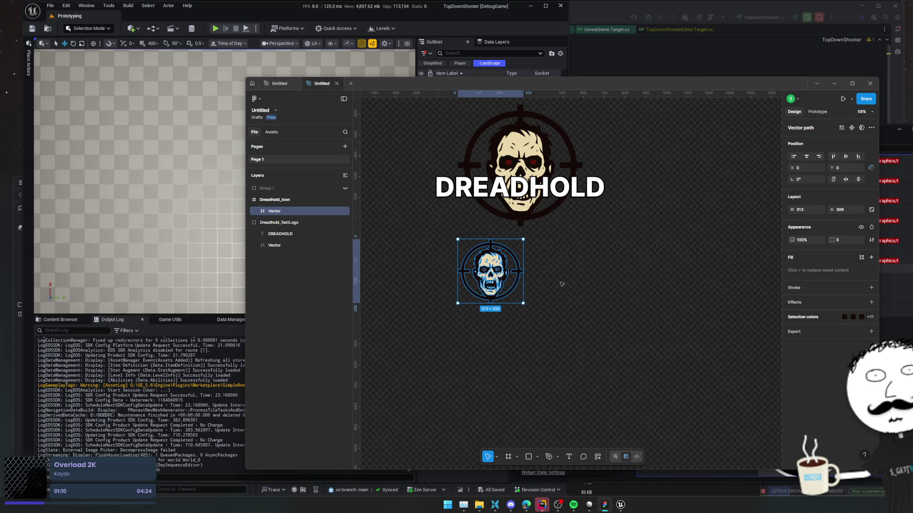
pyautogui.click(806, 157)
pyautogui.click(845, 156)
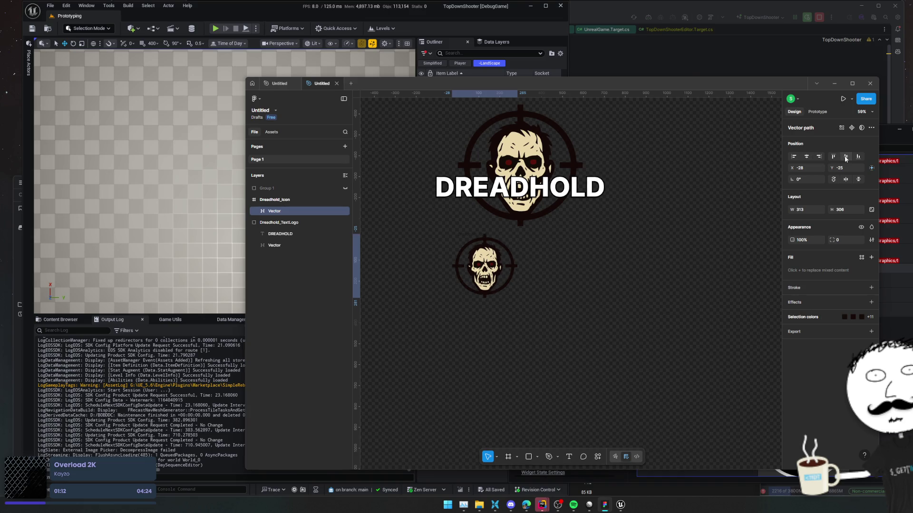
pyautogui.click(278, 200)
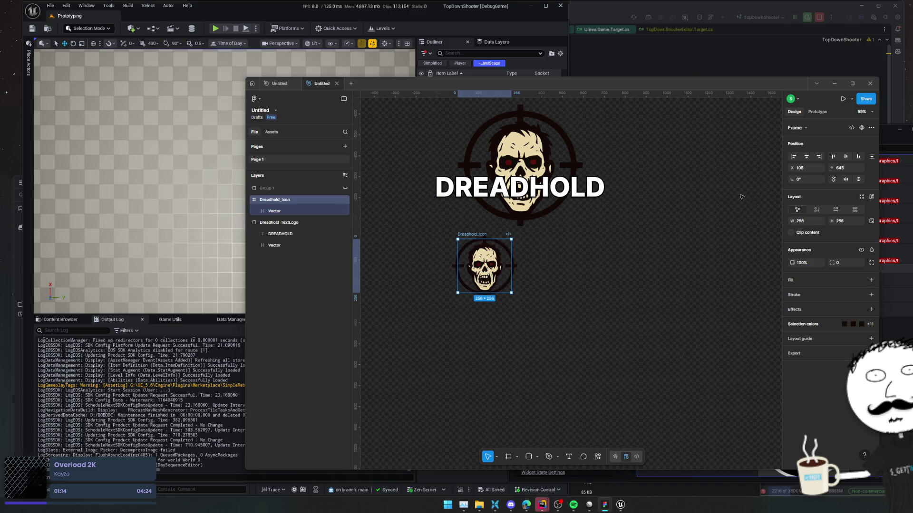
pyautogui.scroll(5, 427, 282)
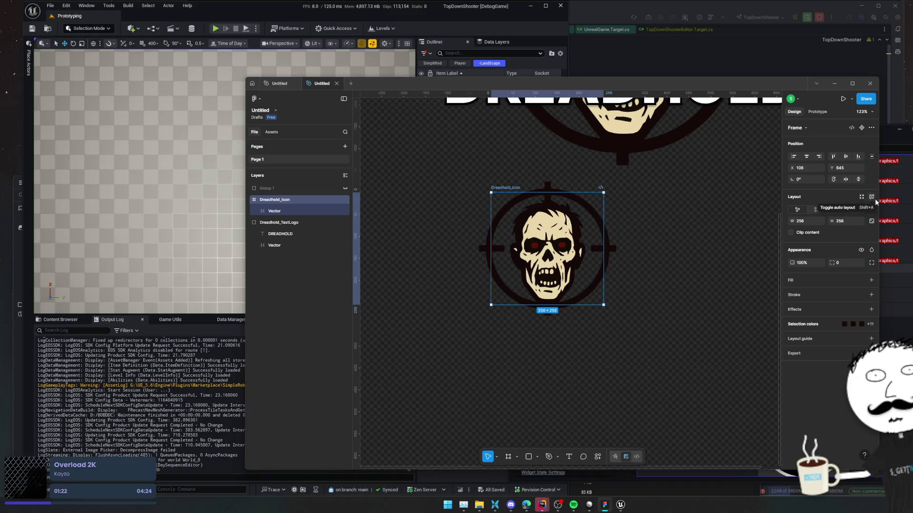
# - Give the icon frame centred auto layout at a fixed 256 × 256 with locked aspect ratio
pyautogui.click(875, 200)
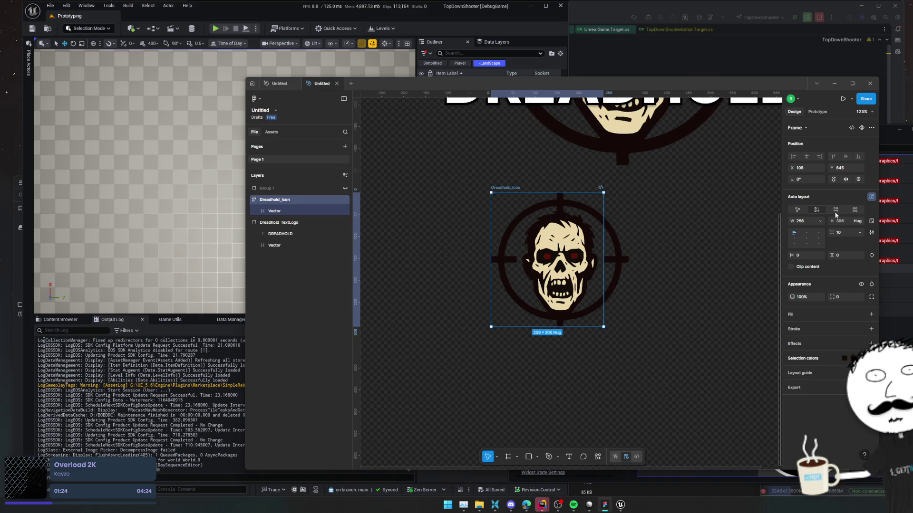
pyautogui.click(807, 240)
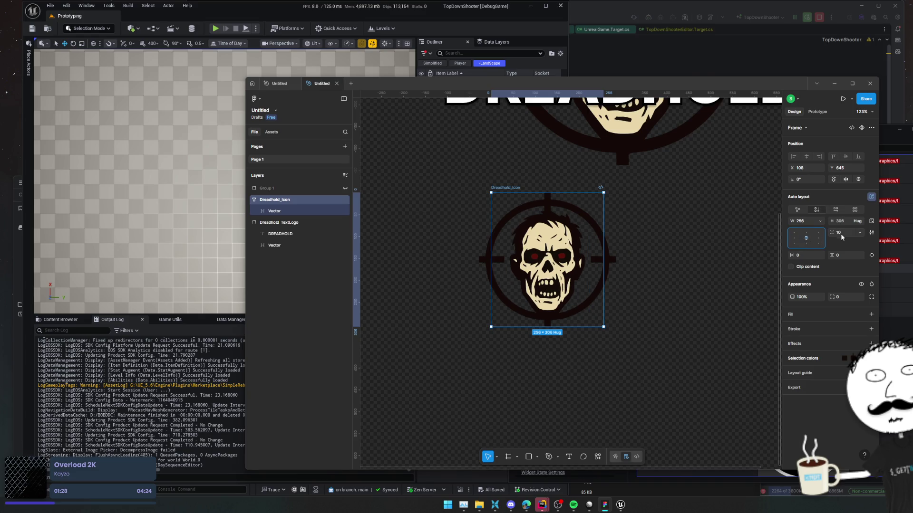
pyautogui.click(872, 222)
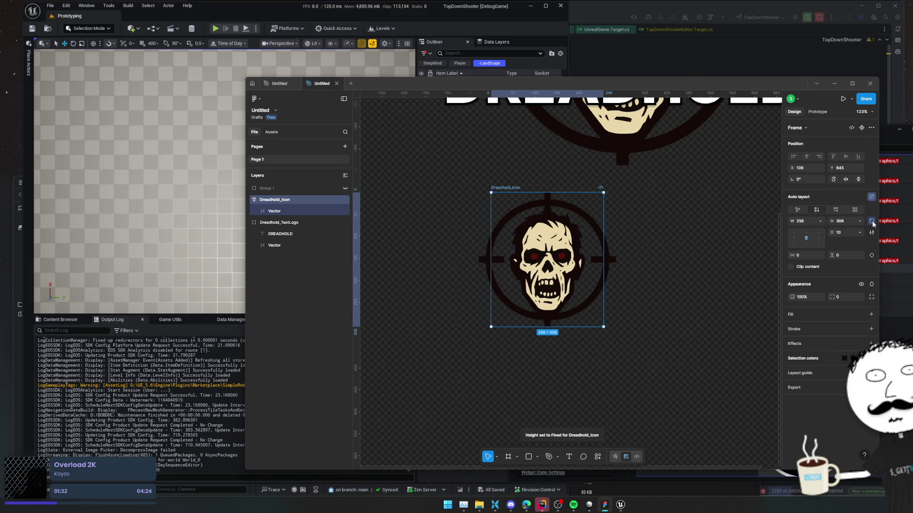
pyautogui.click(808, 222)
pyautogui.write('214')
pyautogui.press('Return')
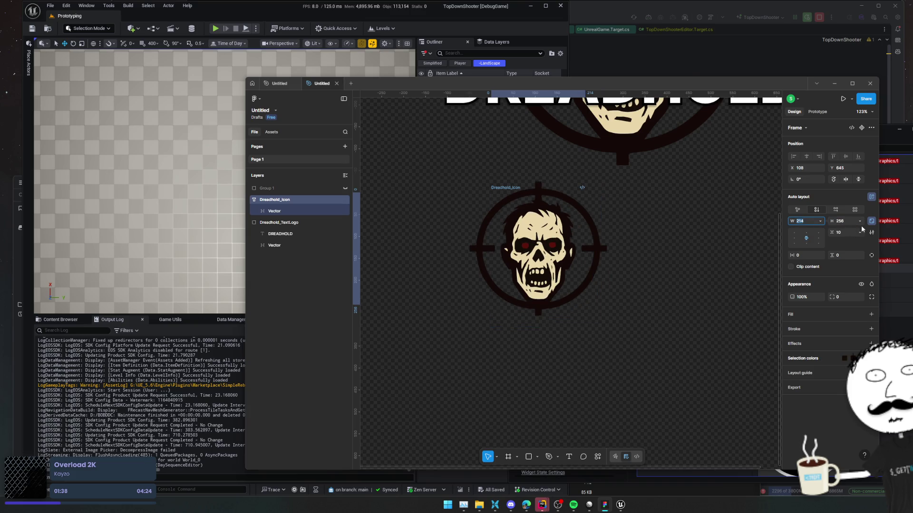
pyautogui.write('256')
pyautogui.press('Return')
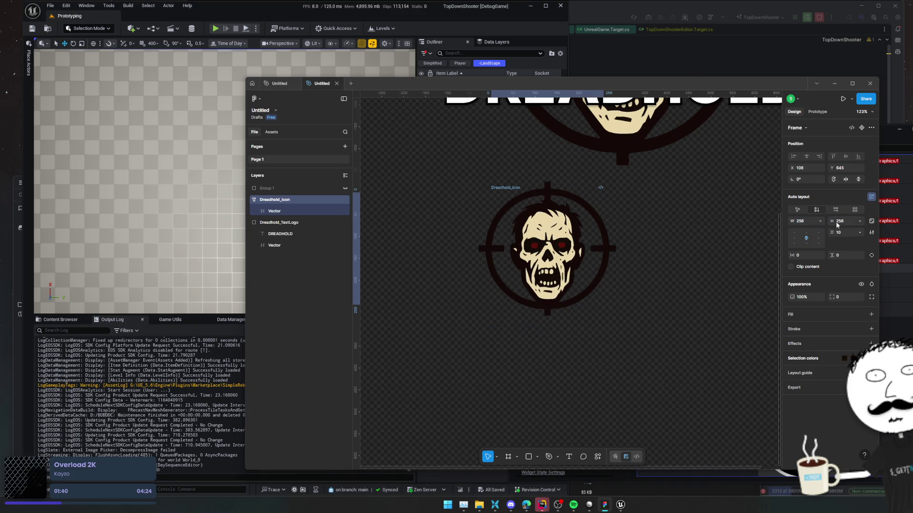
pyautogui.click(871, 222)
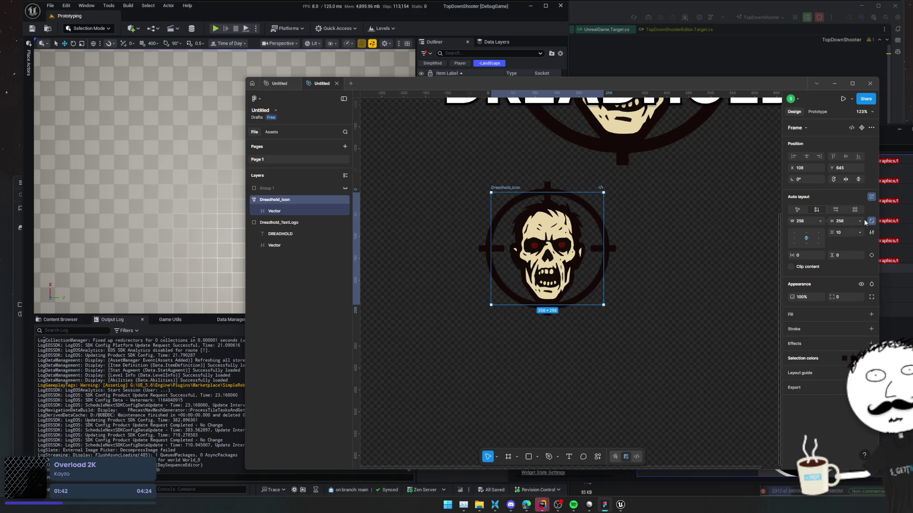
pyautogui.moveTo(665, 221); pyautogui.dragTo(661, 227)
# - Shrink the skull vector to 262 × 256 so it fits inside the frame
pyautogui.click(317, 212)
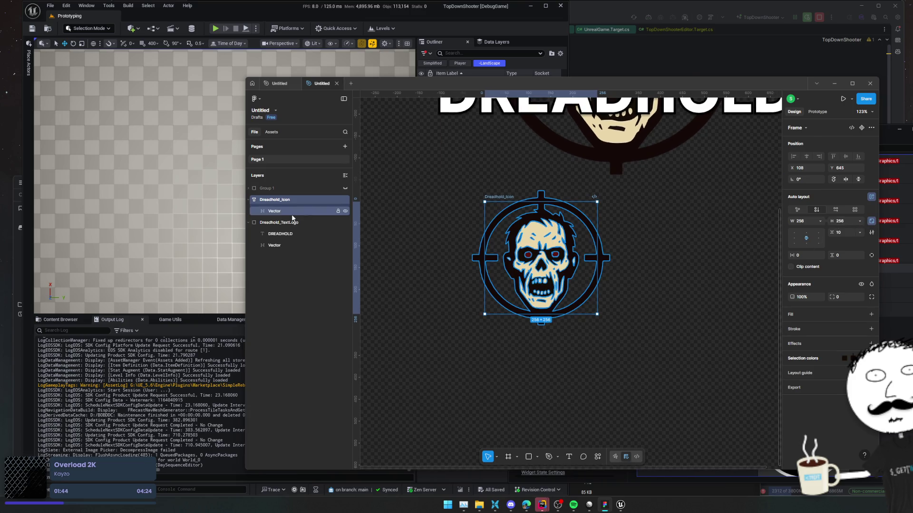
pyautogui.moveTo(609, 325); pyautogui.dragTo(596, 313)
pyautogui.click(632, 287)
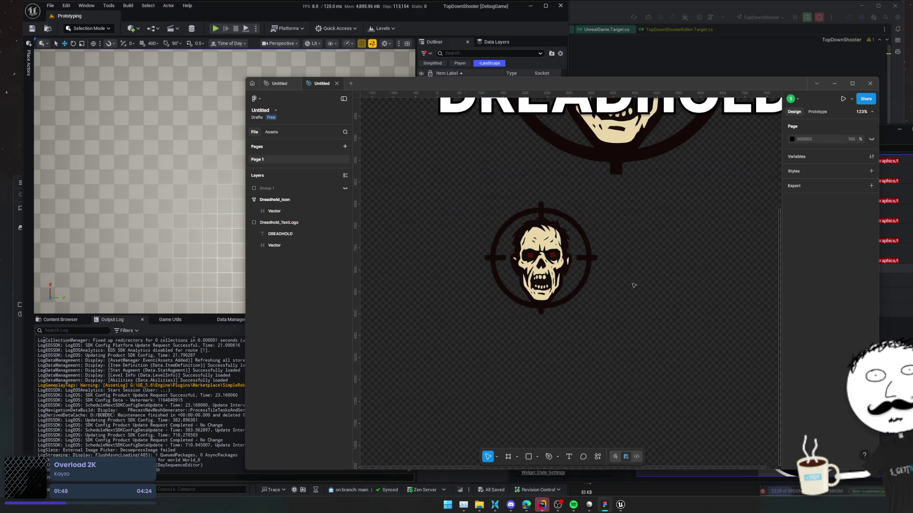
pyautogui.scroll(1, 632, 285)
pyautogui.click(545, 276)
pyautogui.scroll(-3, 652, 256)
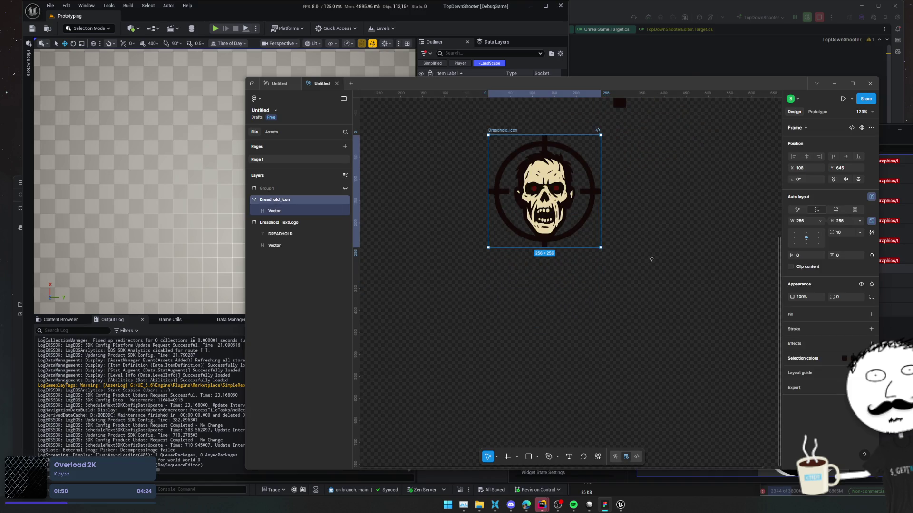
# - Add a 1x PNG export setting to the Dreadhold_Icon frame
pyautogui.scroll(2, 642, 295)
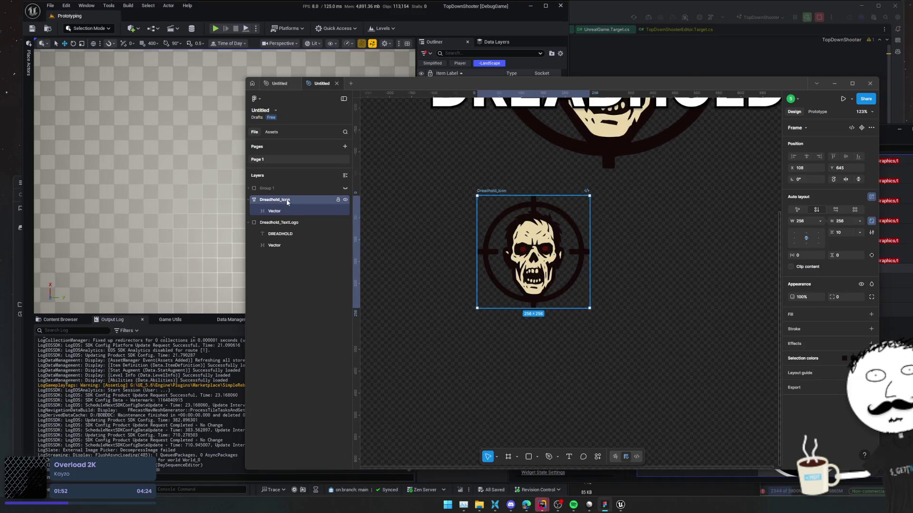
pyautogui.rightClick(288, 200)
pyautogui.moveTo(345, 222)
pyautogui.moveTo(323, 377)
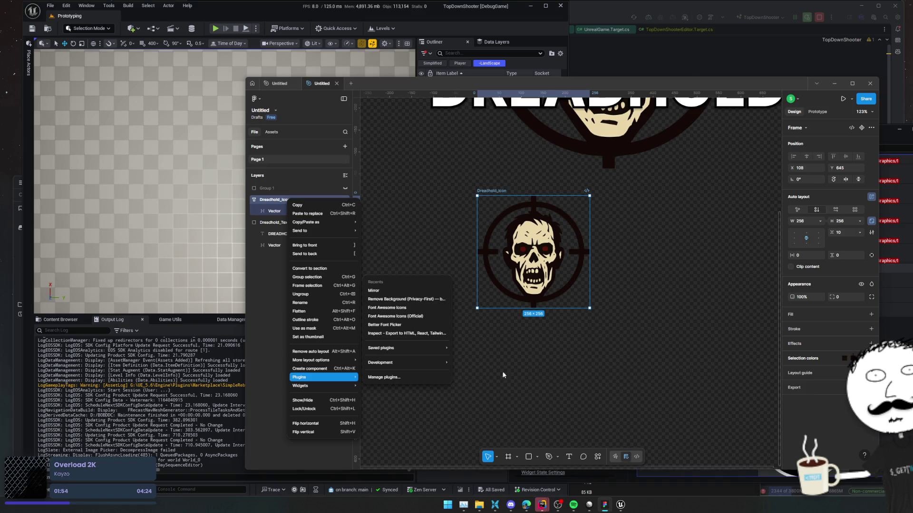
pyautogui.click(823, 391)
pyautogui.click(823, 389)
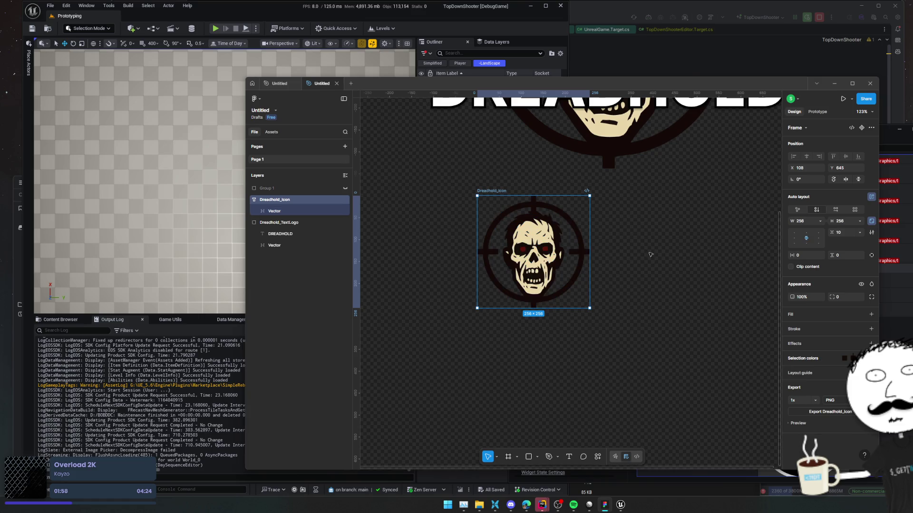
# - Select the skull vector, enter its path editing, then leave it unchanged
pyautogui.scroll(2, 590, 306)
pyautogui.scroll(4, 587, 308)
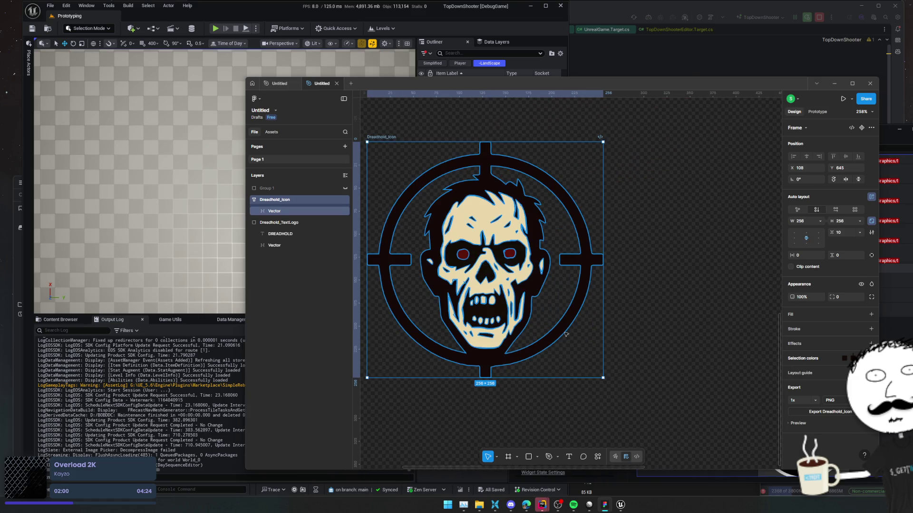
pyautogui.click(473, 291)
pyautogui.doubleClick(562, 339)
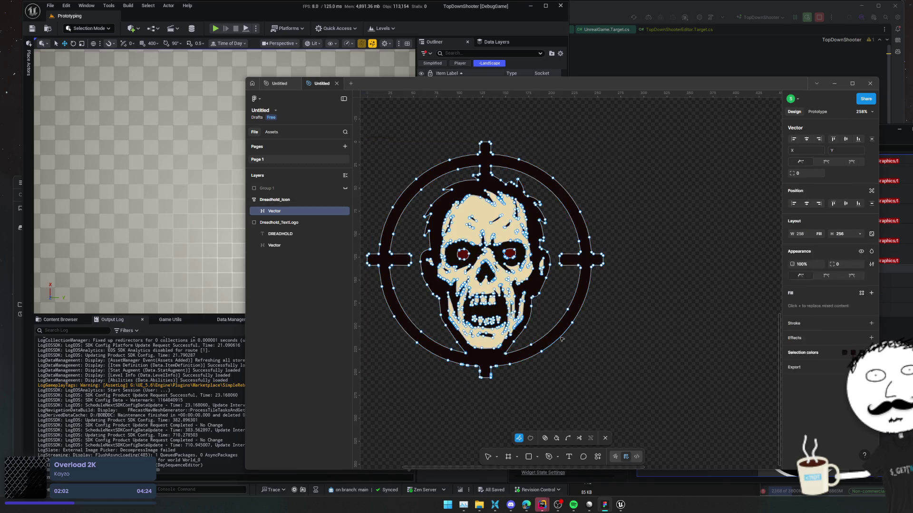
pyautogui.press('Escape')
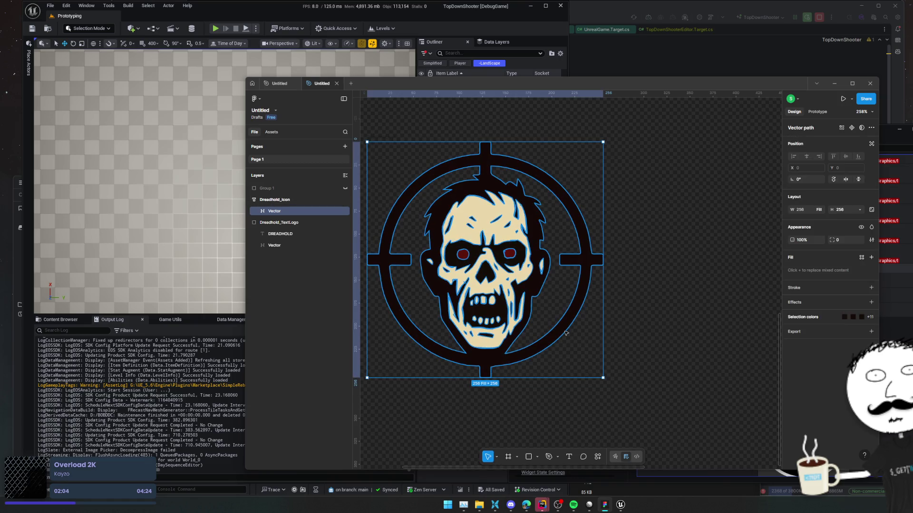
# - In Selection colors, set 140D08 opacity to 72% and 150A07 opacity to 0%
pyautogui.click(813, 318)
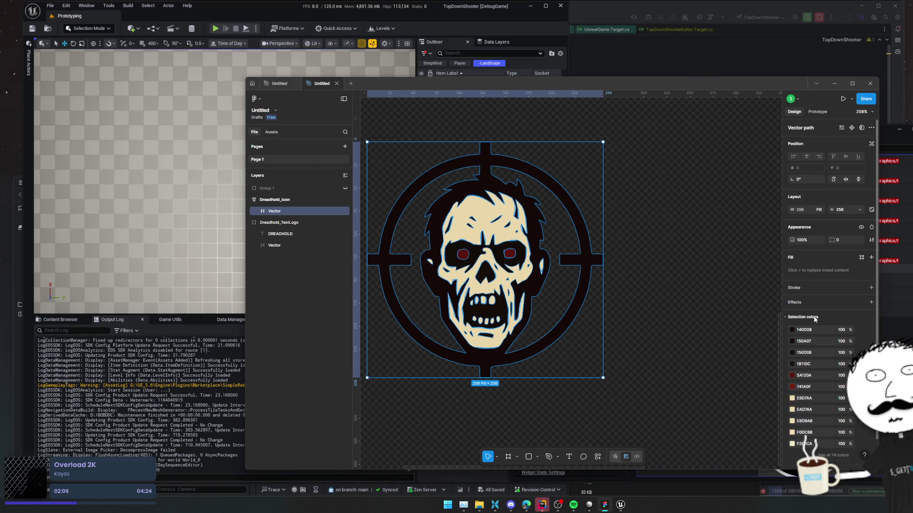
pyautogui.scroll(-2, 837, 328)
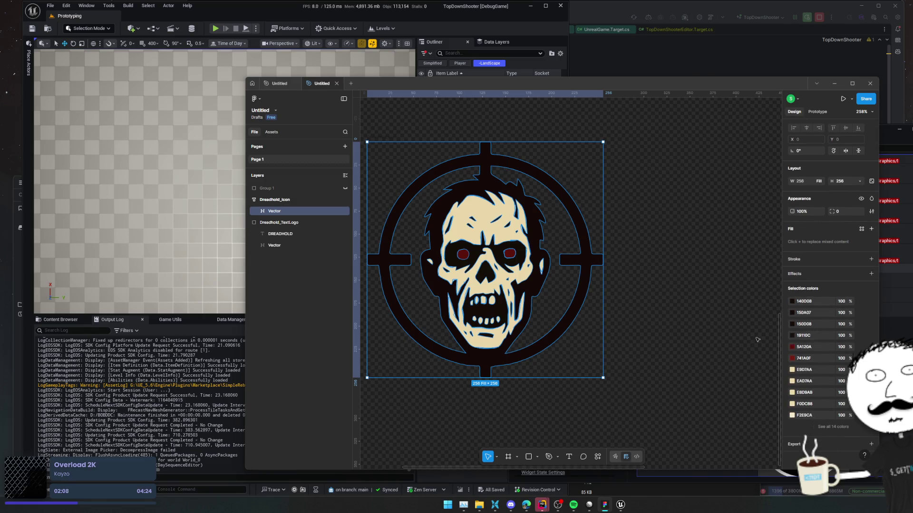
pyautogui.moveTo(846, 304)
pyautogui.mouseDown()
pyautogui.moveTo(836, 313)
pyautogui.moveTo(267, 316)
pyautogui.mouseUp()
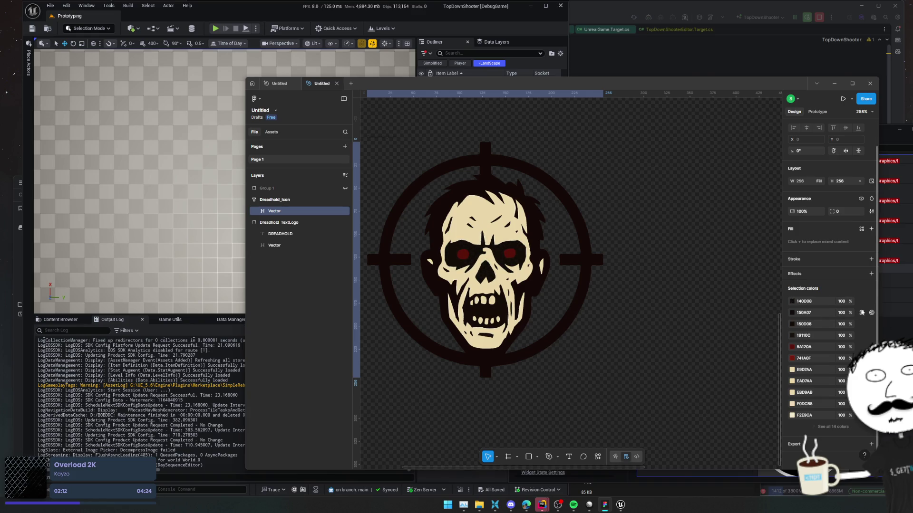
pyautogui.moveTo(849, 312)
pyautogui.mouseDown()
pyautogui.moveTo(734, 319)
pyautogui.moveTo(465, 269)
pyautogui.moveTo(760, 330)
pyautogui.moveTo(295, 333)
pyautogui.mouseUp()
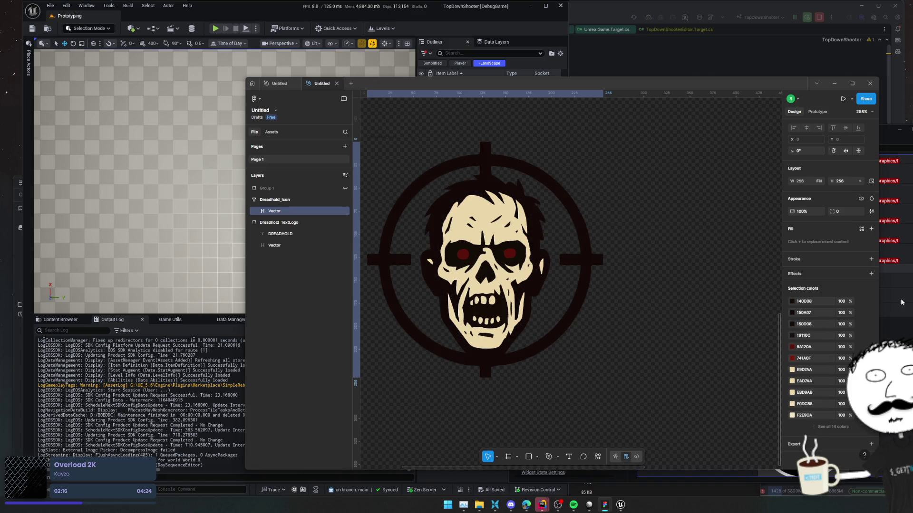
# - Change the 150A07 ring colour to white, preview the skull alone, and reselect the frame
pyautogui.click(792, 312)
pyautogui.moveTo(775, 321)
pyautogui.mouseDown()
pyautogui.moveTo(696, 295)
pyautogui.moveTo(670, 257)
pyautogui.moveTo(669, 327)
pyautogui.moveTo(650, 395)
pyautogui.moveTo(640, 352)
pyautogui.moveTo(637, 372)
pyautogui.mouseUp()
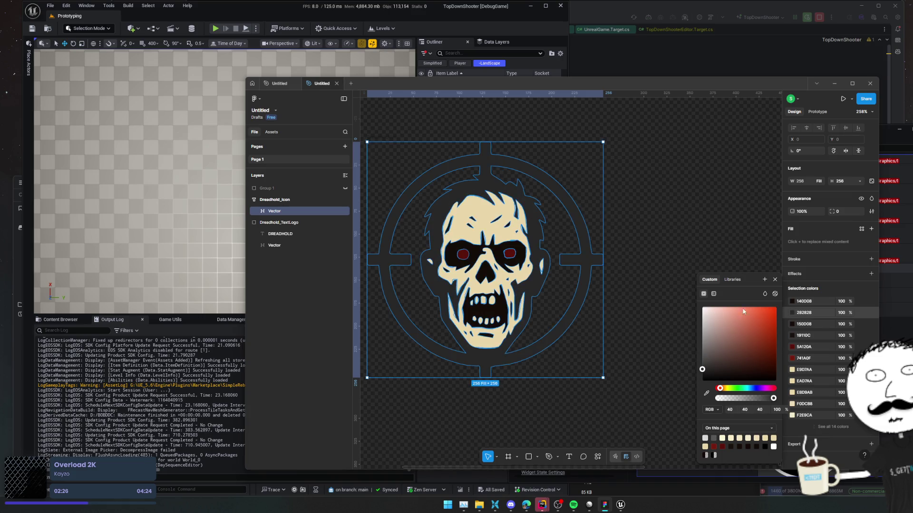
pyautogui.click(774, 279)
pyautogui.hscroll(2, 672, 291)
pyautogui.click(699, 301)
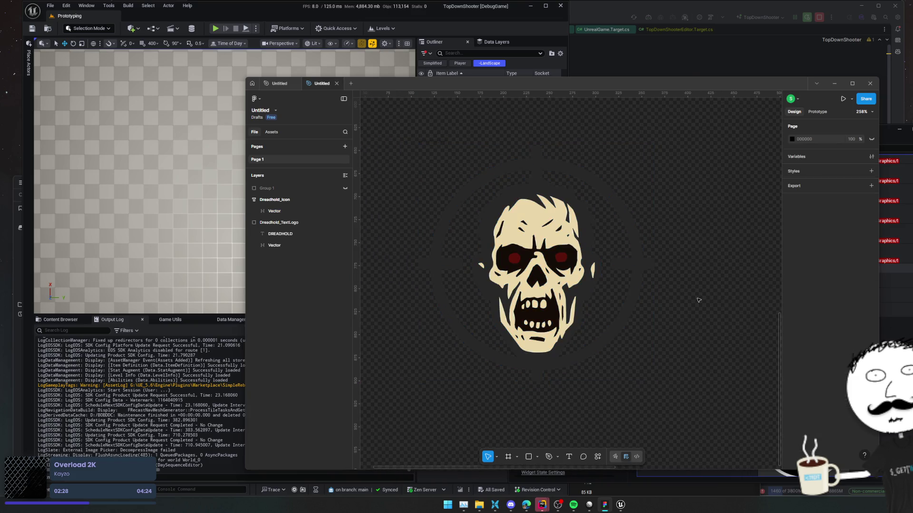
pyautogui.scroll(-3, 631, 323)
pyautogui.hscroll(2, 645, 313)
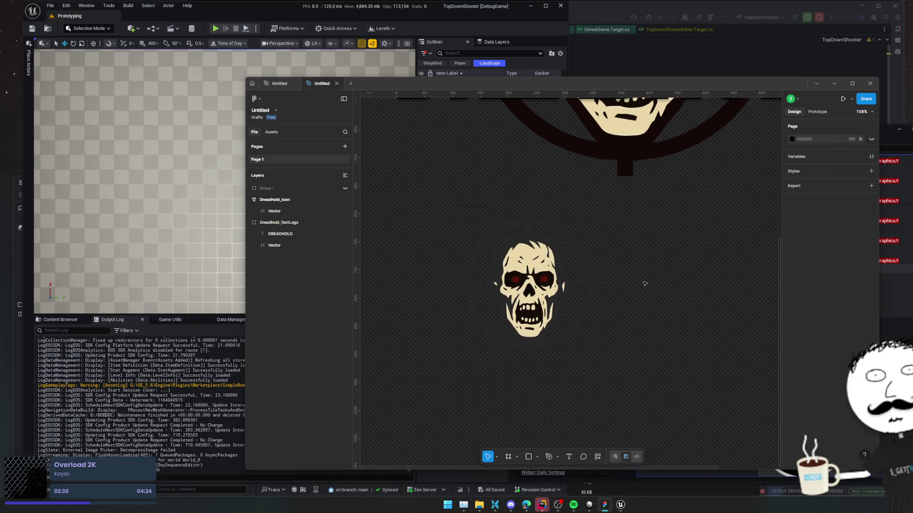
pyautogui.scroll(1, 645, 284)
pyautogui.click(561, 304)
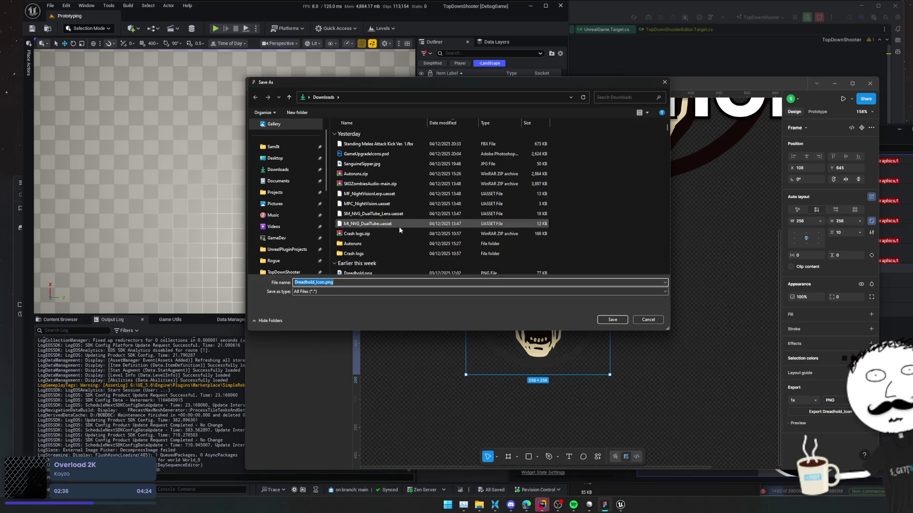
# - Browse into TopDownShooter's Content folder, peeking inside its Game and Framework subfolders
pyautogui.scroll(-2, 303, 240)
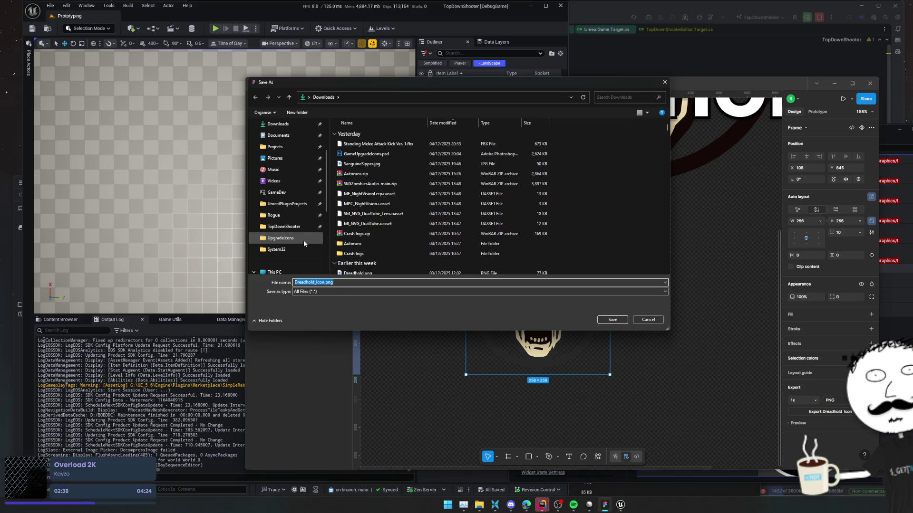
pyautogui.click(295, 228)
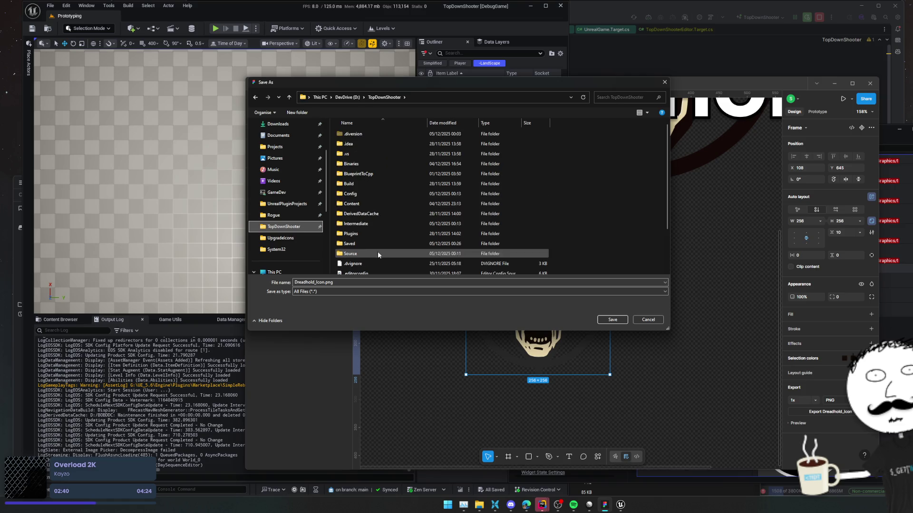
pyautogui.doubleClick(365, 204)
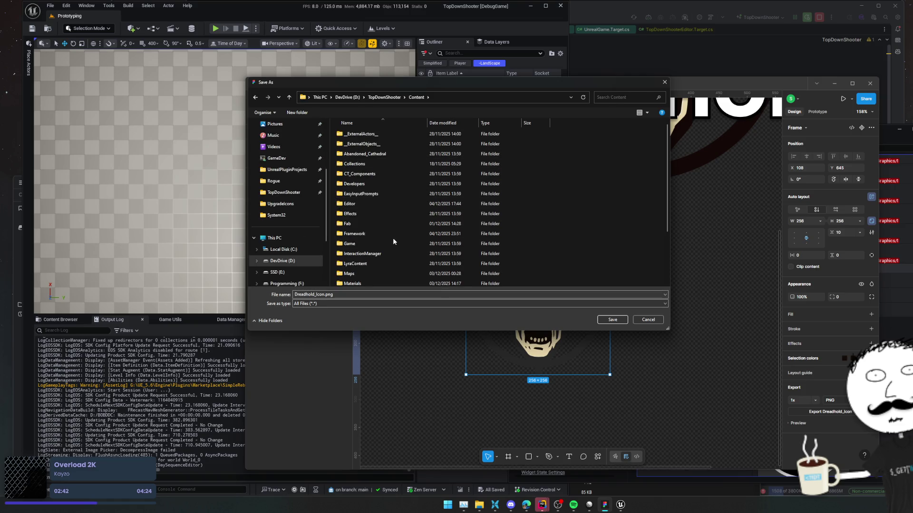
pyautogui.doubleClick(393, 242)
pyautogui.press('BackSpace')
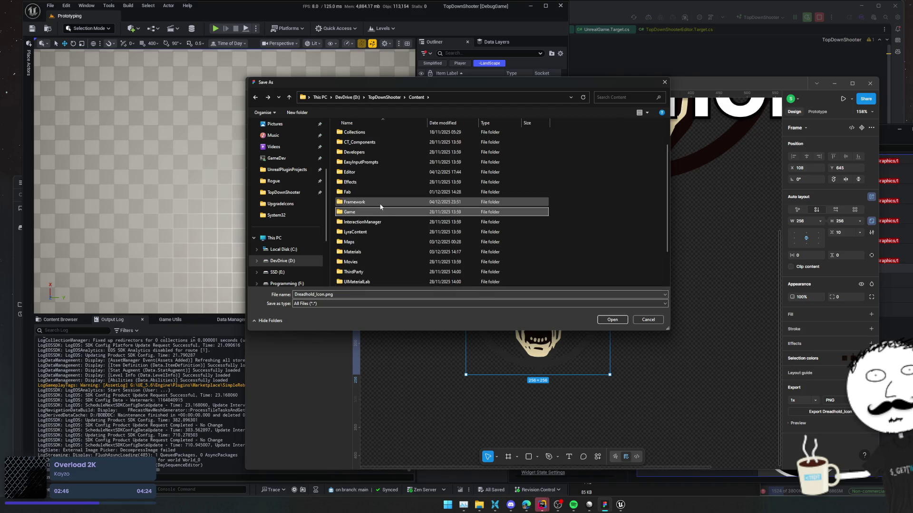
pyautogui.doubleClick(380, 203)
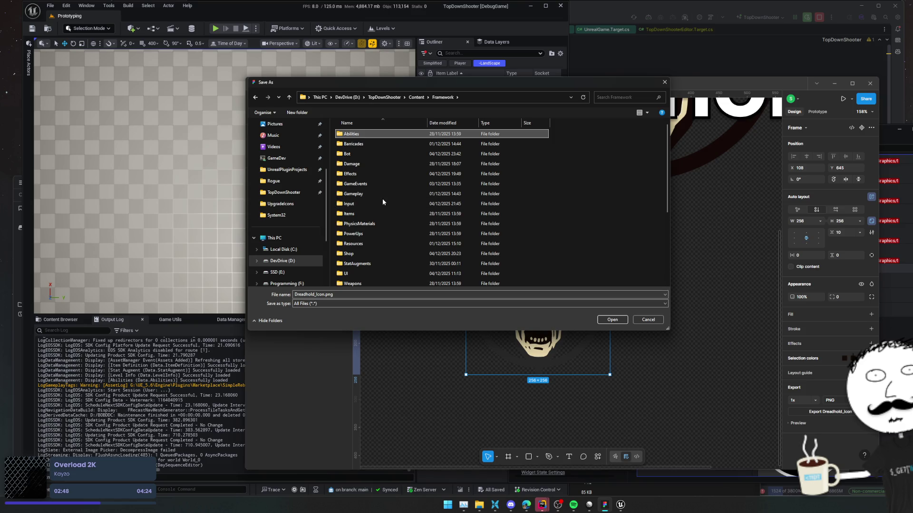
pyautogui.press('BackSpace')
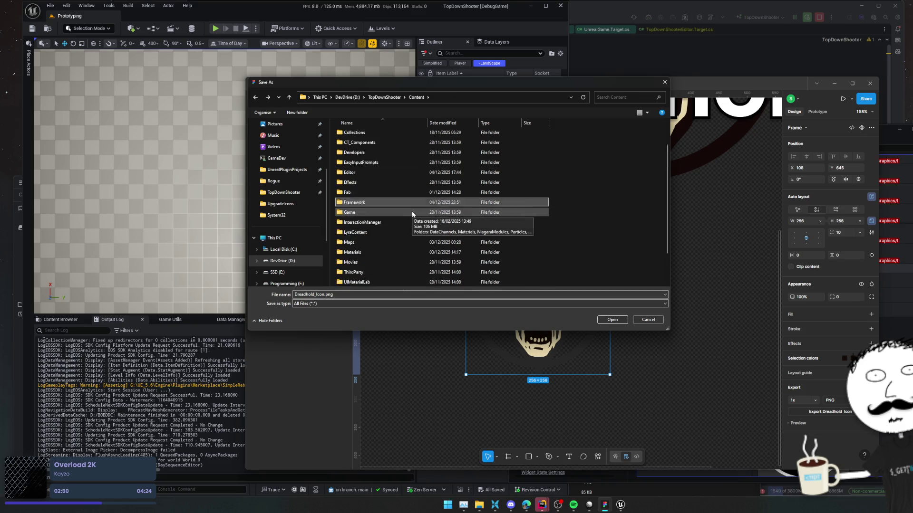
# - Create a folder named Art inside Content and save Dreadhold_Icon.png into it
pyautogui.scroll(3, 411, 213)
pyautogui.click(612, 197)
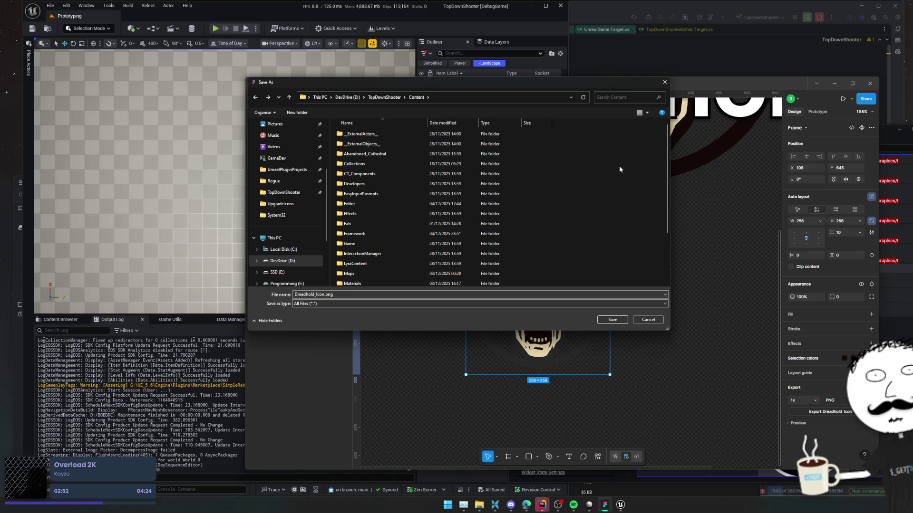
pyautogui.scroll(-3, 582, 202)
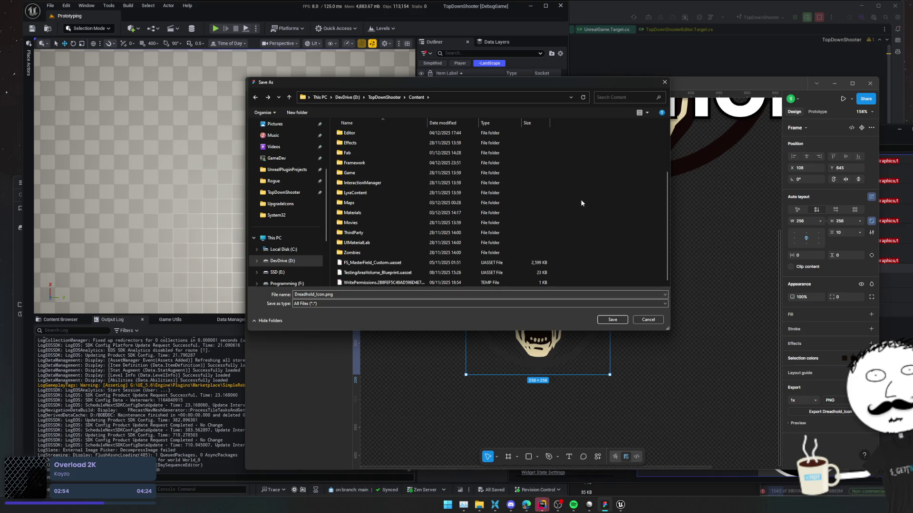
pyautogui.scroll(3, 580, 201)
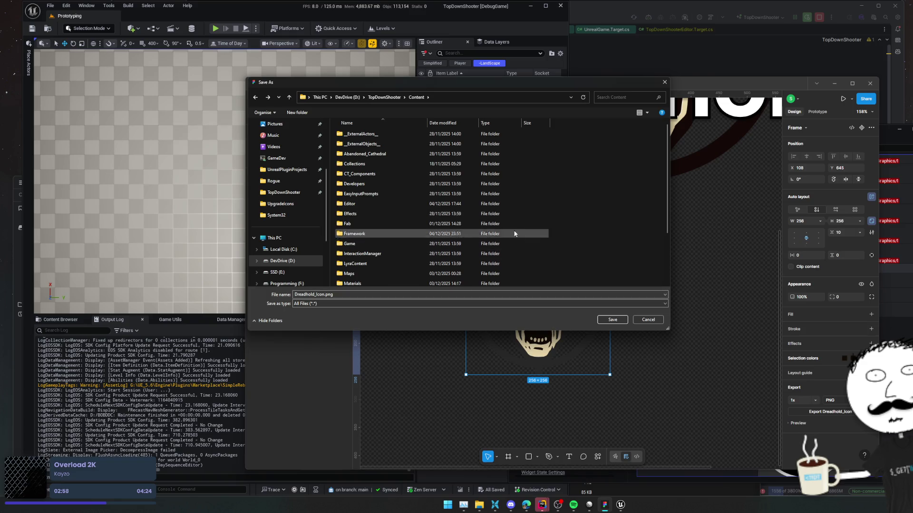
pyautogui.scroll(-3, 542, 240)
pyautogui.scroll(3, 542, 240)
pyautogui.click(301, 114)
pyautogui.write('Art')
pyautogui.press('Return')
pyautogui.press('Return')
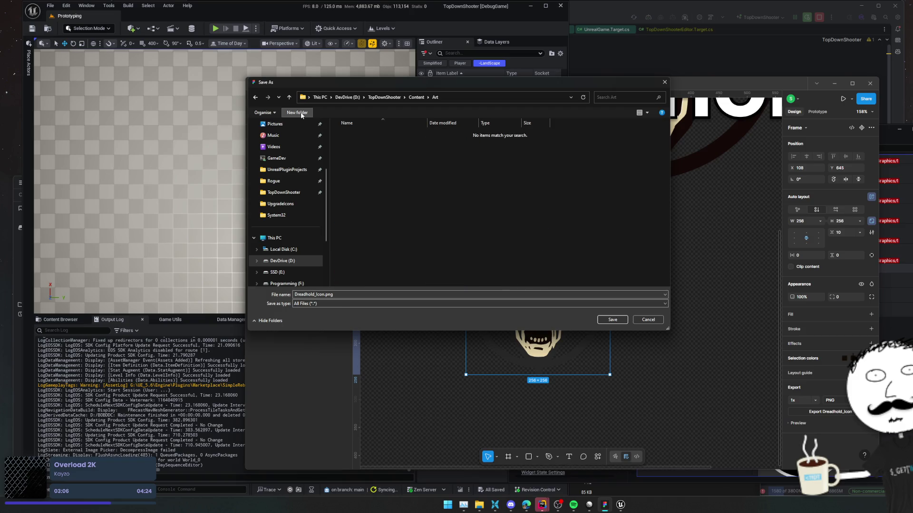
pyautogui.click(459, 99)
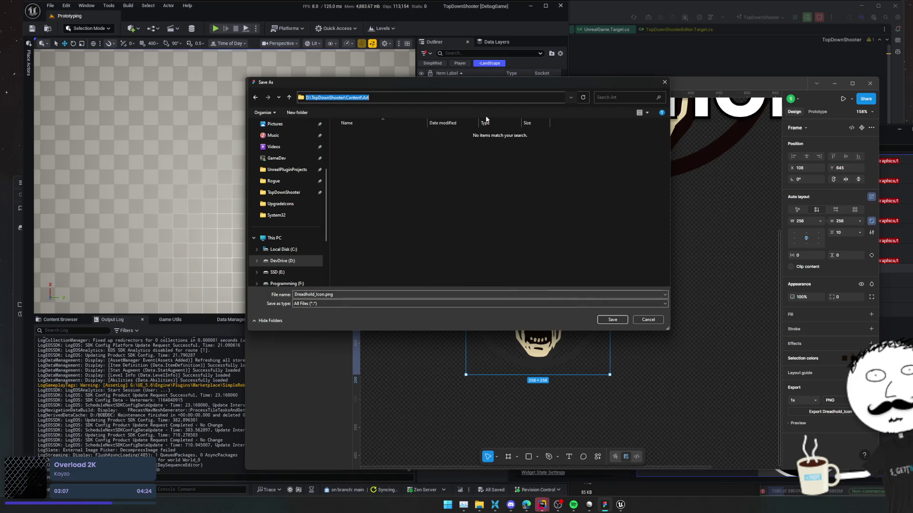
pyautogui.click(612, 320)
# - In a second Explorer tab, open TopDownShooter\Content\Art to confirm Dreadhold_Icon.png (20.8 KB) is there
pyautogui.click(495, 505)
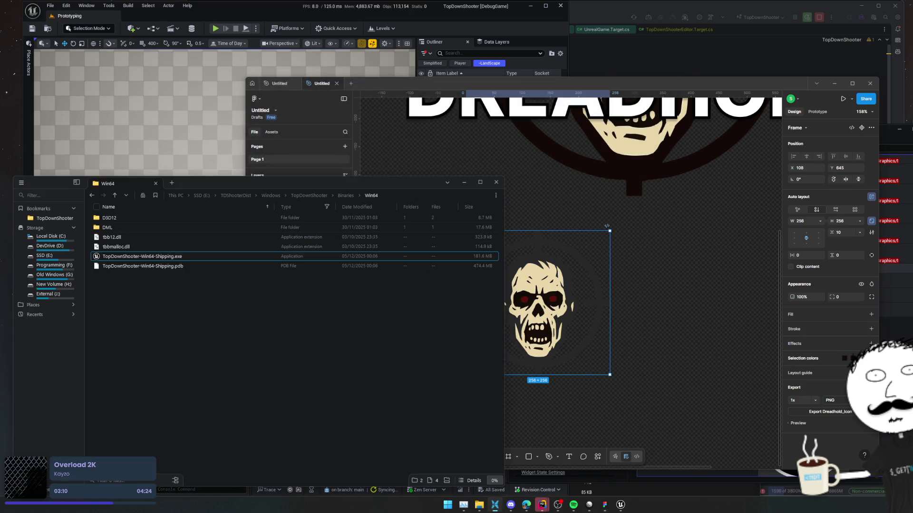
pyautogui.hotkey('ctrl', 't')
pyautogui.click(309, 195)
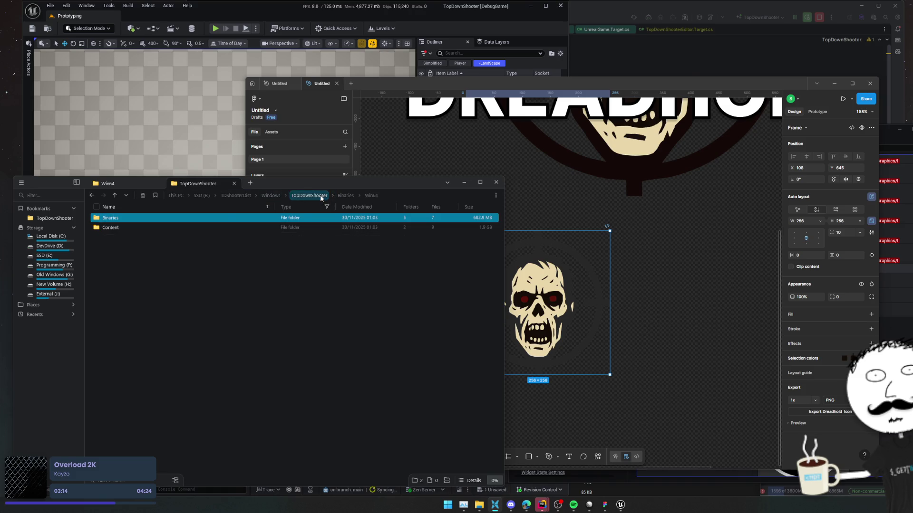
pyautogui.rightClick(318, 198)
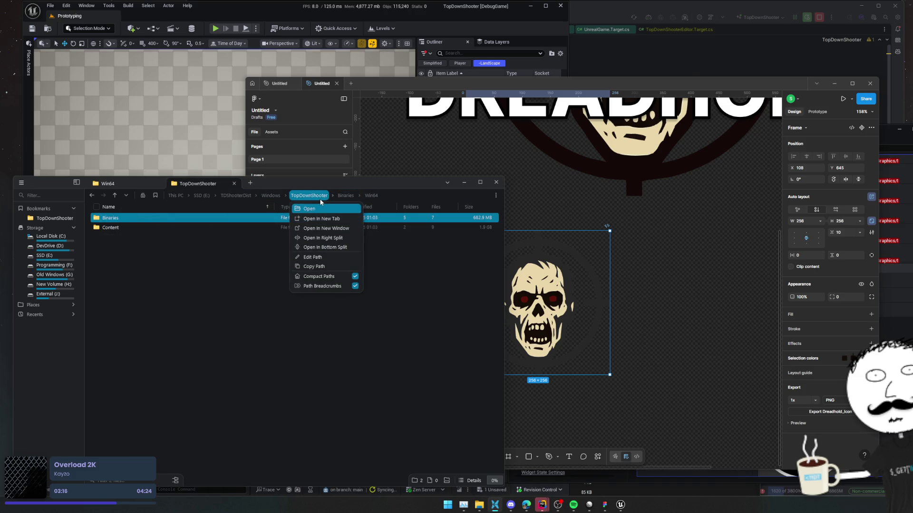
pyautogui.click(316, 255)
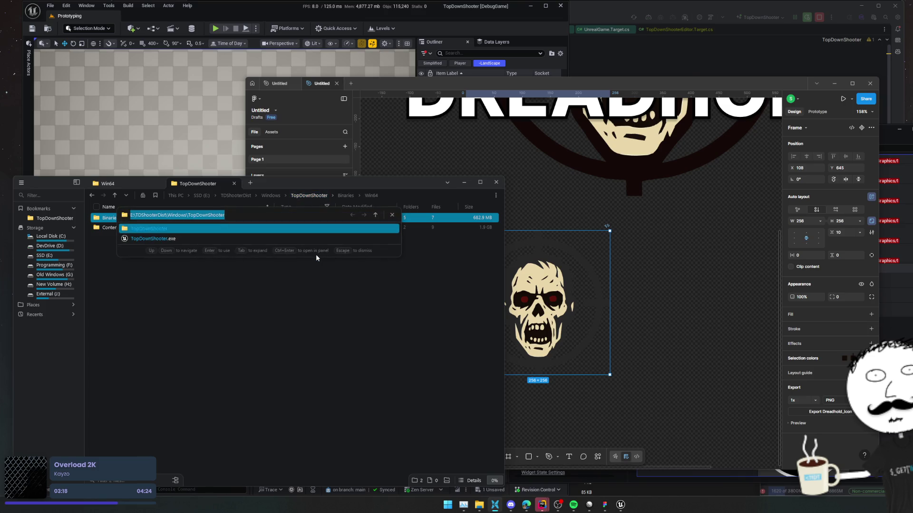
pyautogui.press('Return')
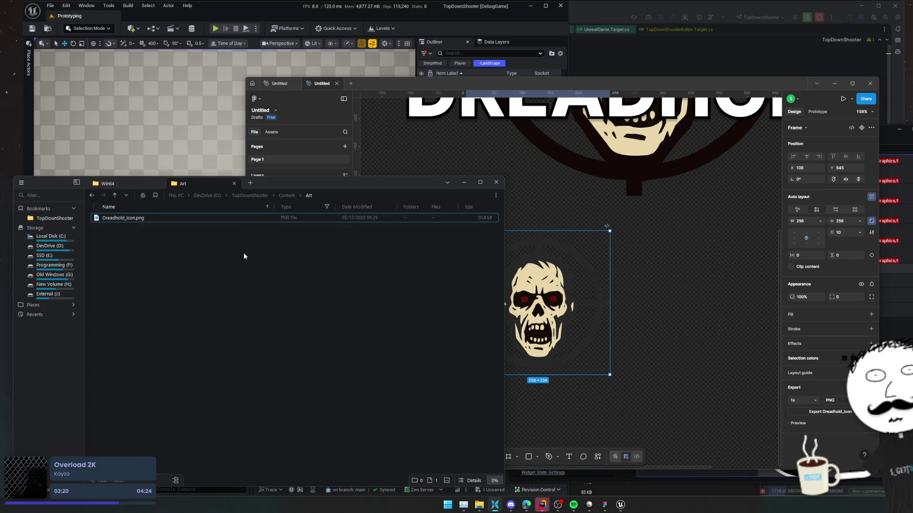
pyautogui.click(523, 418)
pyautogui.click(285, 222)
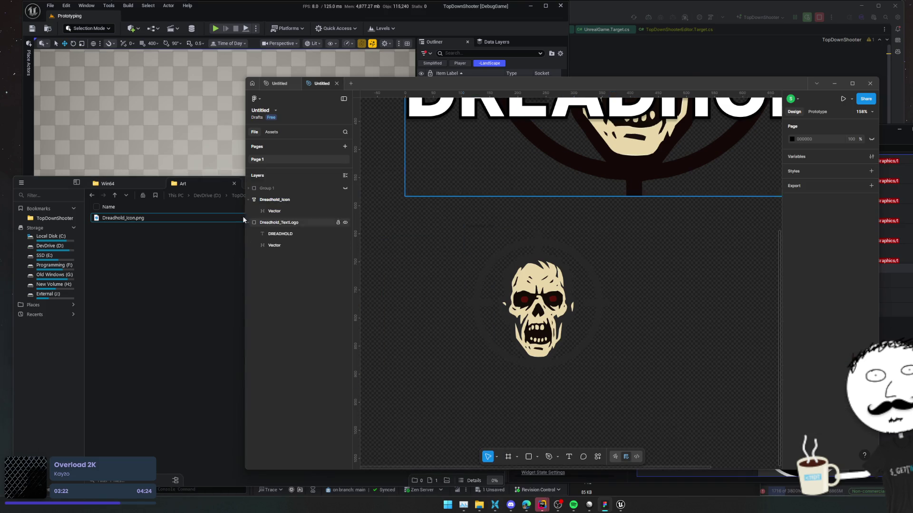
# - Export the Dreadhold_TextLogo group as Dreadhold_TextLogo.png into the Art folder
pyautogui.hotkey('shift', '2')
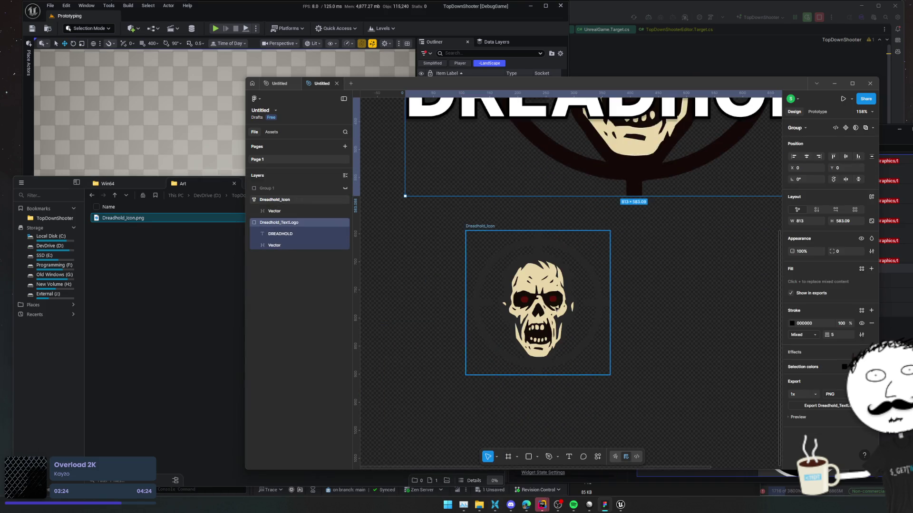
pyautogui.click(802, 420)
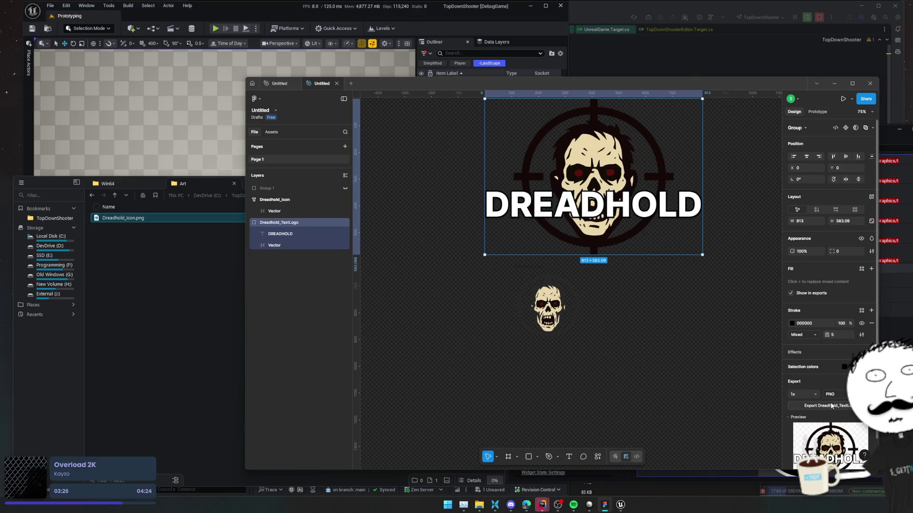
pyautogui.click(830, 407)
pyautogui.click(612, 320)
pyautogui.click(172, 279)
pyautogui.moveTo(171, 300); pyautogui.dragTo(173, 298)
pyautogui.click(220, 39)
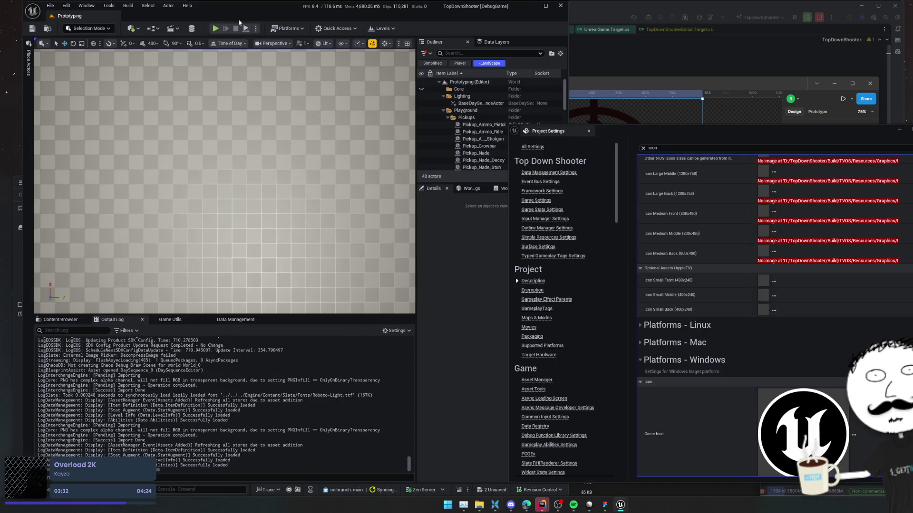
# - Browse the Windows Game Icon file picker to TopDownShooter\Content\Art, which holds no .ico files
pyautogui.click(854, 435)
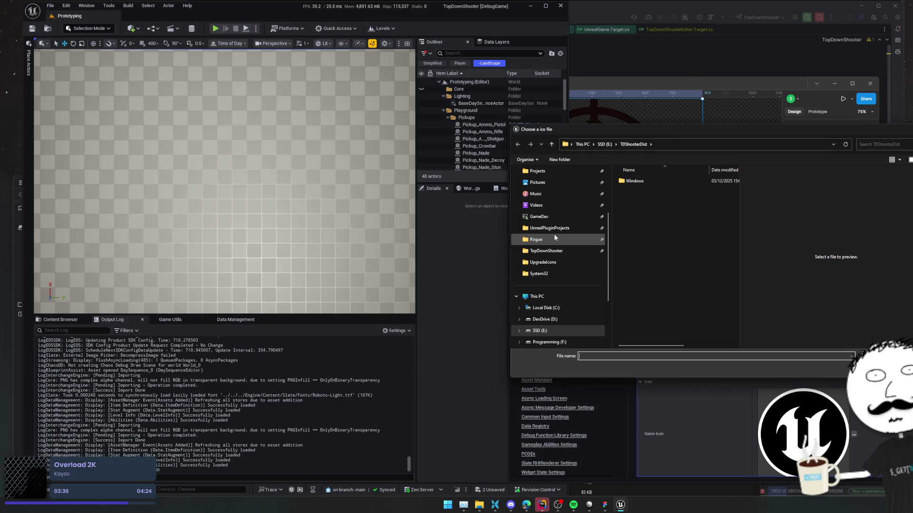
pyautogui.click(569, 254)
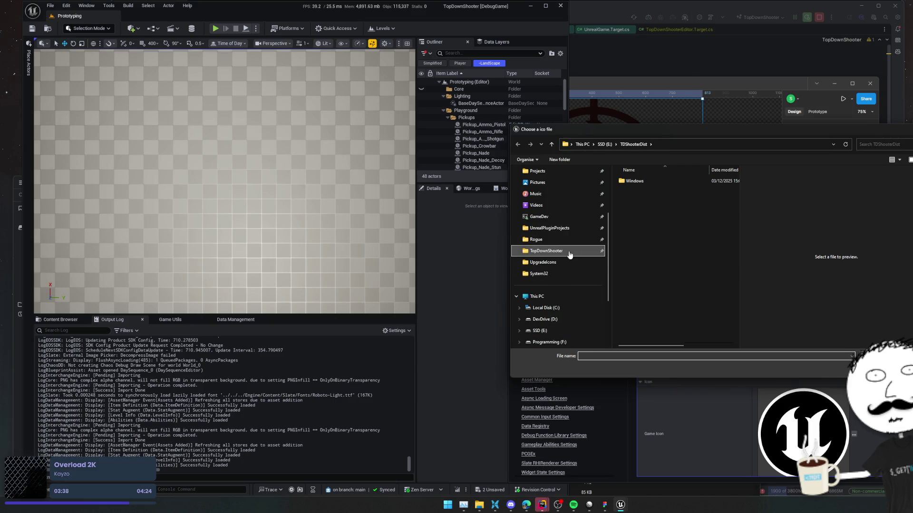
pyautogui.doubleClick(633, 251)
pyautogui.doubleClick(636, 211)
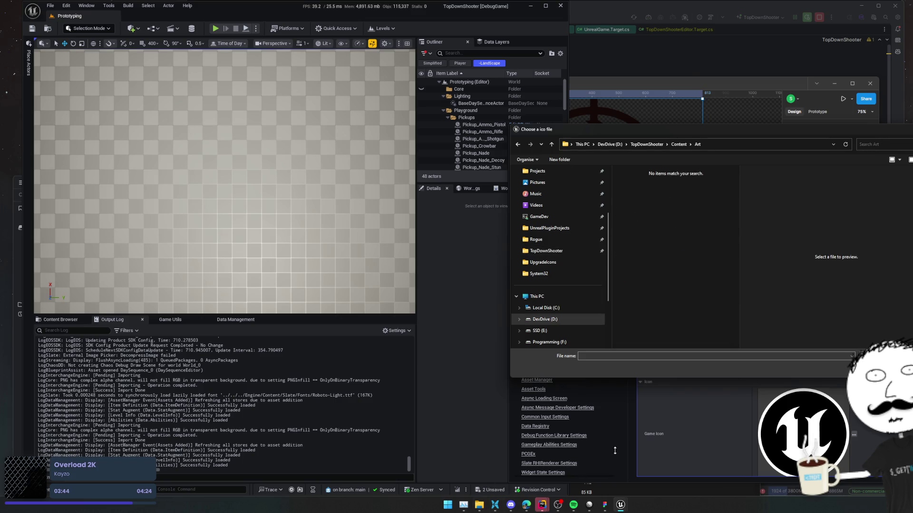
pyautogui.click(605, 506)
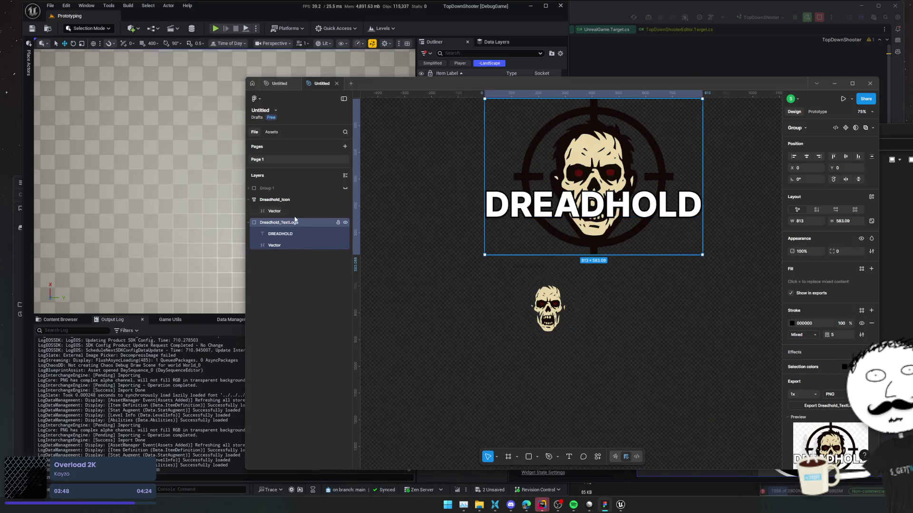
# - Export Dreadhold_Icon and Dreadhold_TextLogo together as PNGs into a new TopDownShooter\Art folder
pyautogui.click(253, 201)
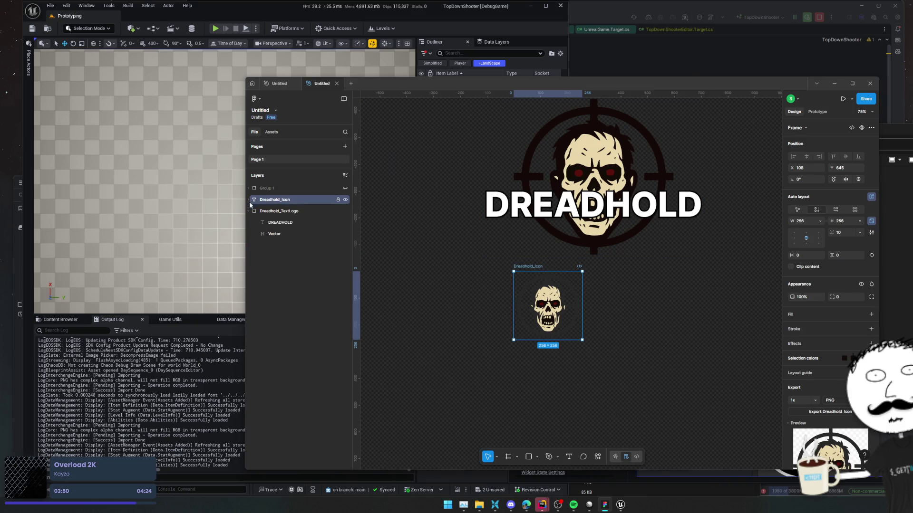
pyautogui.keyDown('shift'); pyautogui.click(274, 212); pyautogui.keyUp('shift')
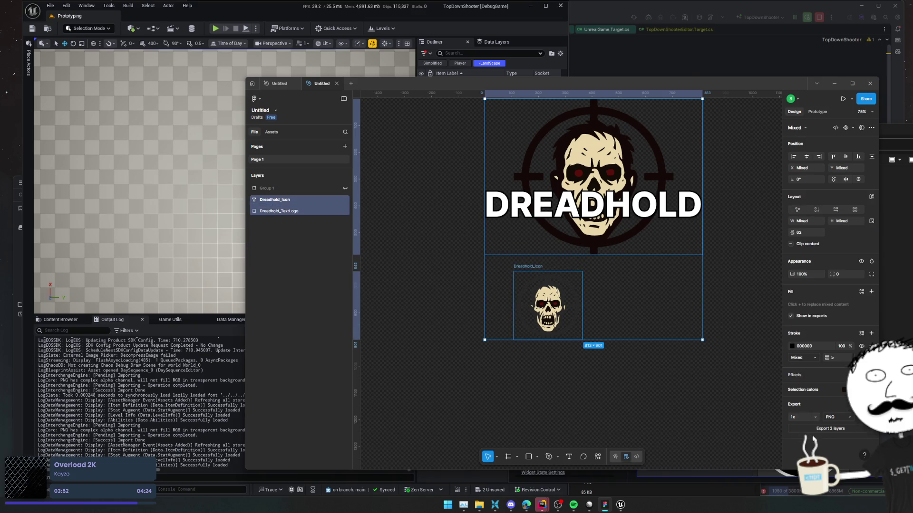
pyautogui.click(830, 428)
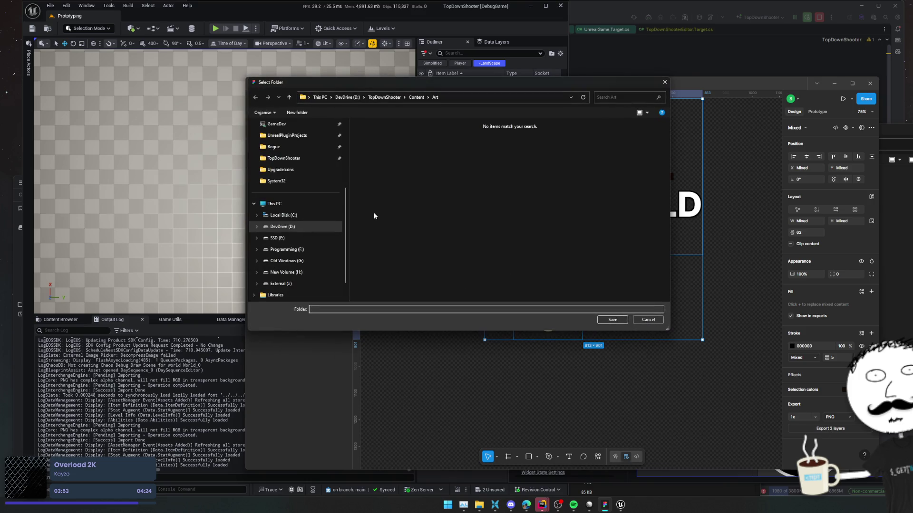
pyautogui.click(385, 98)
pyautogui.click(297, 112)
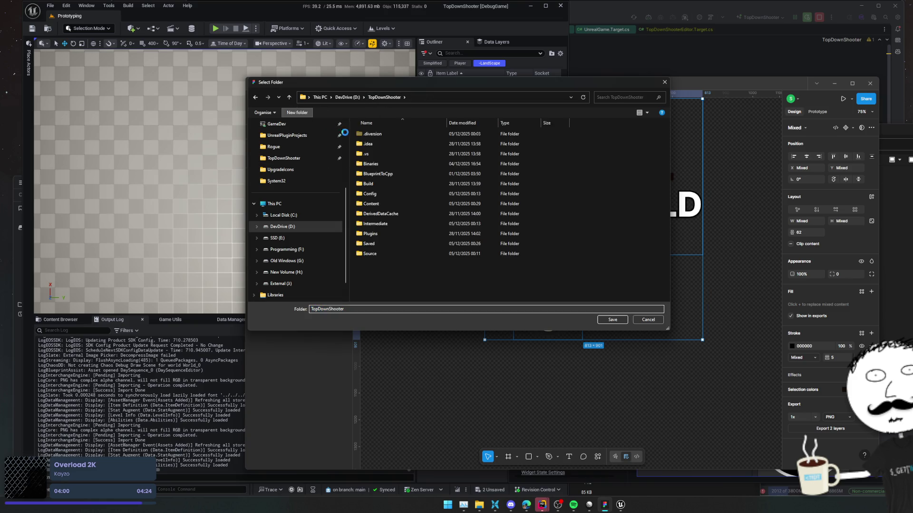
pyautogui.write('Art')
pyautogui.press('Return')
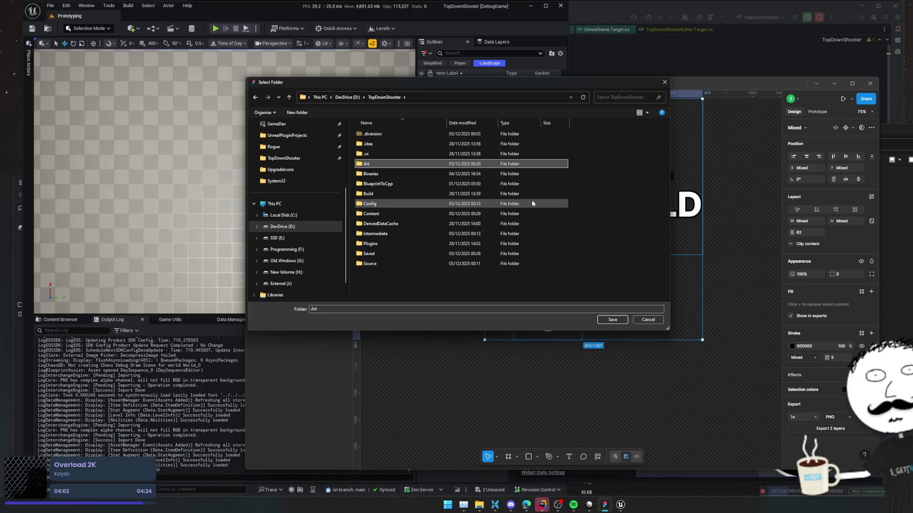
pyautogui.press('Return')
pyautogui.click(600, 320)
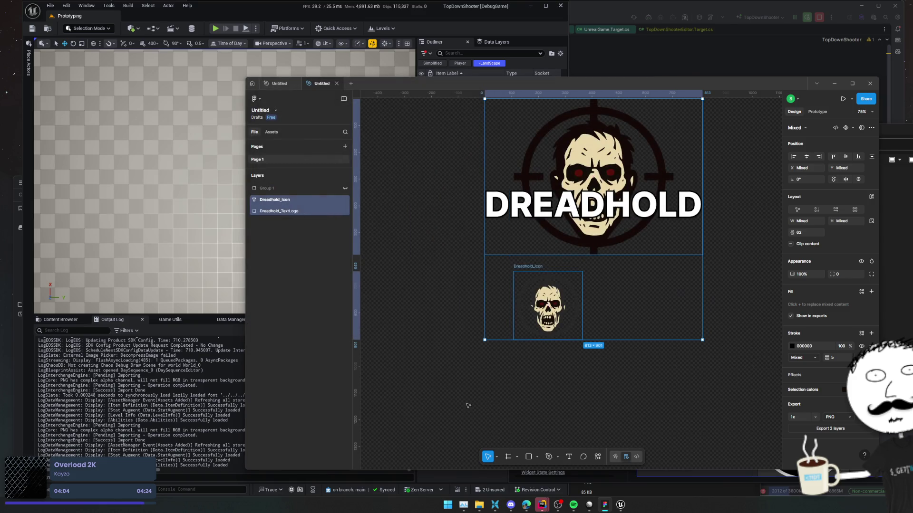
pyautogui.click(604, 505)
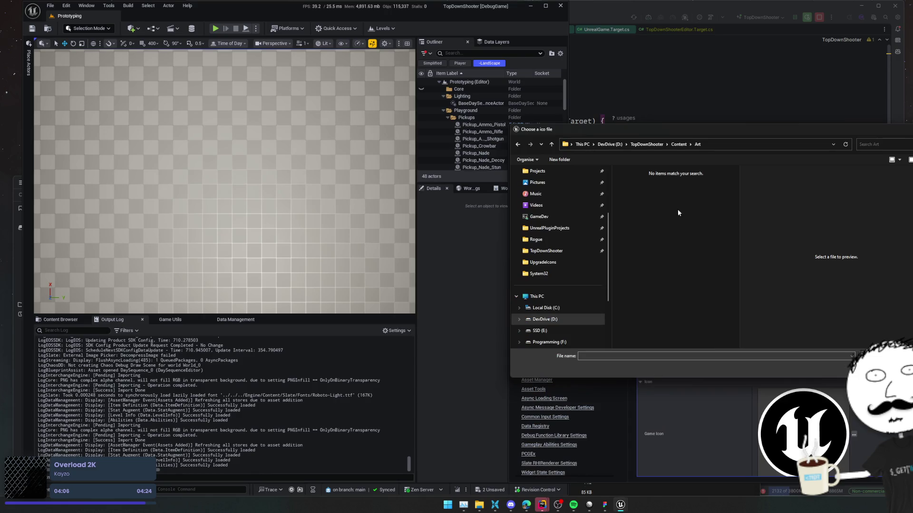
# - Point the ico file picker at TopDownShooter\Art, then switch to the 'png to ico' Google search
pyautogui.click(645, 147)
pyautogui.doubleClick(670, 212)
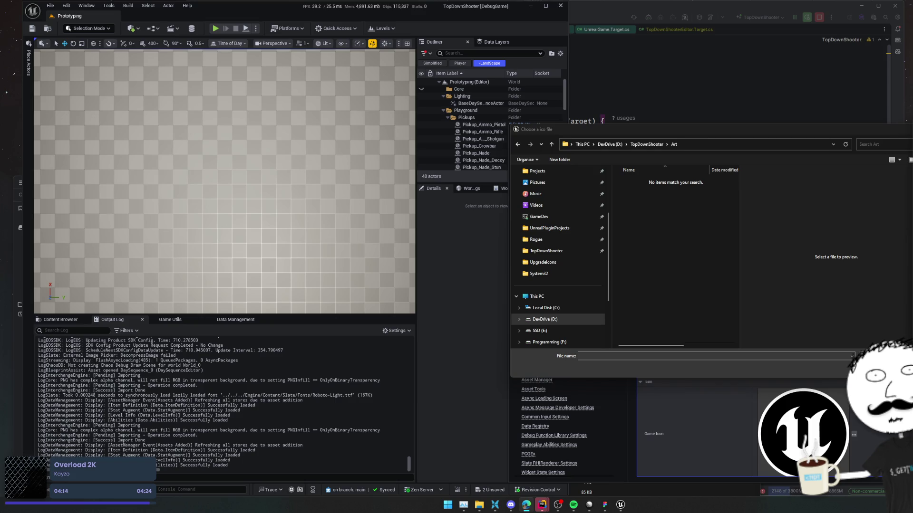
pyautogui.hotkey('alt', 'Tab')
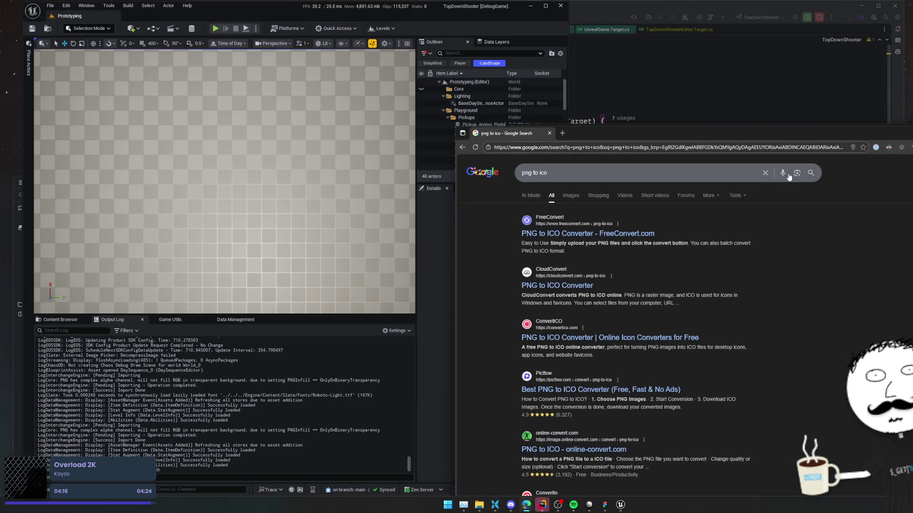
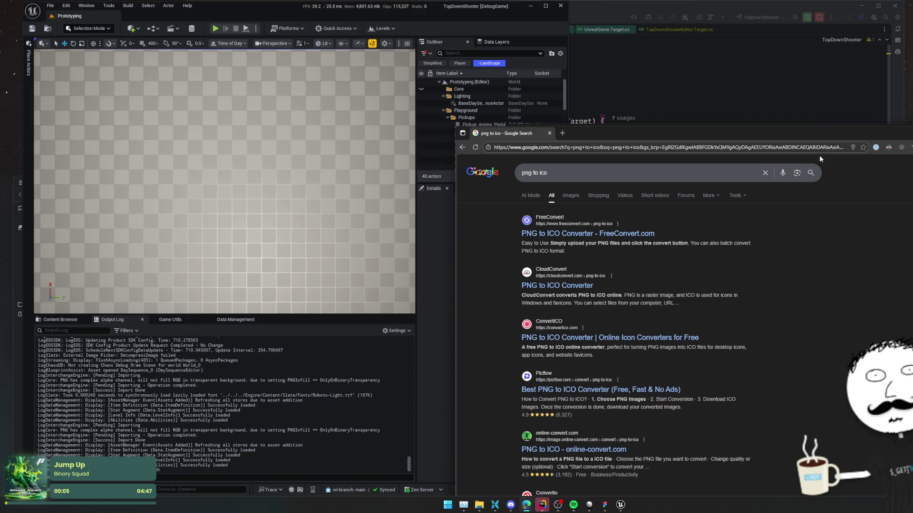
# - Open FreeConvert's PNG to ICO converter and add Dreadhold_Icon.png from the Art folder
pyautogui.moveTo(828, 130); pyautogui.dragTo(608, 56)
pyautogui.click(314, 156)
pyautogui.click(476, 220)
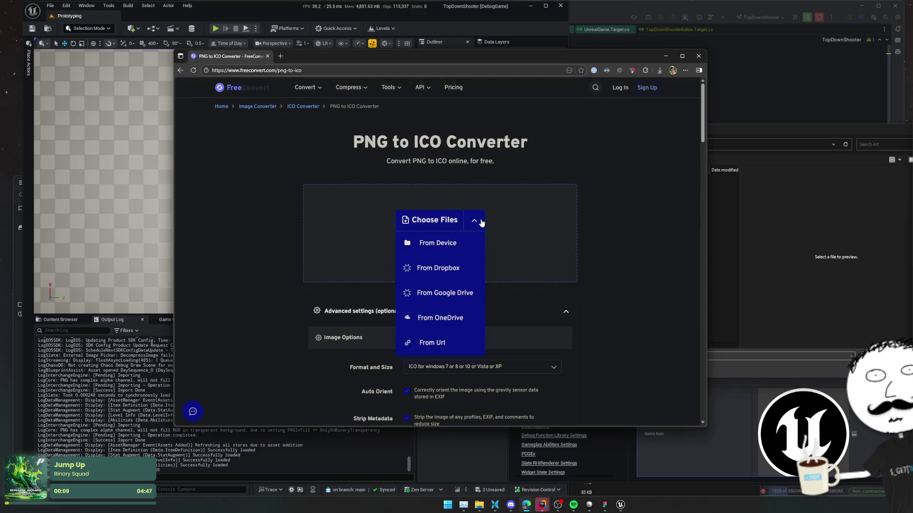
pyautogui.click(482, 222)
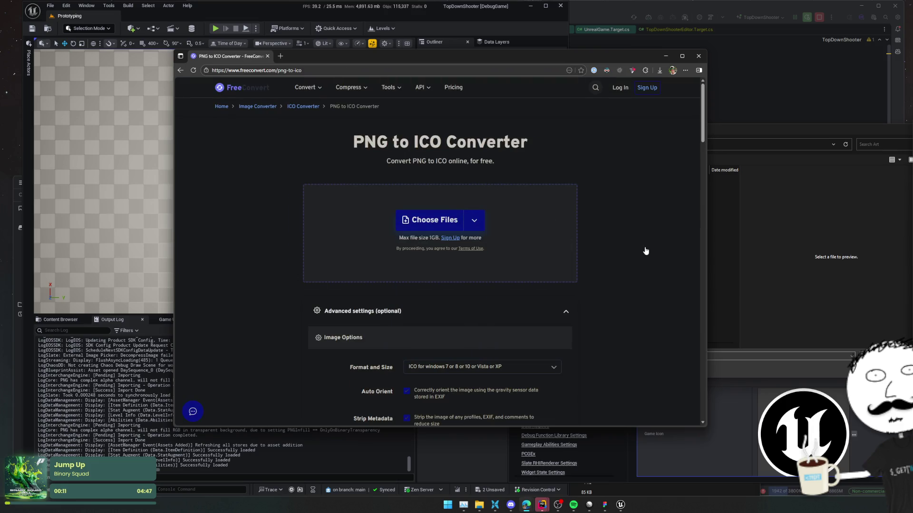
pyautogui.moveTo(479, 504)
pyautogui.moveTo(535, 476)
pyautogui.click(495, 505)
pyautogui.click(158, 218)
pyautogui.moveTo(205, 217)
pyautogui.mouseDown()
pyautogui.moveTo(516, 242)
pyautogui.moveTo(204, 221)
pyautogui.moveTo(554, 211)
pyautogui.mouseUp()
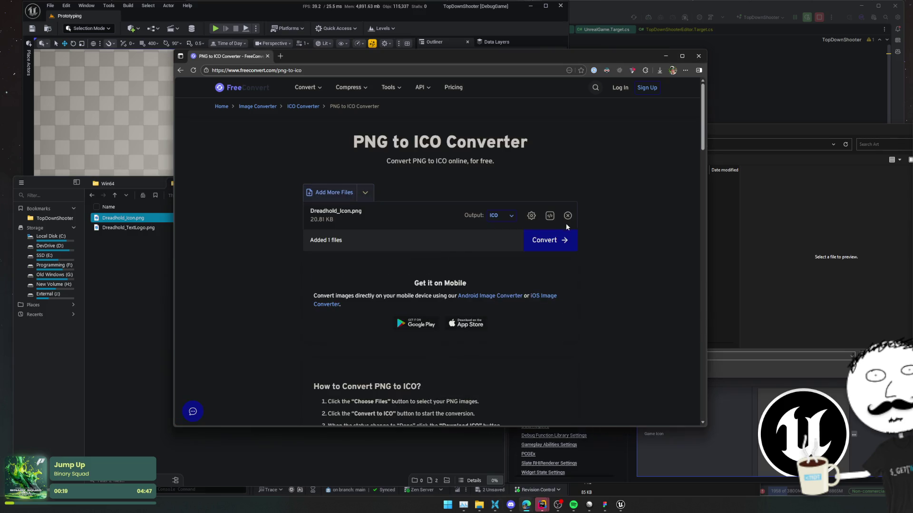
# - Convert it to a 256 x 256 ICO and save Dreadhold_Icon.ico into the Win64 folder
pyautogui.click(531, 215)
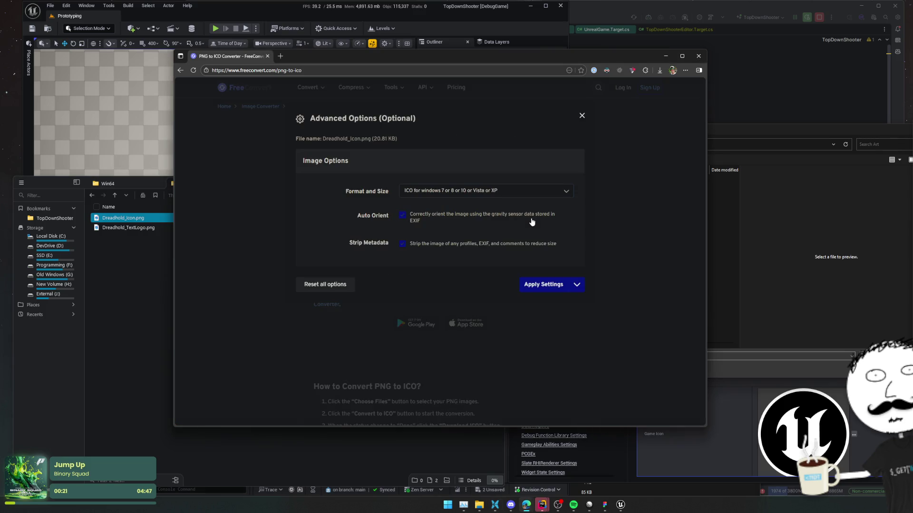
pyautogui.click(560, 192)
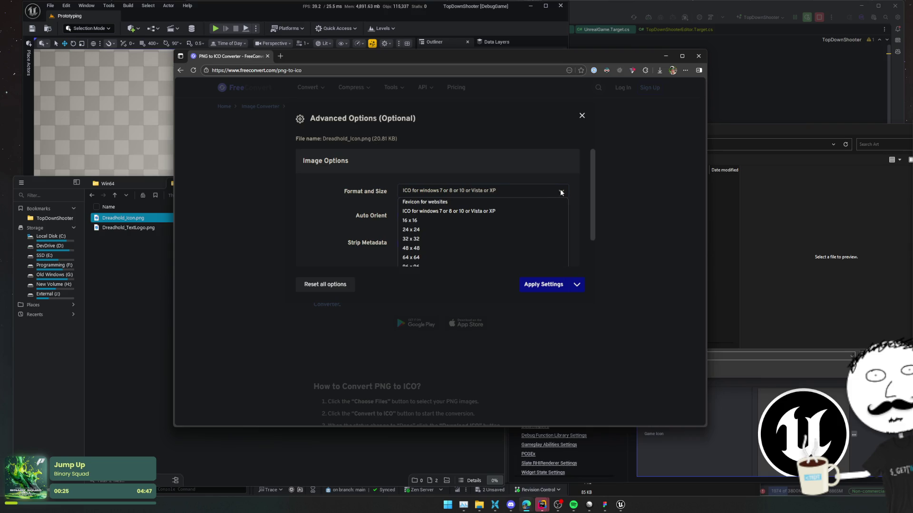
pyautogui.click(474, 259)
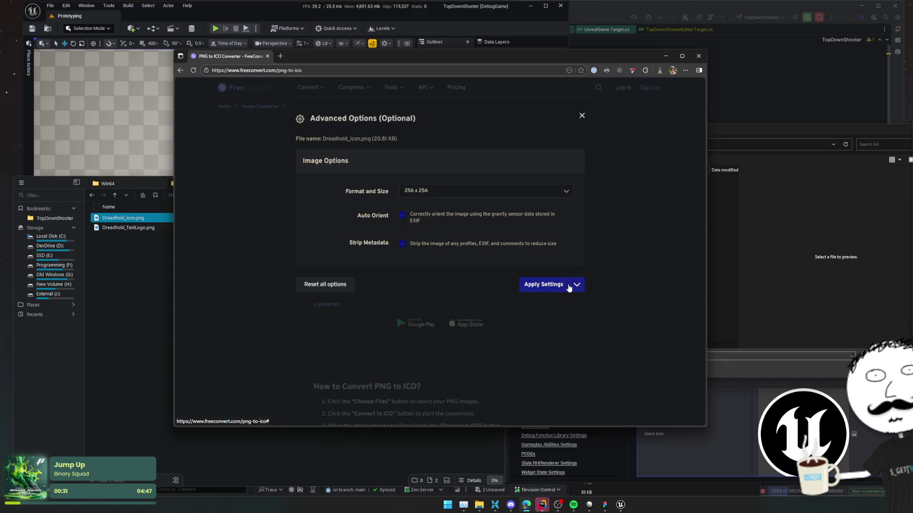
pyautogui.click(569, 285)
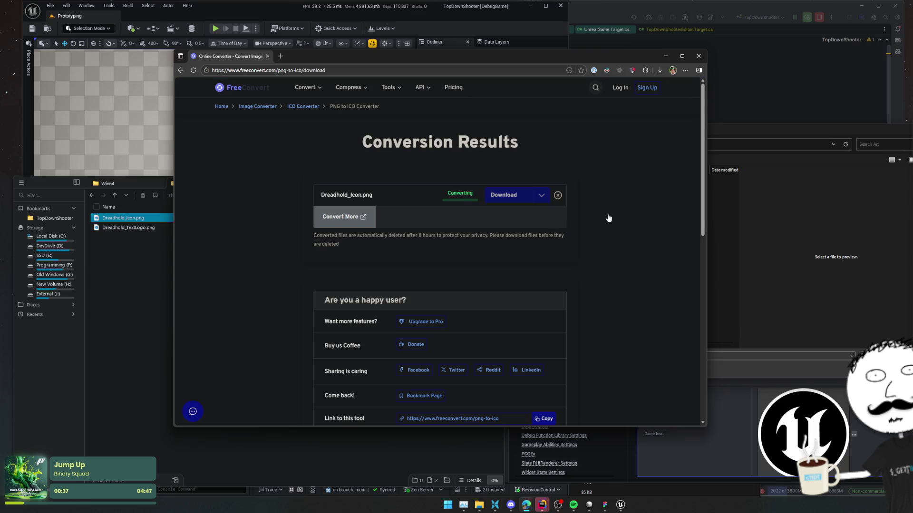
pyautogui.click(525, 196)
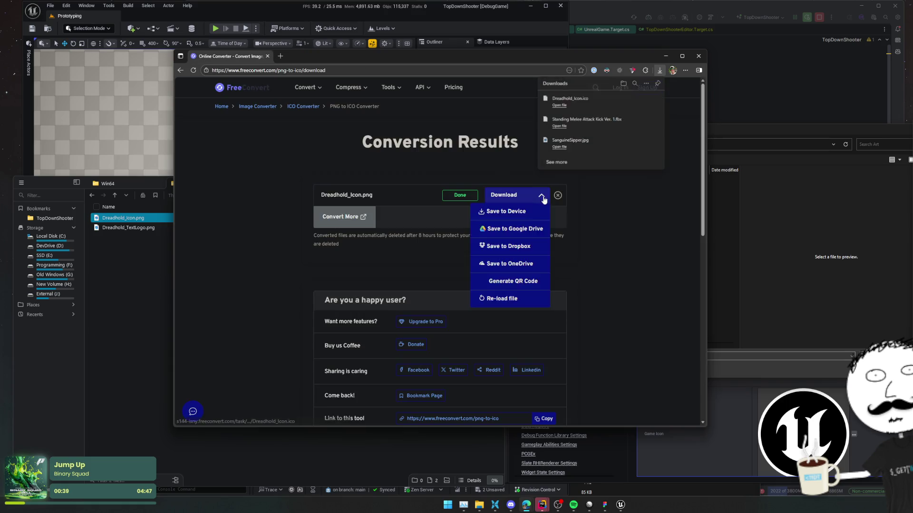
pyautogui.moveTo(587, 105); pyautogui.dragTo(135, 312)
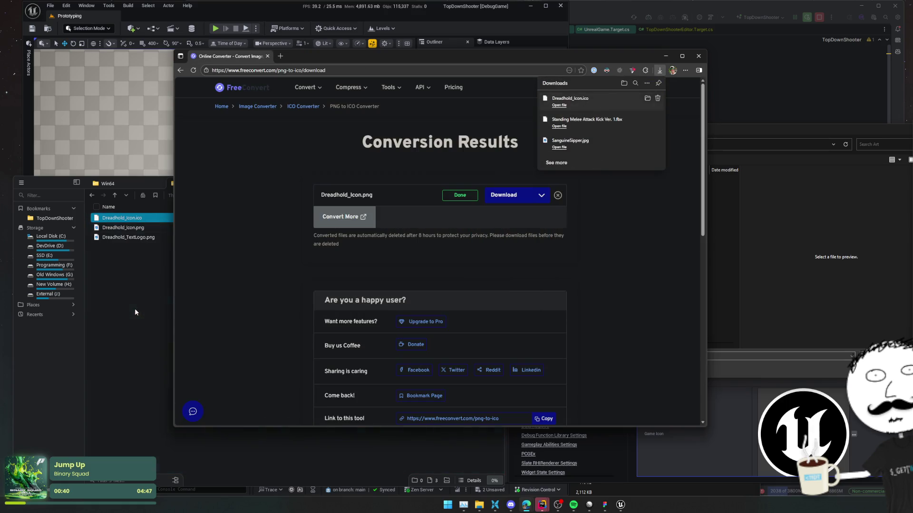
pyautogui.click(781, 342)
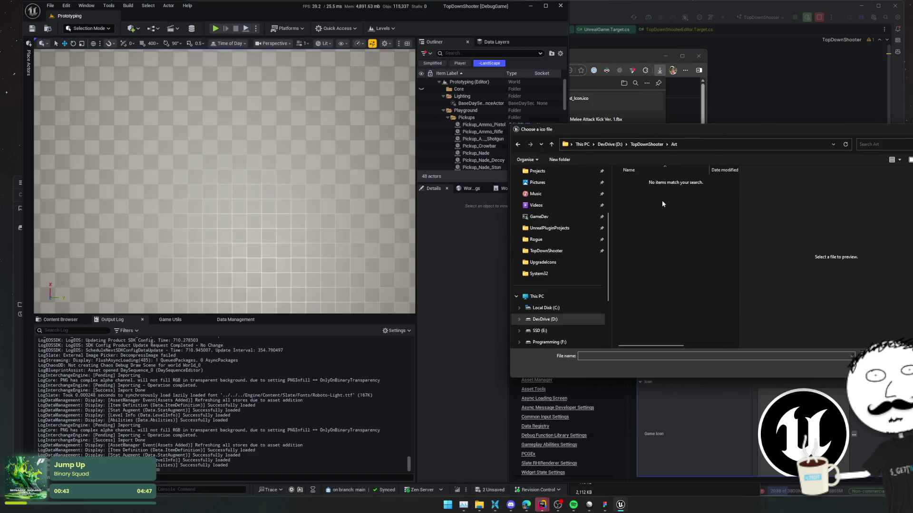
# - Choose Dreadhold_Icon.ico from the TopDownShooter Art folder as the Windows Game Icon
pyautogui.click(648, 149)
pyautogui.doubleClick(652, 212)
pyautogui.click(495, 505)
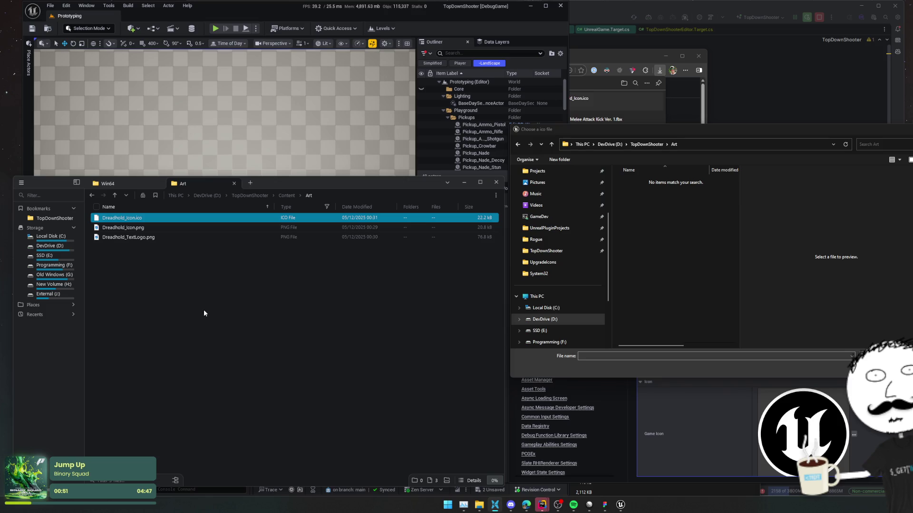
pyautogui.click(249, 195)
pyautogui.doubleClick(155, 247)
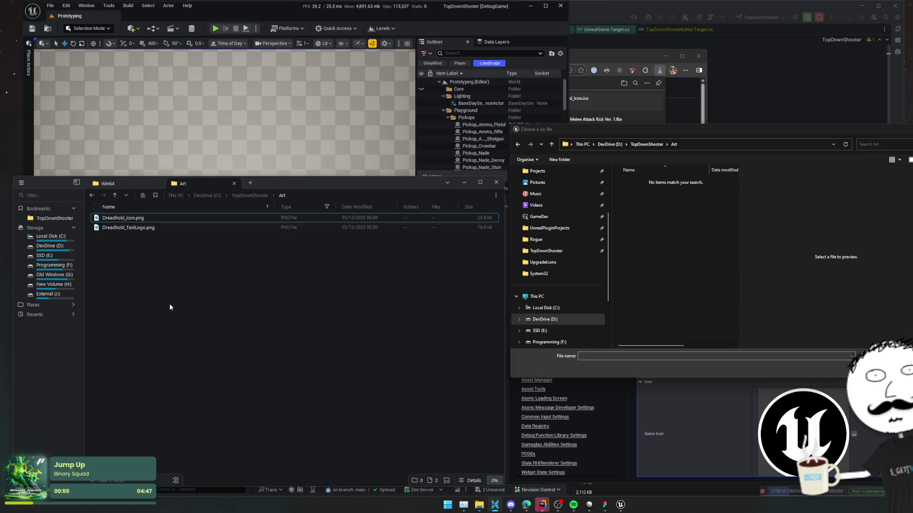
pyautogui.click(626, 182)
pyautogui.doubleClick(627, 181)
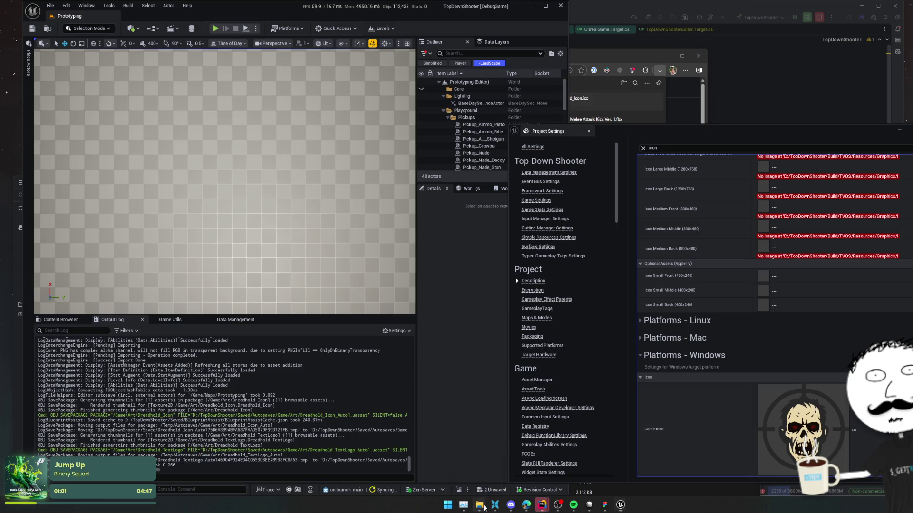
pyautogui.moveTo(484, 507)
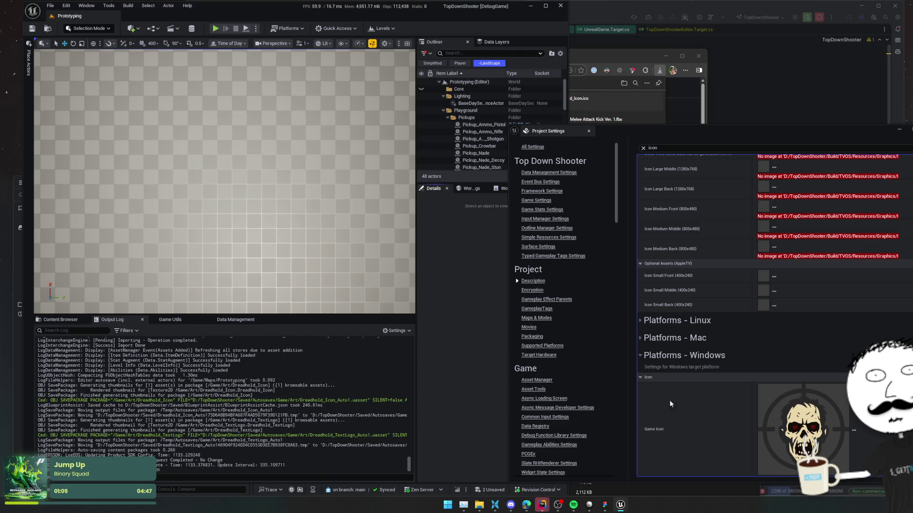
pyautogui.scroll(-2, 721, 418)
pyautogui.scroll(2, 721, 300)
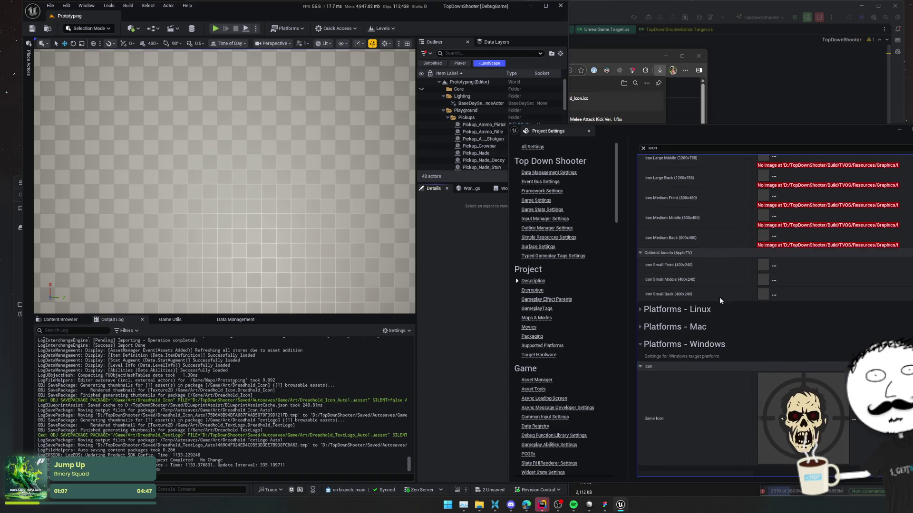
pyautogui.click(686, 113)
# - Remove the Dreadhold_Icon result row, leaving an empty PNG to ICO converter page
pyautogui.click(556, 195)
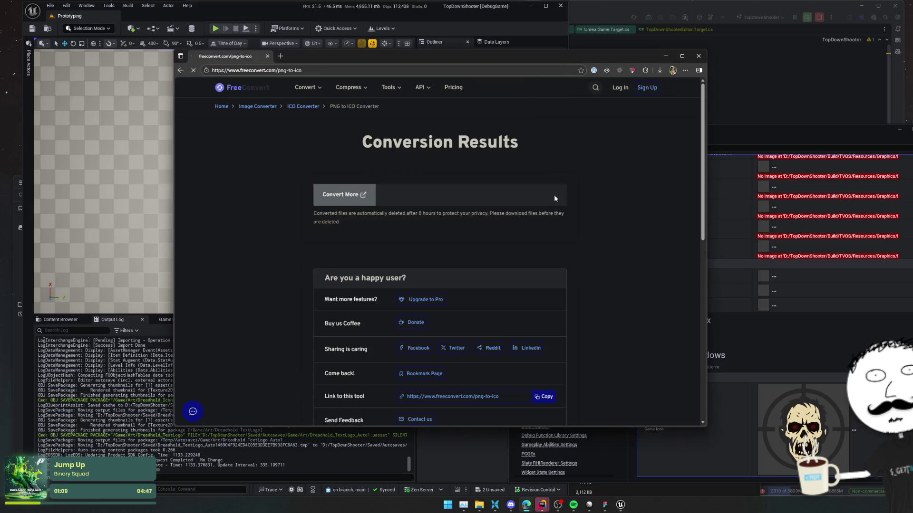
pyautogui.click(477, 221)
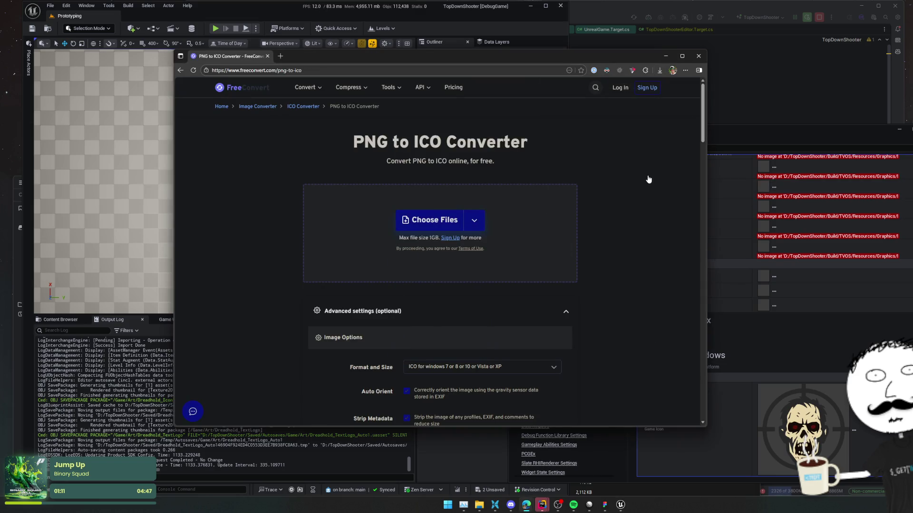
pyautogui.scroll(-3, 647, 180)
pyautogui.scroll(-3, 647, 179)
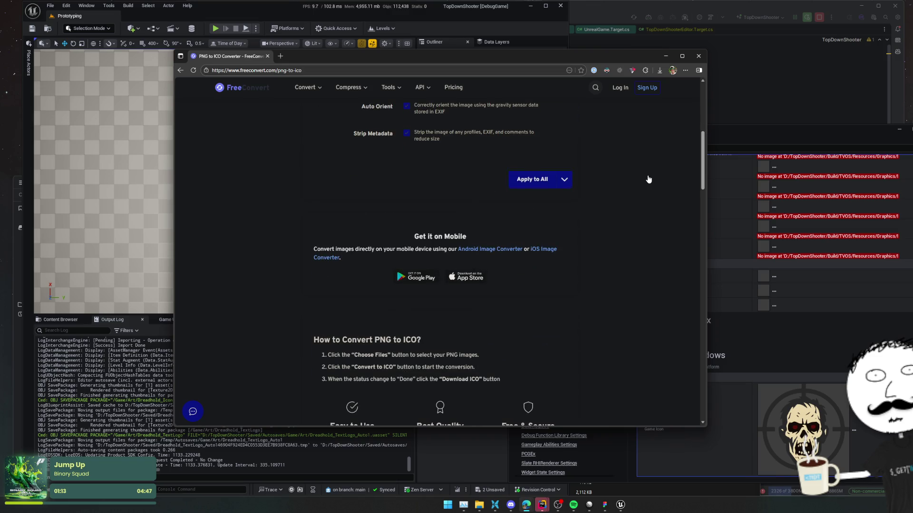
pyautogui.scroll(-10, 648, 179)
pyautogui.scroll(8, 649, 180)
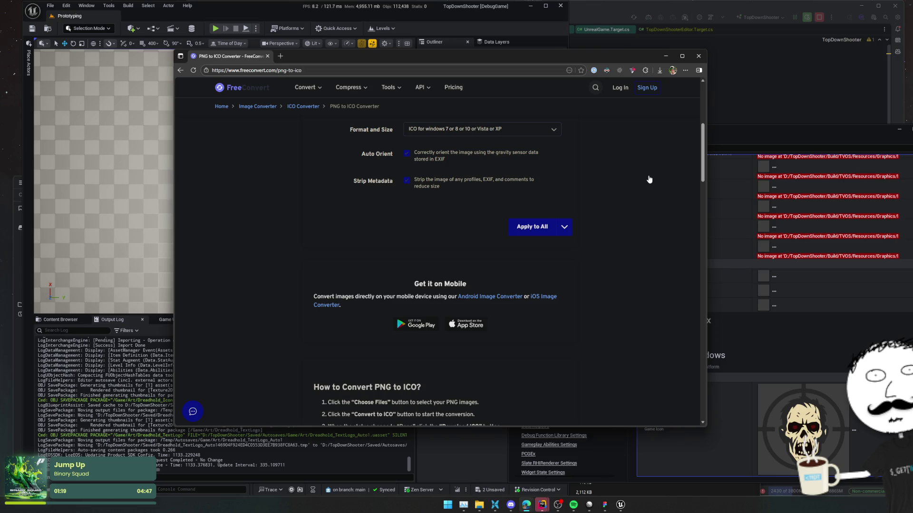
pyautogui.click(542, 504)
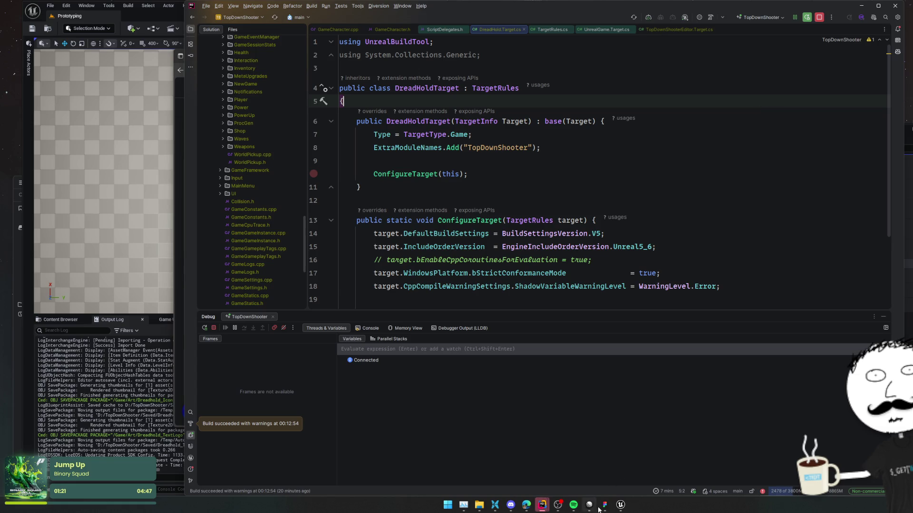
pyautogui.click(604, 504)
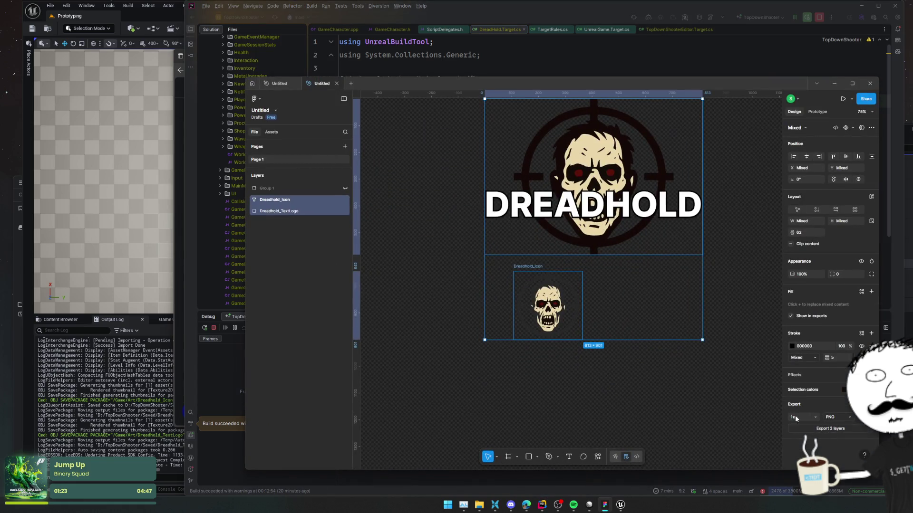
# - Select only the Dreadhold_Icon frame in Figma and scroll to its Export settings
pyautogui.click(658, 381)
pyautogui.click(547, 305)
pyautogui.scroll(-2, 822, 394)
pyautogui.scroll(-1, 823, 395)
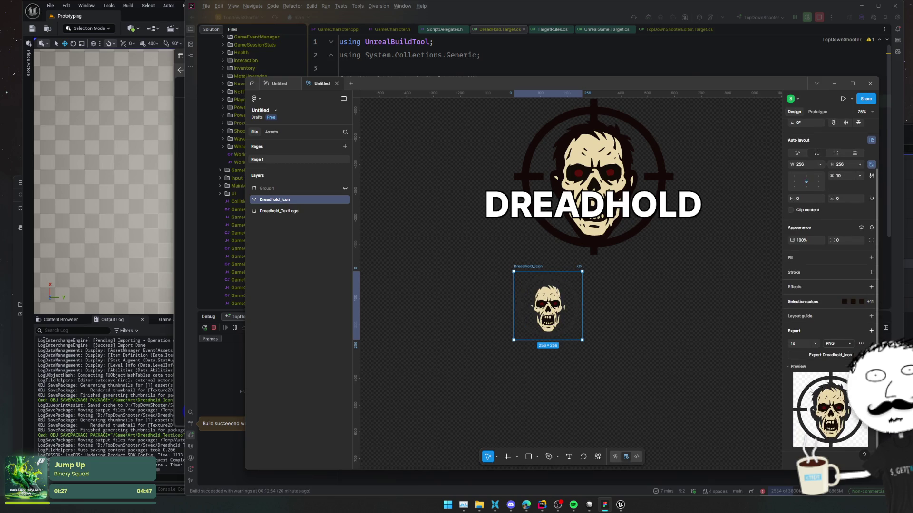
pyautogui.click(221, 401)
# - Check the Packaging Build Configuration stays Development, then bring up the Windows platform options
pyautogui.click(620, 504)
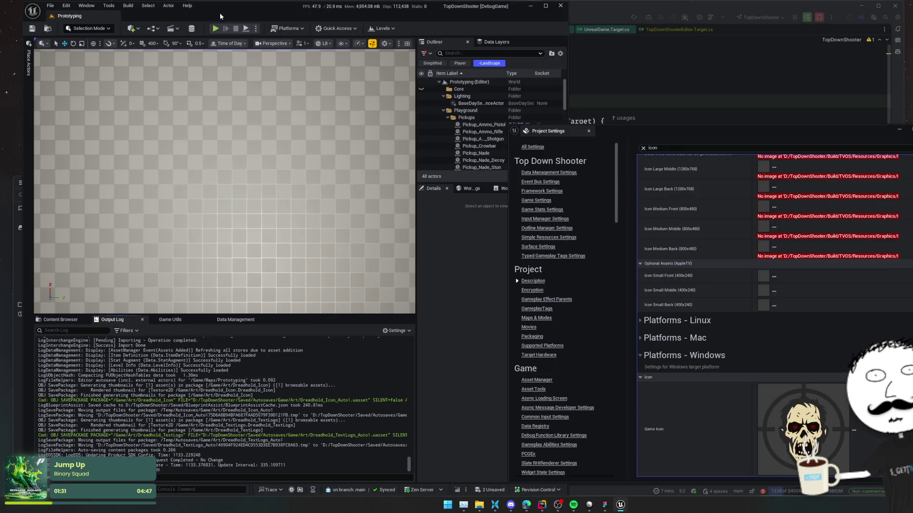
pyautogui.click(531, 337)
pyautogui.scroll(2, 721, 263)
pyautogui.scroll(-3, 721, 252)
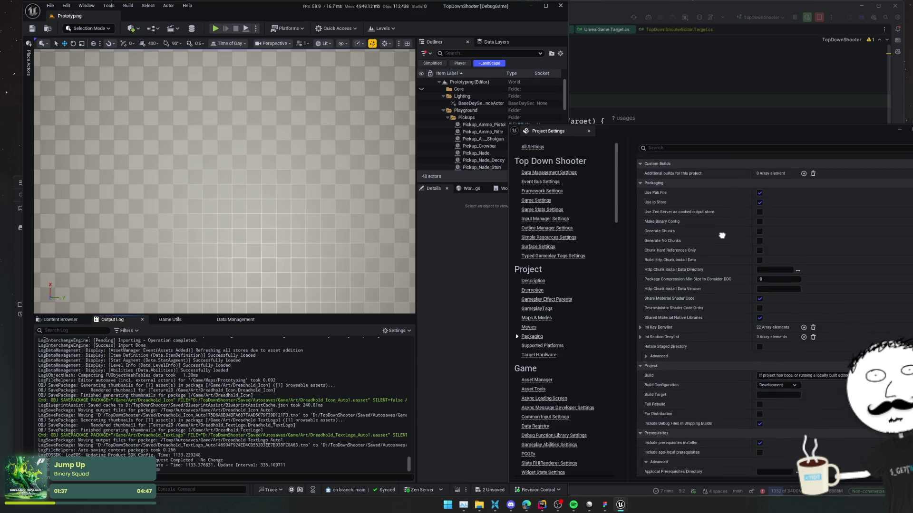
pyautogui.scroll(2, 721, 191)
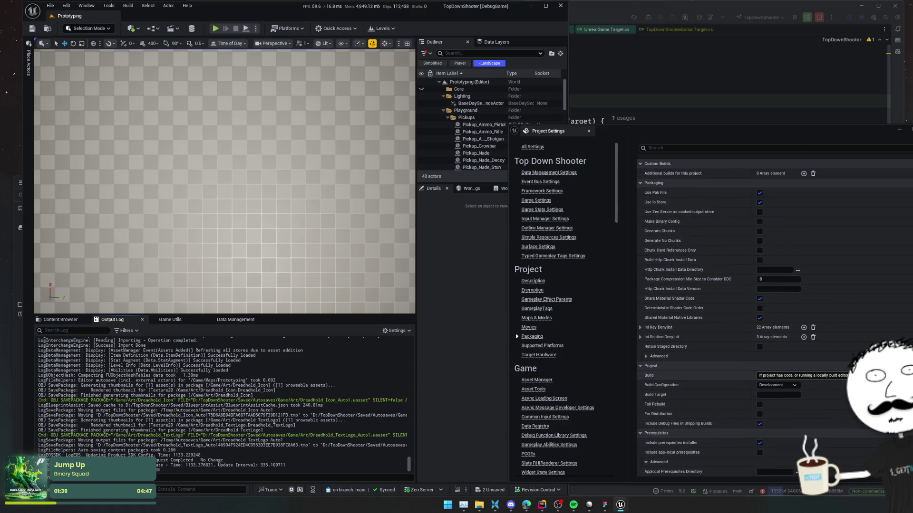
pyautogui.click(803, 375)
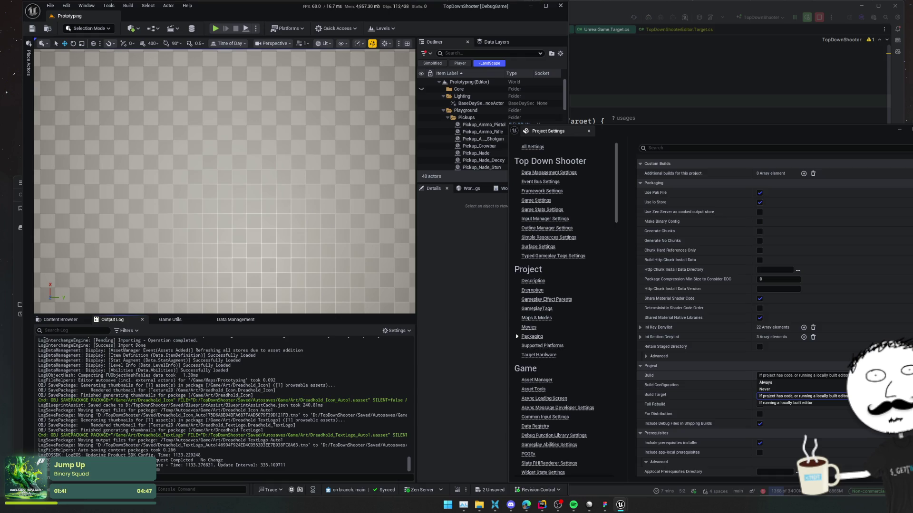
pyautogui.click(834, 380)
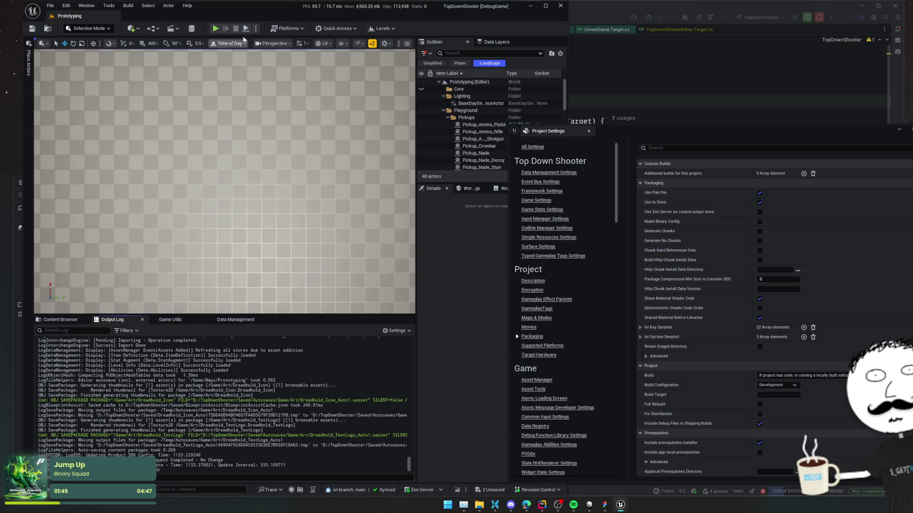
pyautogui.click(288, 28)
pyautogui.moveTo(333, 117)
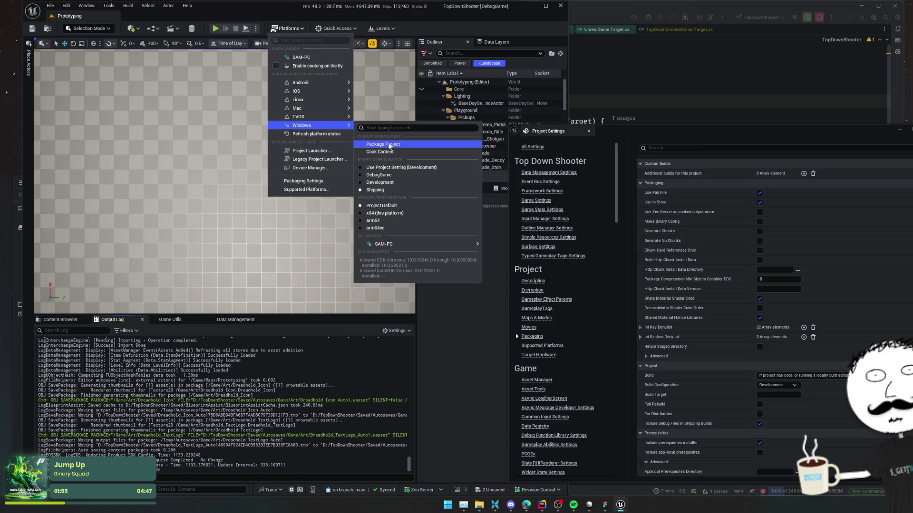
# - Package the project for Windows into the E:\TDShooterDist folder
pyautogui.press('Escape')
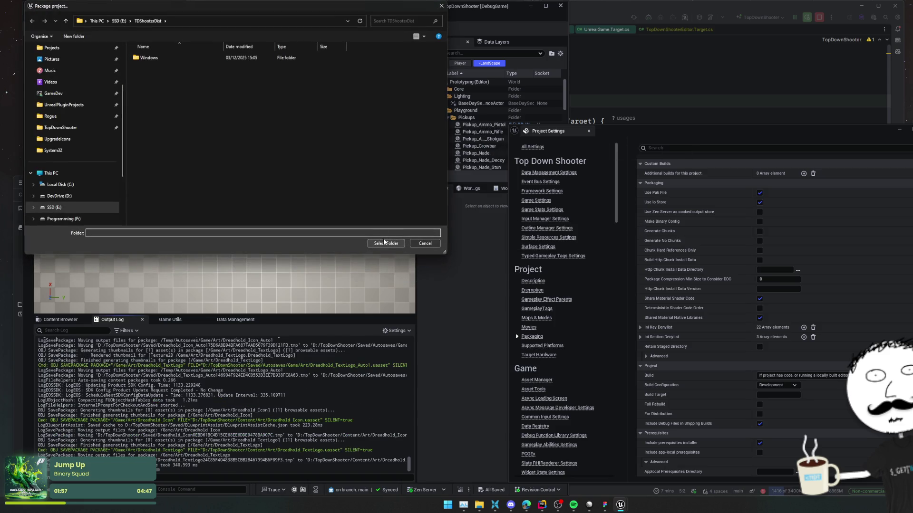
pyautogui.click(386, 243)
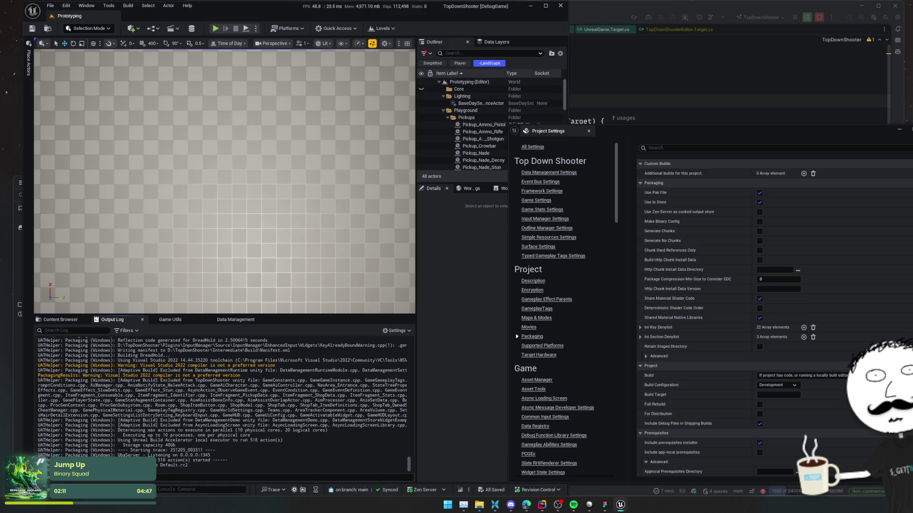
pyautogui.click(736, 105)
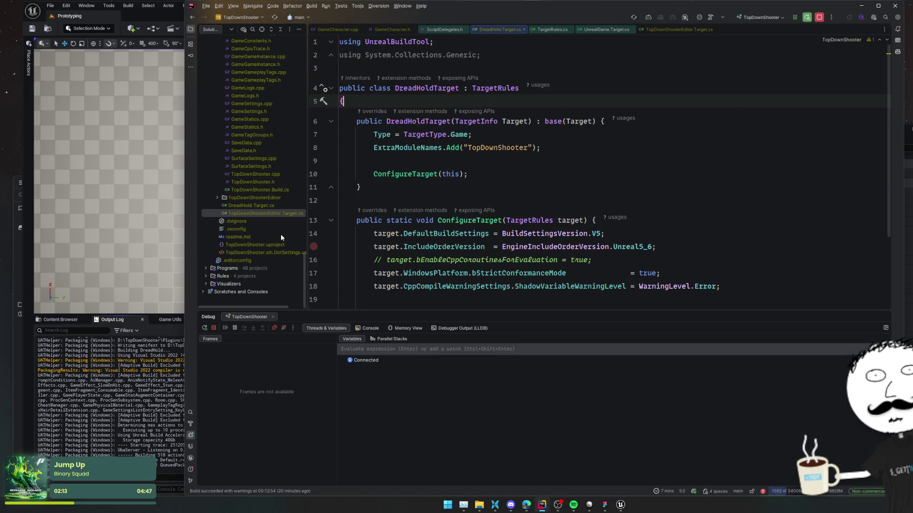
# - Open TopDownShooter.uproject in Rider, try then remove a new entry after Description, leaving it unchanged
pyautogui.doubleClick(257, 244)
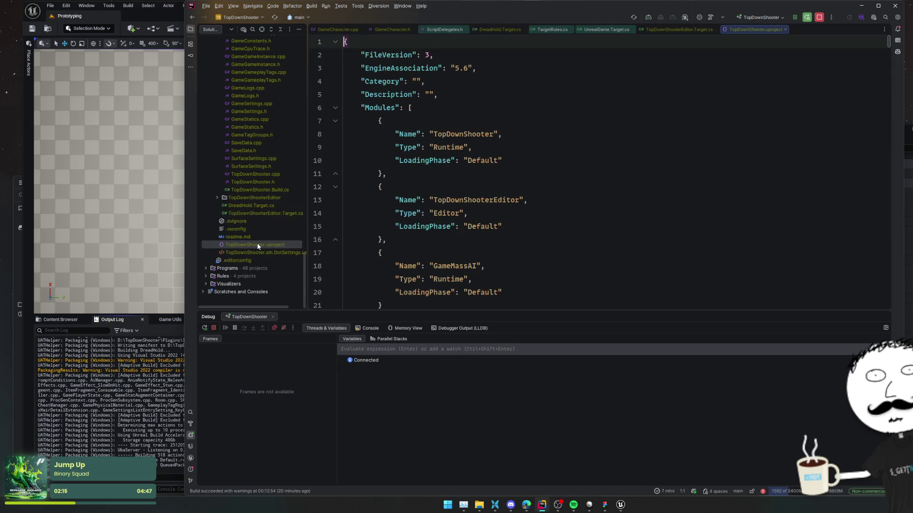
pyautogui.click(447, 82)
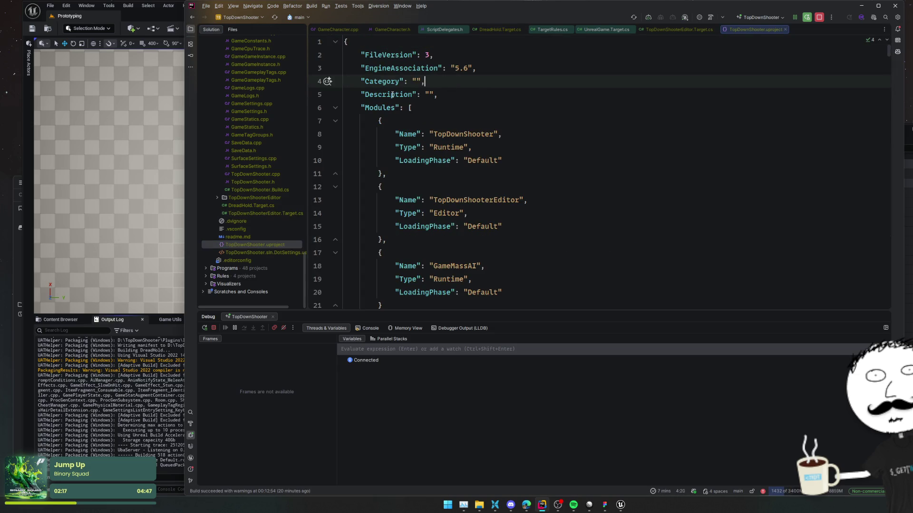
pyautogui.click(465, 96)
pyautogui.press('Return')
pyautogui.write('"Na')
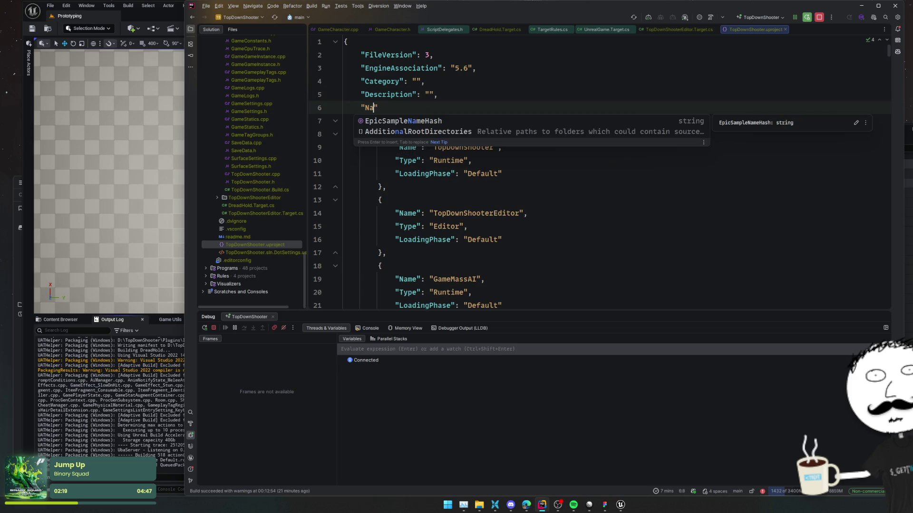
pyautogui.press('Escape')
pyautogui.hotkey('ctrl', 'space')
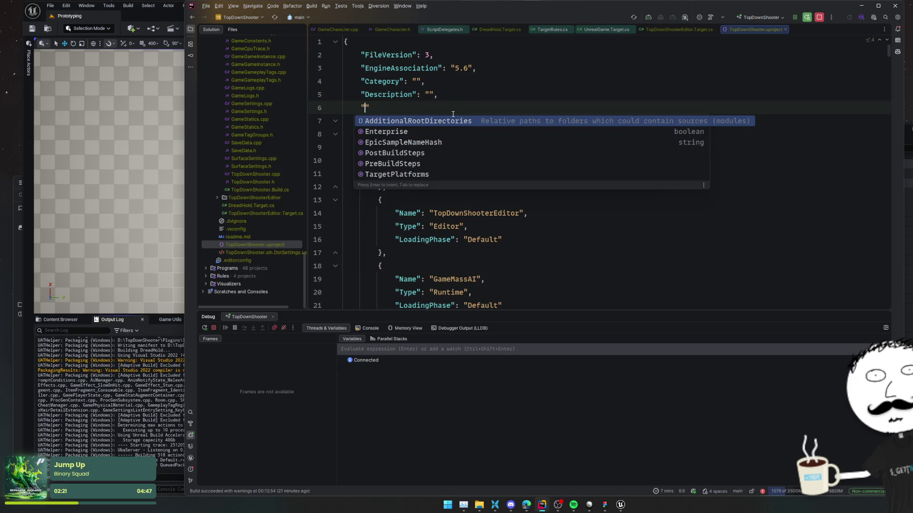
pyautogui.press('BackSpace')
pyautogui.press('Escape')
pyautogui.press('BackSpace')
pyautogui.press('BackSpace')
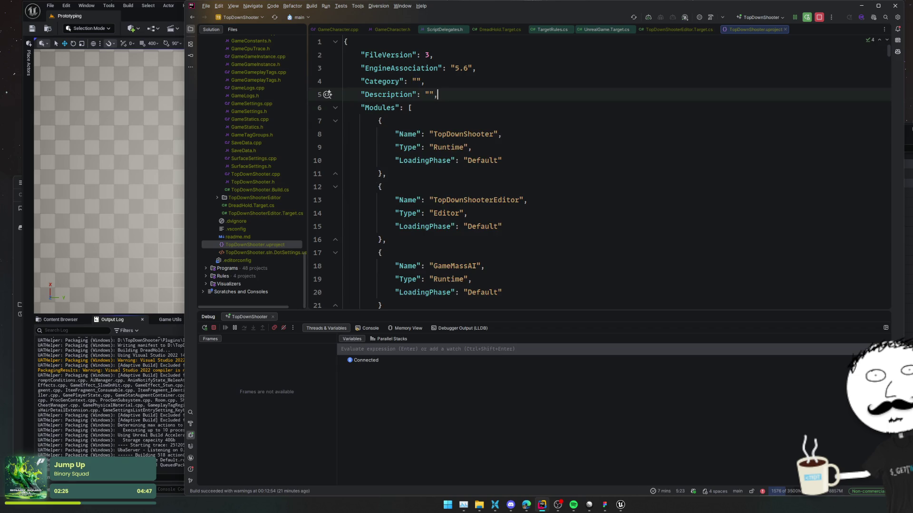
pyautogui.moveTo(526, 505)
pyautogui.click(554, 468)
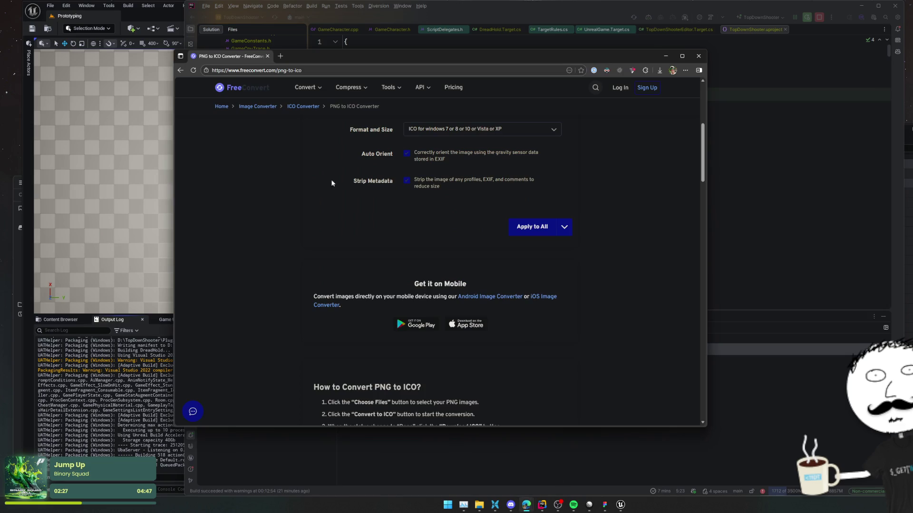
# - Search Google for 'ue change output game name' and read the AI Overview's Method 1
pyautogui.click(340, 68)
pyautogui.write('ue chan')
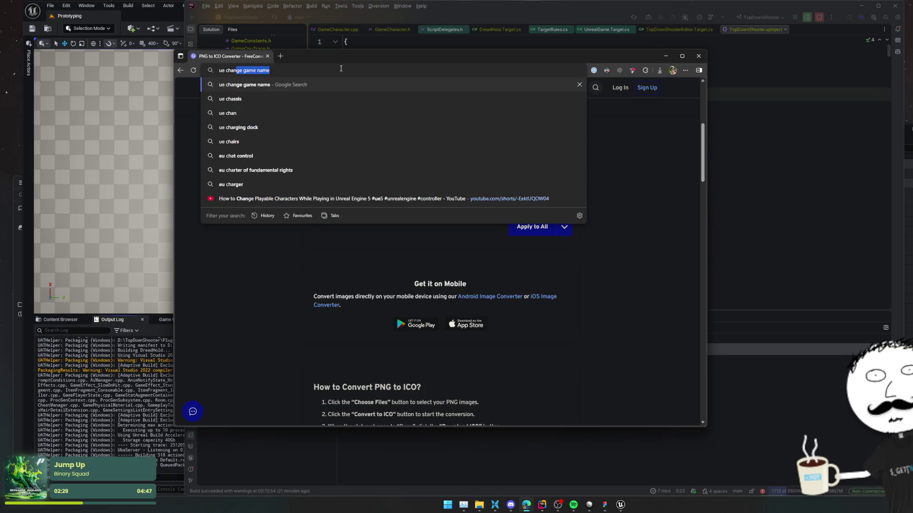
pyautogui.write('ge output game name')
pyautogui.press('Return')
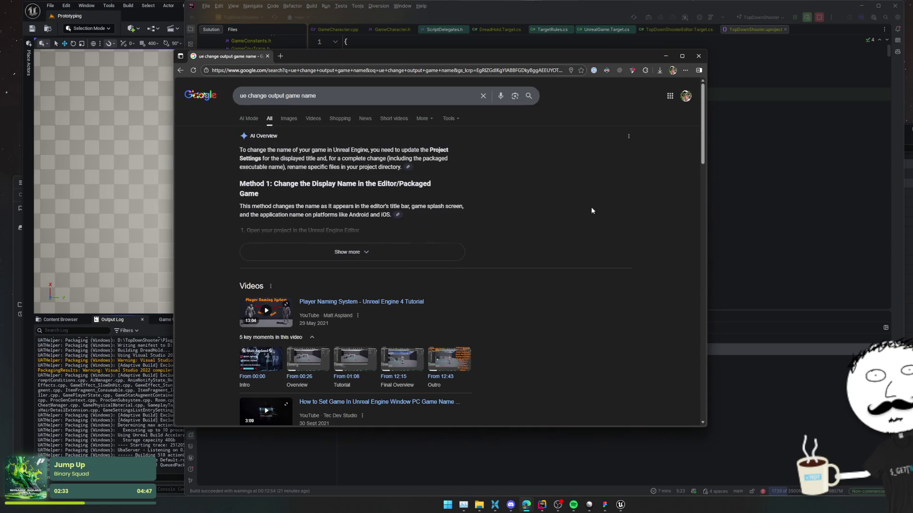
pyautogui.click(407, 253)
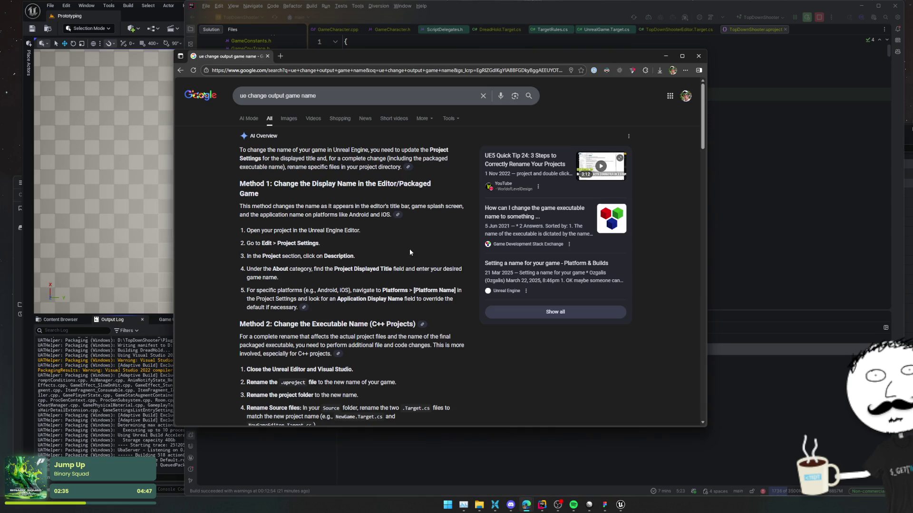
pyautogui.moveTo(219, 202); pyautogui.dragTo(219, 233)
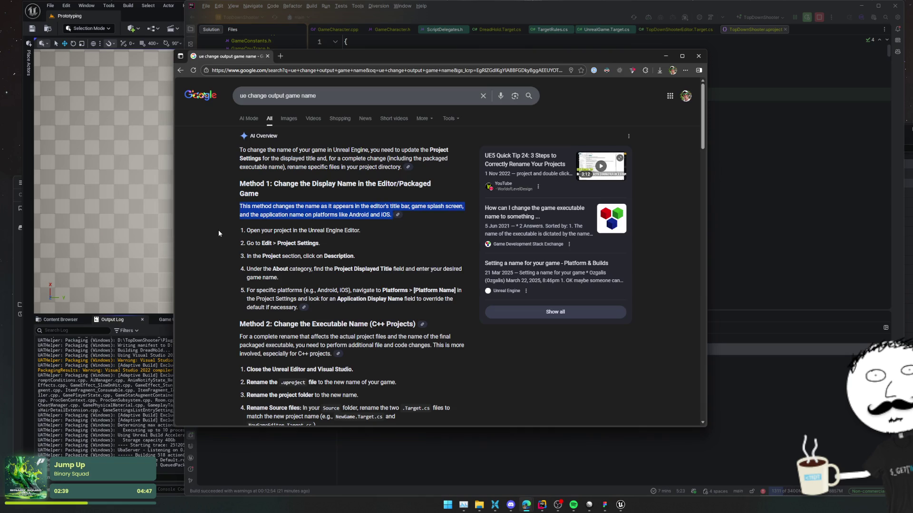
pyautogui.moveTo(218, 230)
pyautogui.mouseDown()
pyautogui.moveTo(218, 311)
pyautogui.moveTo(229, 258)
pyautogui.moveTo(225, 314)
pyautogui.mouseUp()
pyautogui.click(226, 314)
# - Read Method 2's introduction and steps, including editing the source files
pyautogui.scroll(-2, 219, 295)
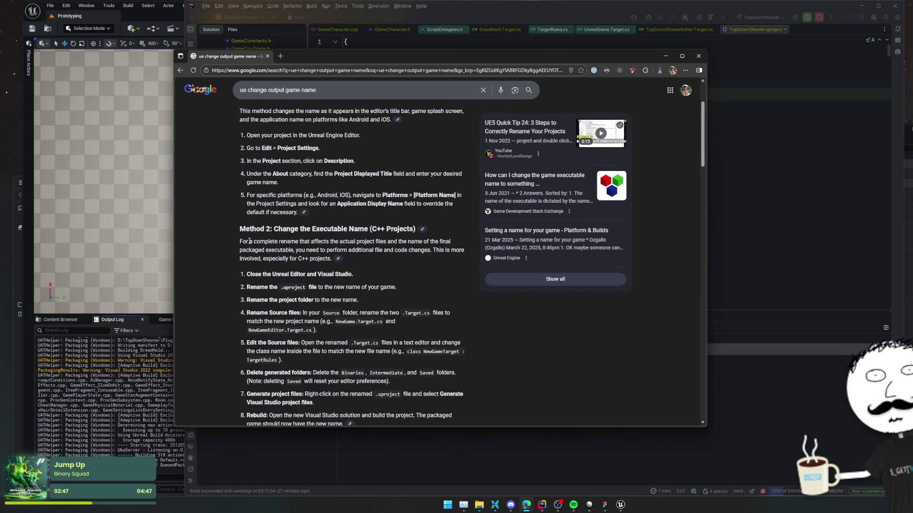
pyautogui.moveTo(221, 240); pyautogui.dragTo(219, 266)
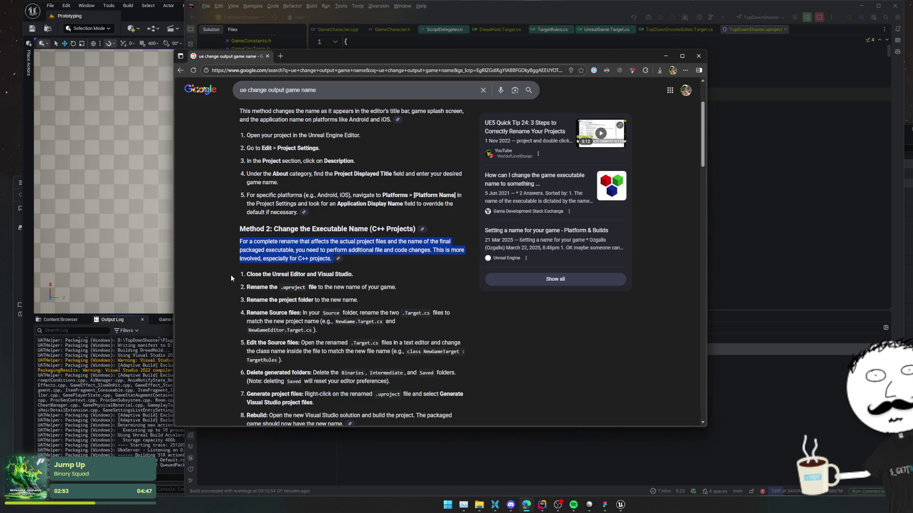
pyautogui.moveTo(229, 273); pyautogui.dragTo(225, 339)
pyautogui.scroll(-4, 222, 329)
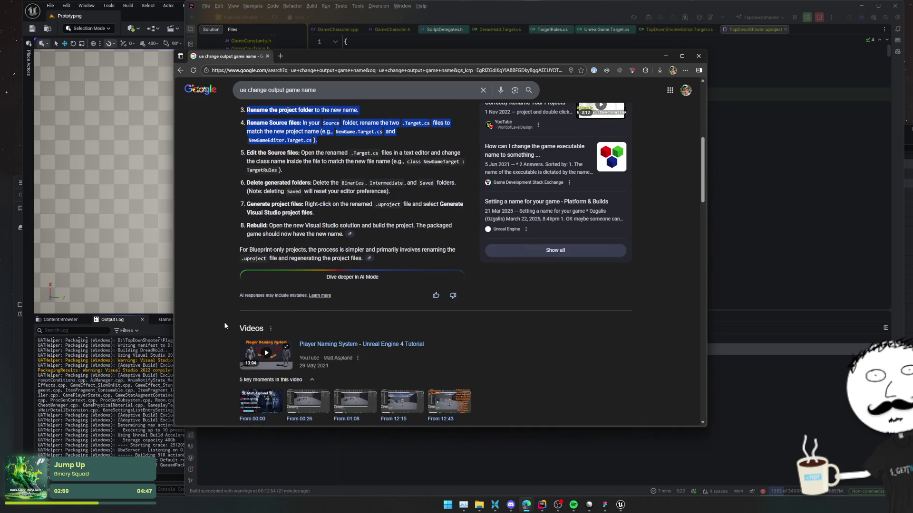
pyautogui.scroll(1, 224, 321)
pyautogui.click(224, 321)
pyautogui.moveTo(224, 205); pyautogui.dragTo(226, 228)
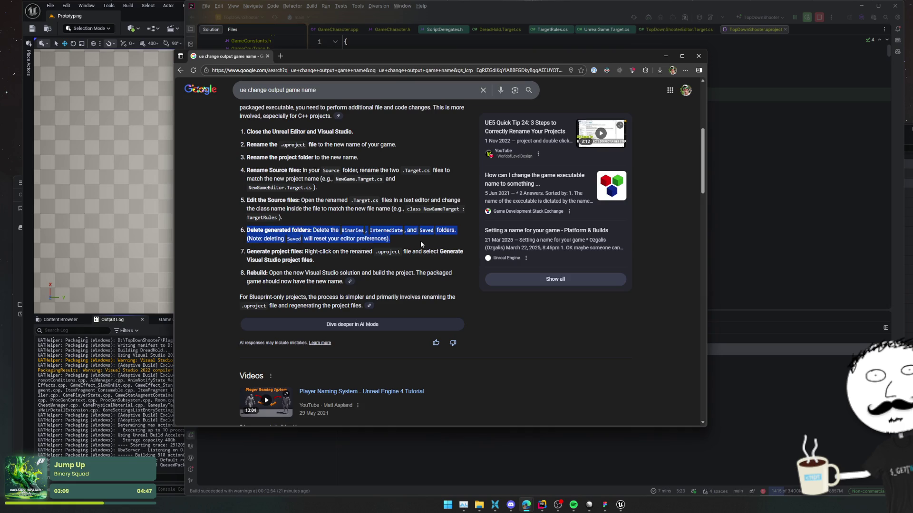
# - Review the rebuild and Blueprint-only notes, then open the 'Specify the name of packaged exe?' thread
pyautogui.scroll(-1, 414, 261)
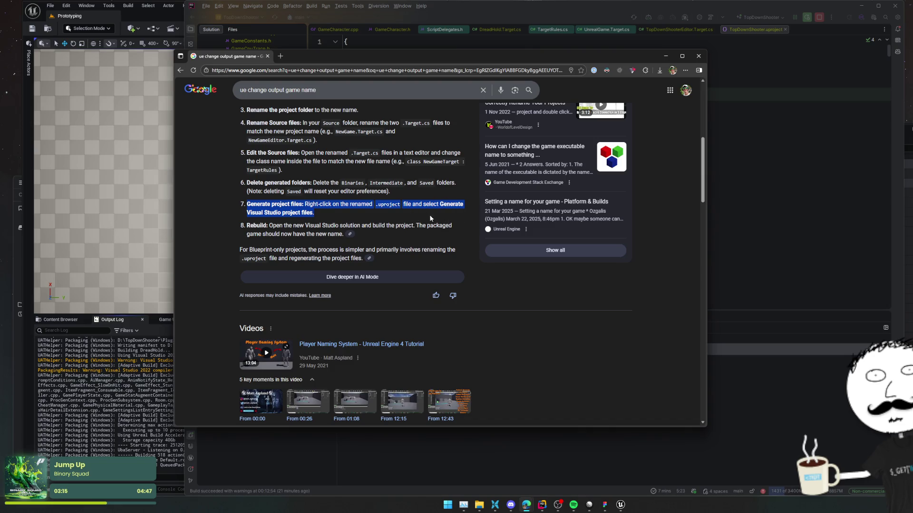
pyautogui.tripleClick(394, 238)
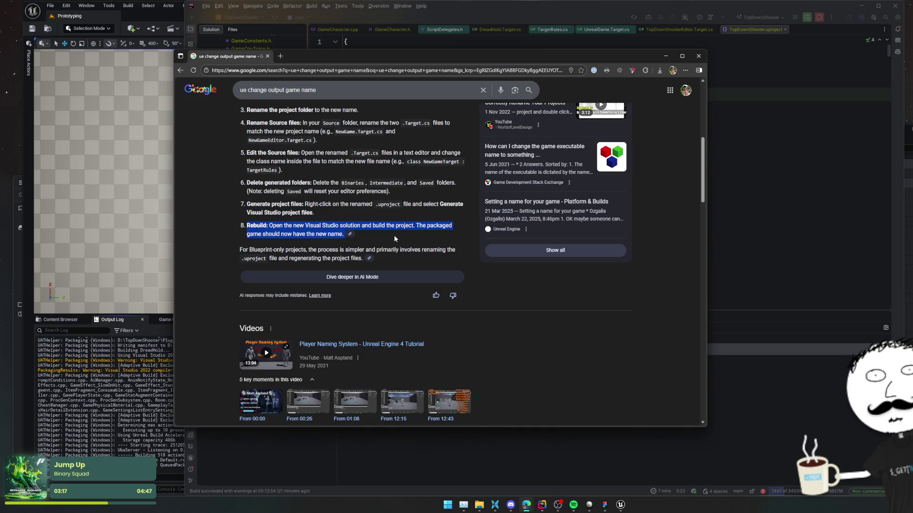
pyautogui.moveTo(226, 227); pyautogui.dragTo(223, 275)
pyautogui.click(223, 272)
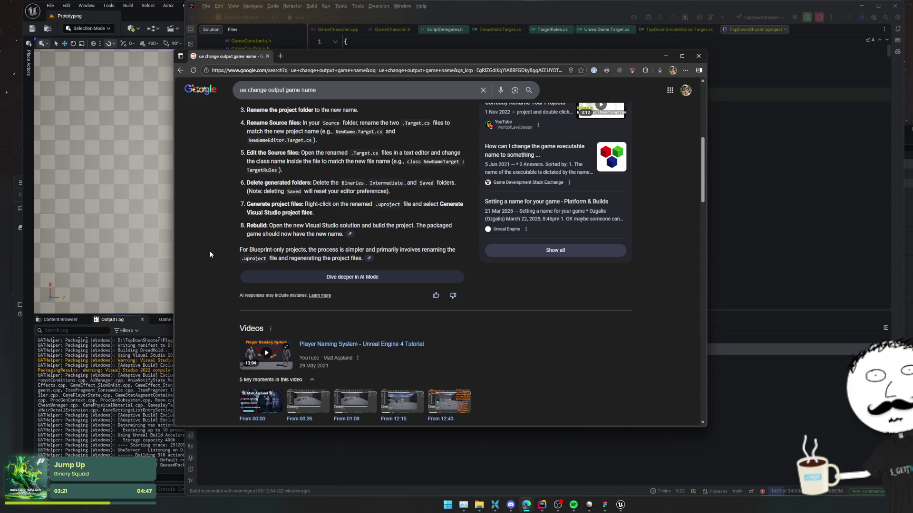
pyautogui.scroll(-7, 211, 254)
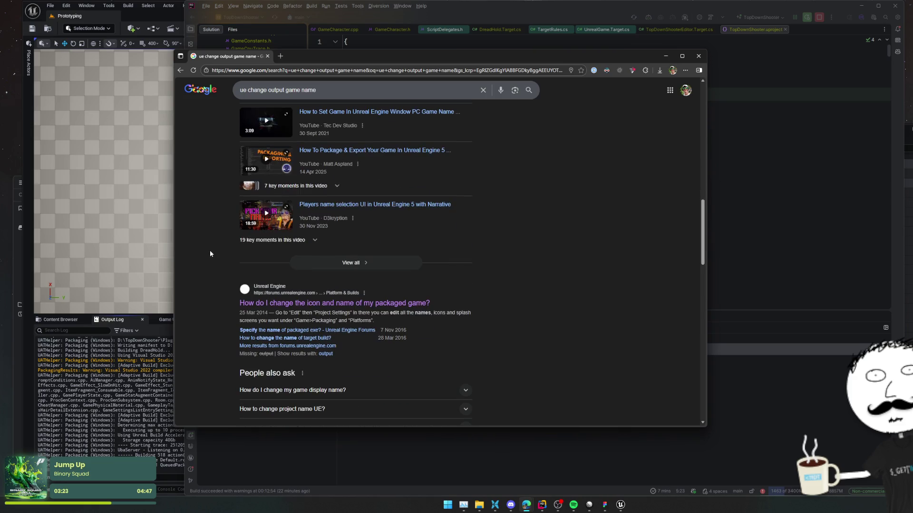
pyautogui.scroll(-1, 210, 250)
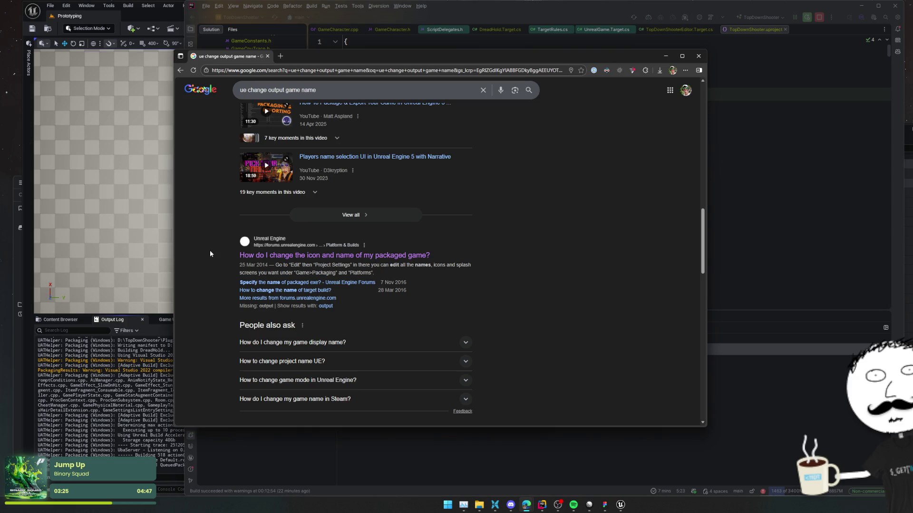
pyautogui.click(245, 283)
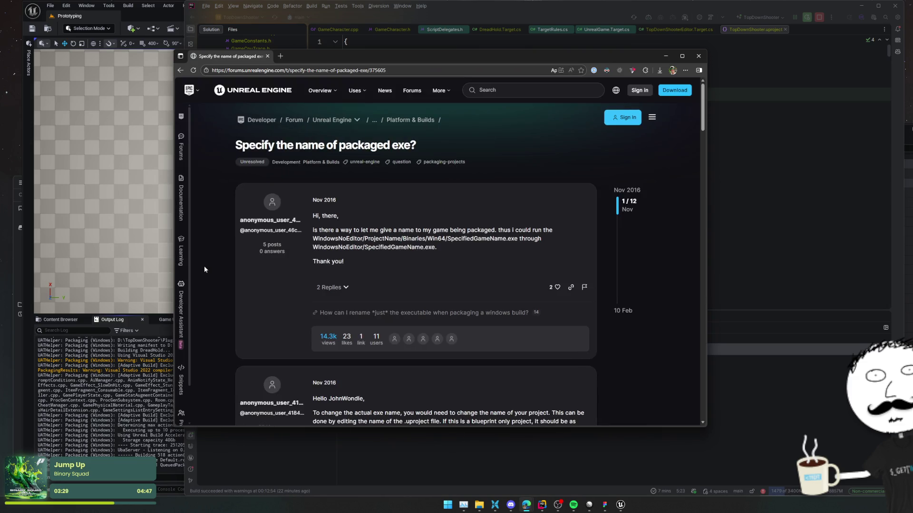
# - Read the first reply and its example of creating a new Target.cs for the exe name
pyautogui.scroll(-4, 625, 300)
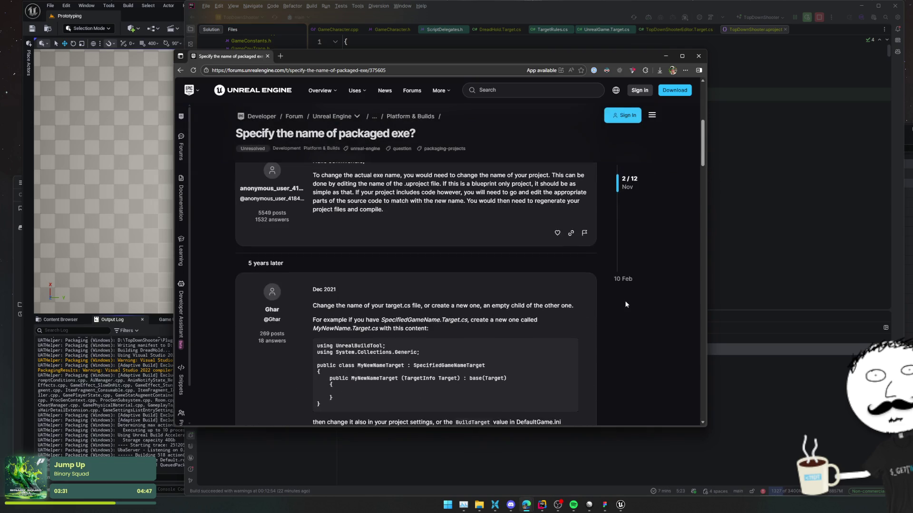
pyautogui.scroll(1, 571, 301)
pyautogui.tripleClick(413, 265)
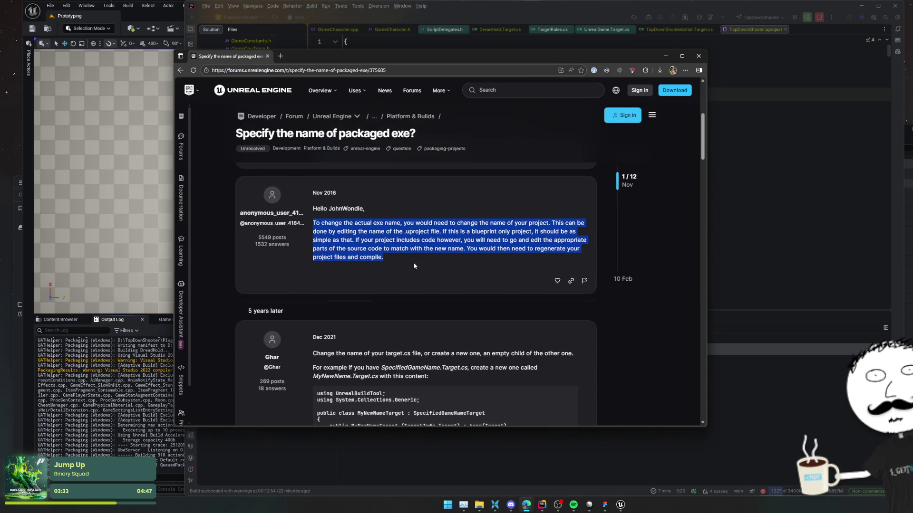
pyautogui.scroll(-4, 414, 265)
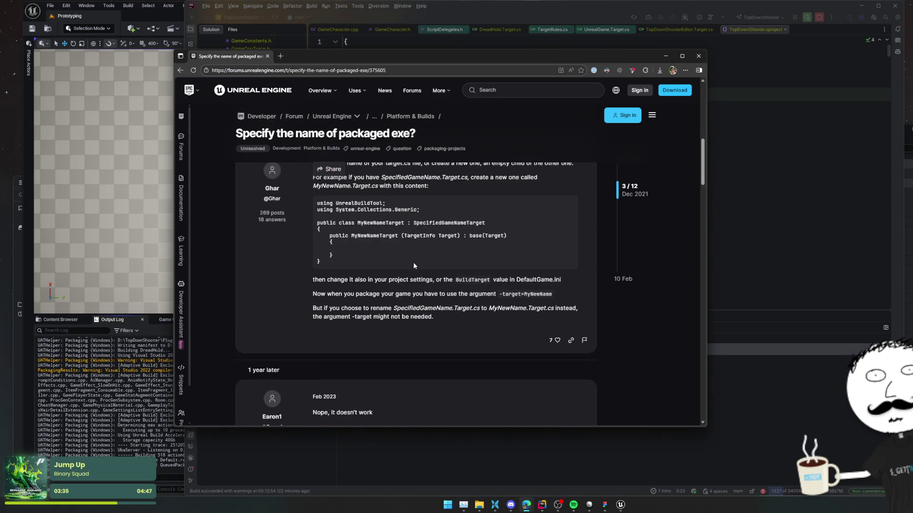
pyautogui.scroll(1, 414, 265)
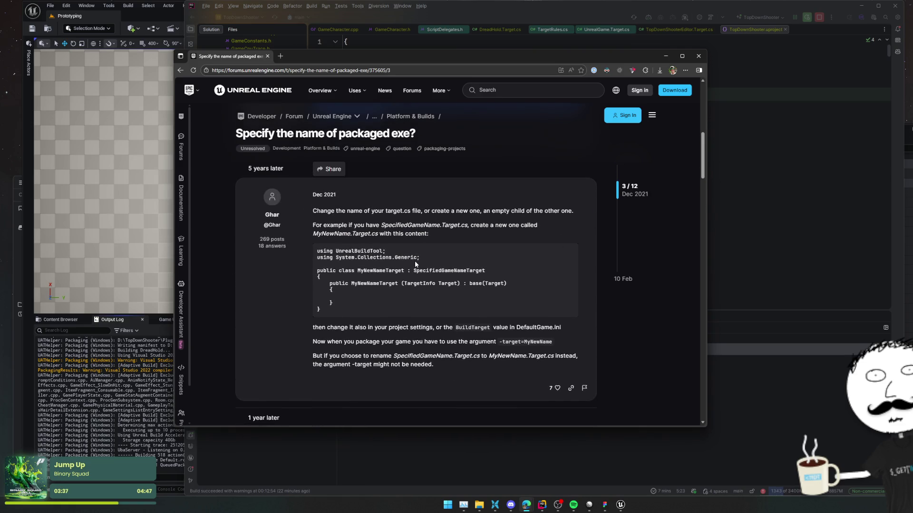
pyautogui.tripleClick(455, 232)
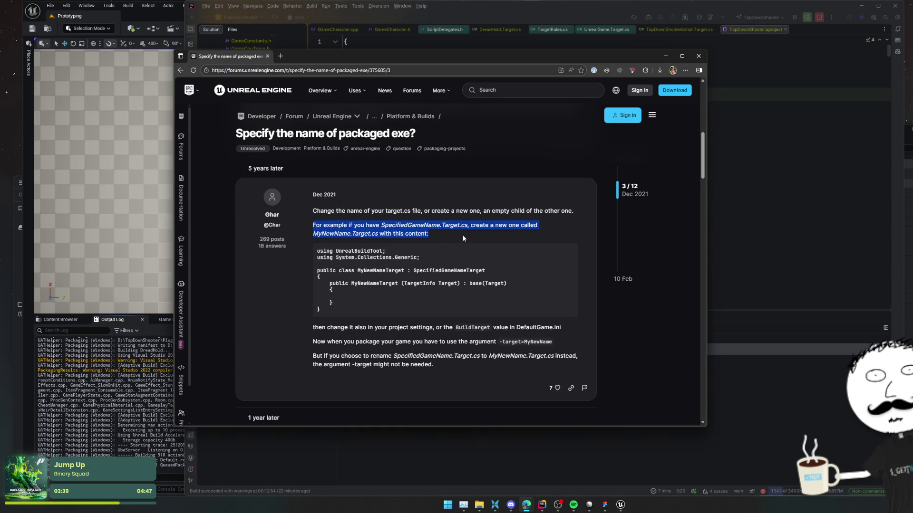
pyautogui.click(462, 235)
pyautogui.tripleClick(462, 235)
# - Note the BuildTarget detail and scroll down to the later Feb 2023 replies
pyautogui.doubleClick(480, 328)
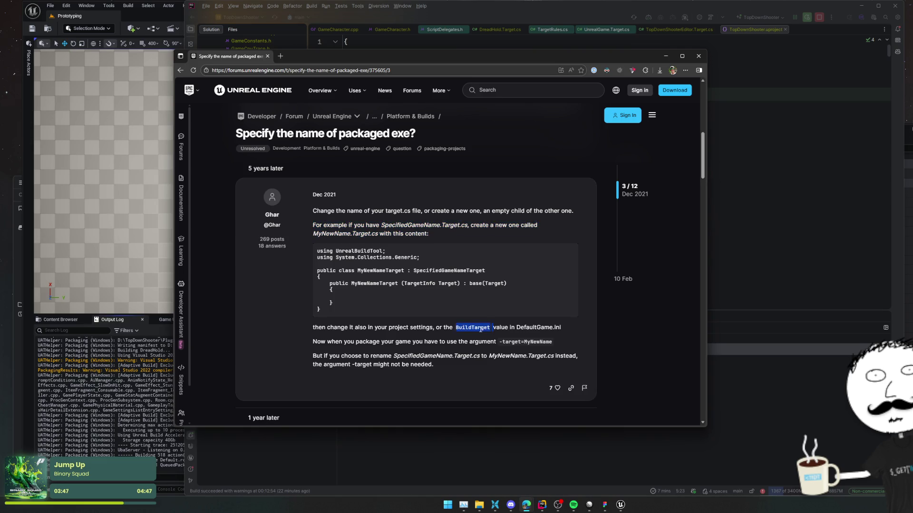
pyautogui.click(474, 373)
pyautogui.scroll(-3, 486, 353)
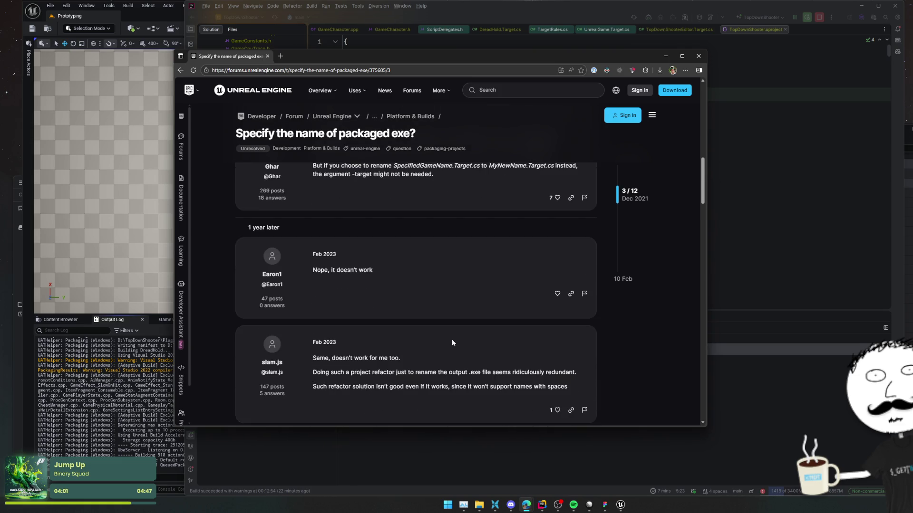
pyautogui.scroll(-2, 452, 338)
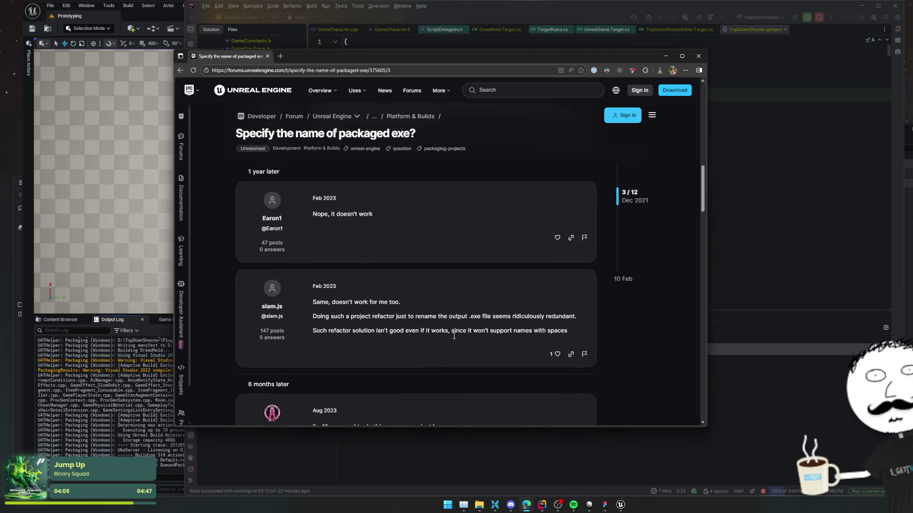
pyautogui.scroll(-4, 454, 336)
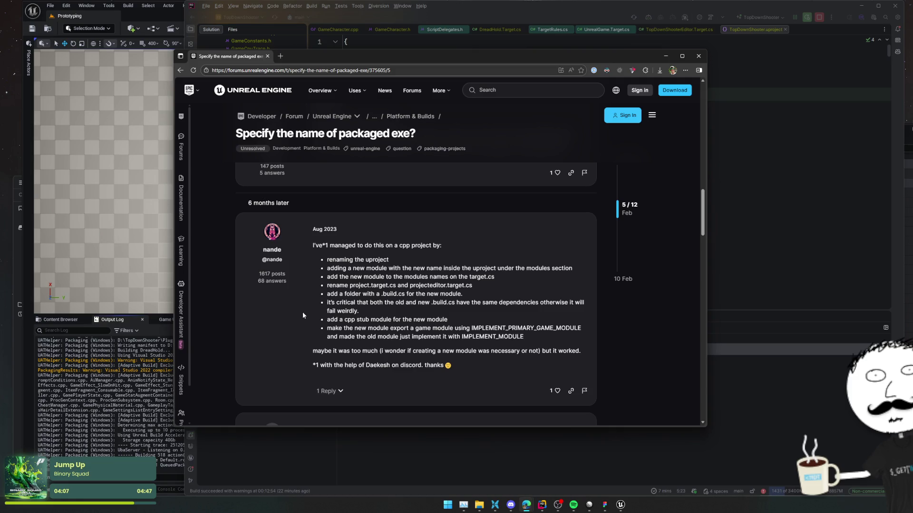
pyautogui.moveTo(315, 253); pyautogui.dragTo(315, 273)
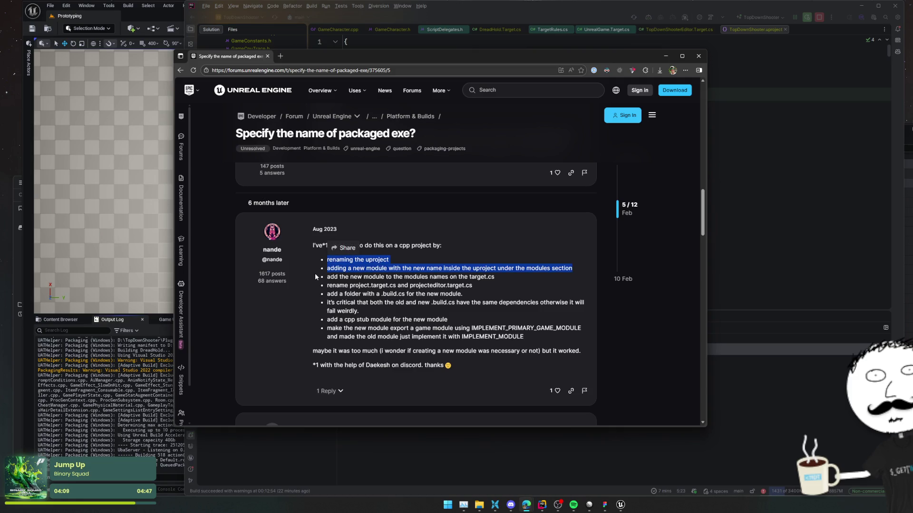
pyautogui.moveTo(314, 275); pyautogui.dragTo(312, 281)
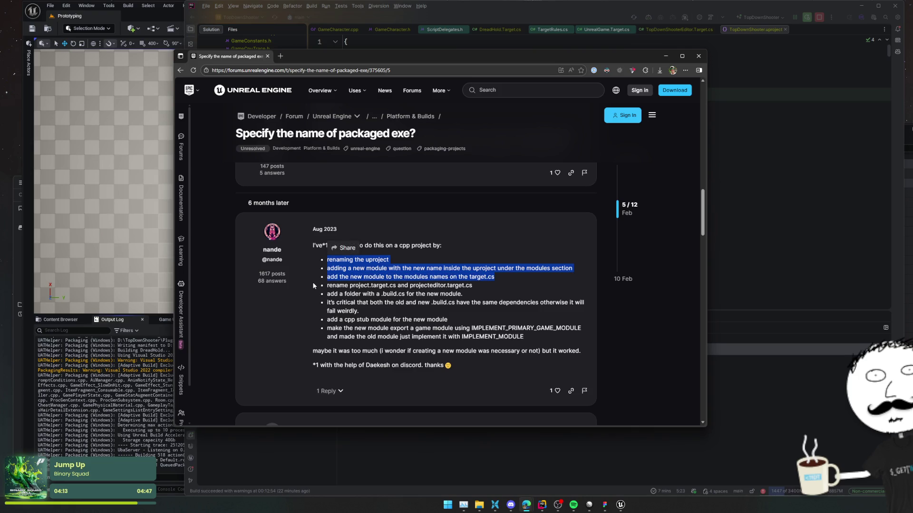
pyautogui.moveTo(312, 282); pyautogui.dragTo(312, 289)
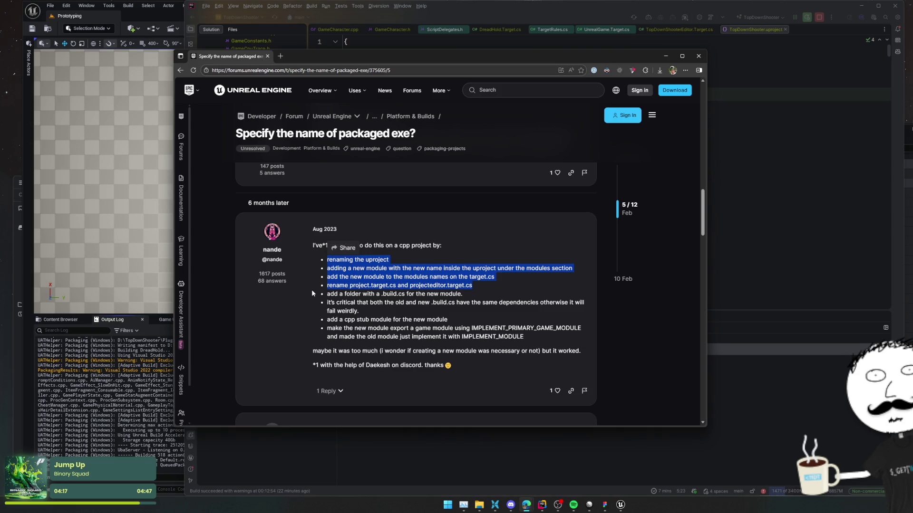
pyautogui.moveTo(311, 290); pyautogui.dragTo(312, 323)
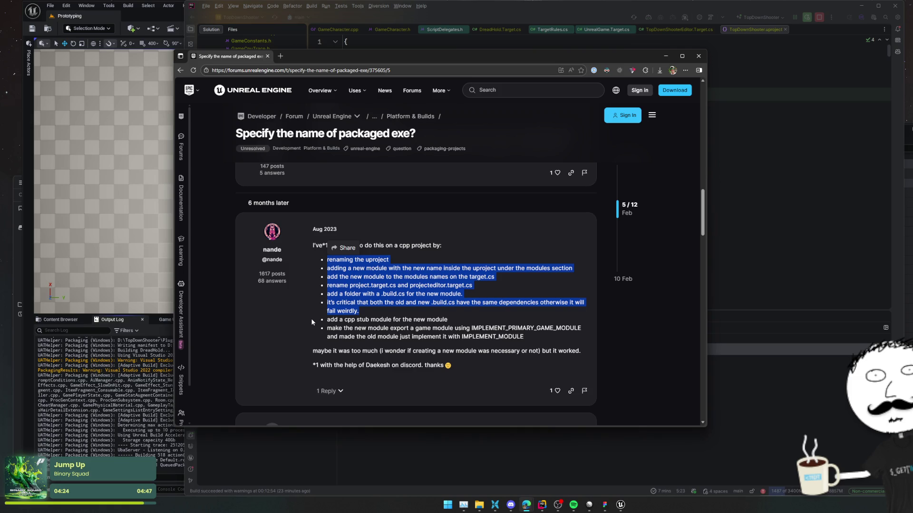
pyautogui.moveTo(310, 325); pyautogui.dragTo(305, 343)
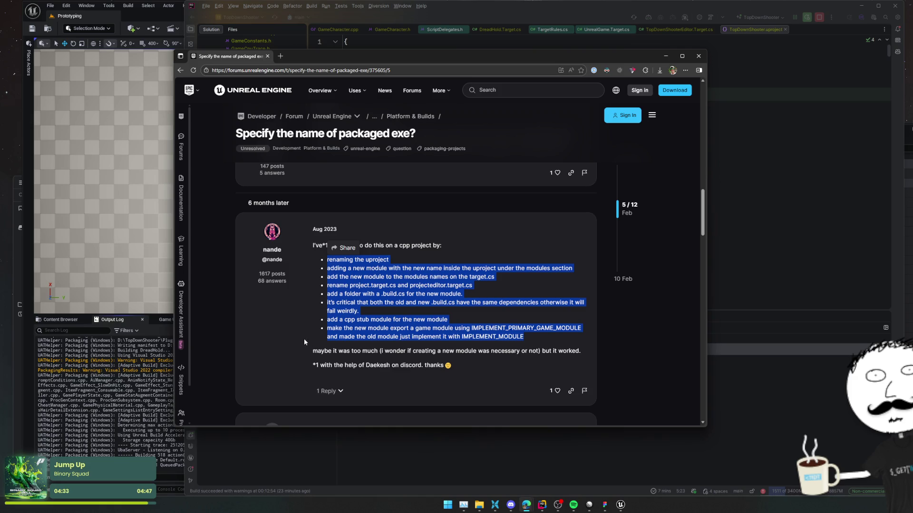
pyautogui.moveTo(308, 340)
pyautogui.mouseDown()
pyautogui.moveTo(298, 341)
pyautogui.moveTo(301, 375)
pyautogui.moveTo(298, 363)
pyautogui.mouseUp()
pyautogui.scroll(-2, 297, 363)
pyautogui.scroll(-1, 302, 356)
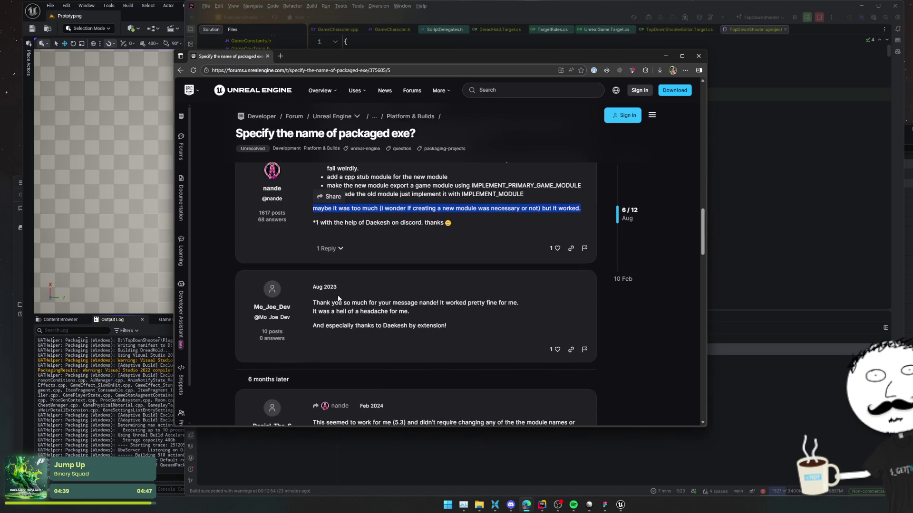
pyautogui.tripleClick(438, 313)
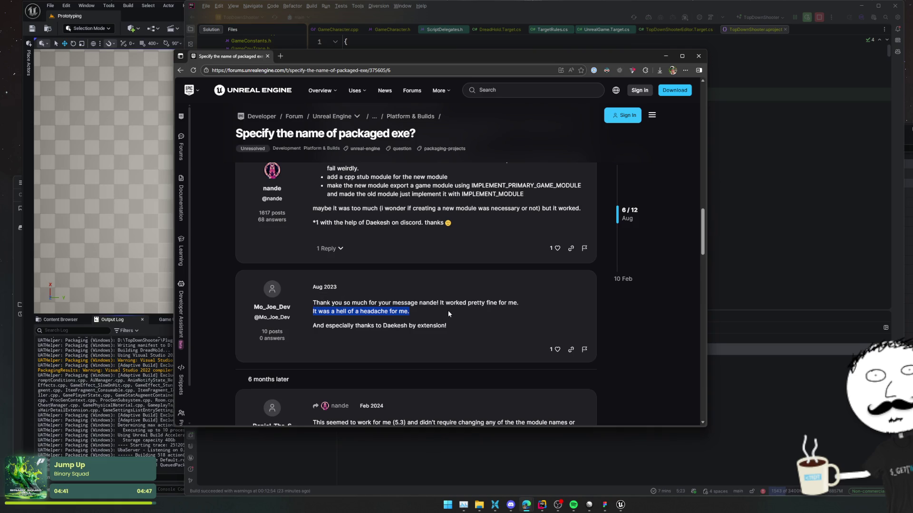
pyautogui.scroll(-3, 447, 311)
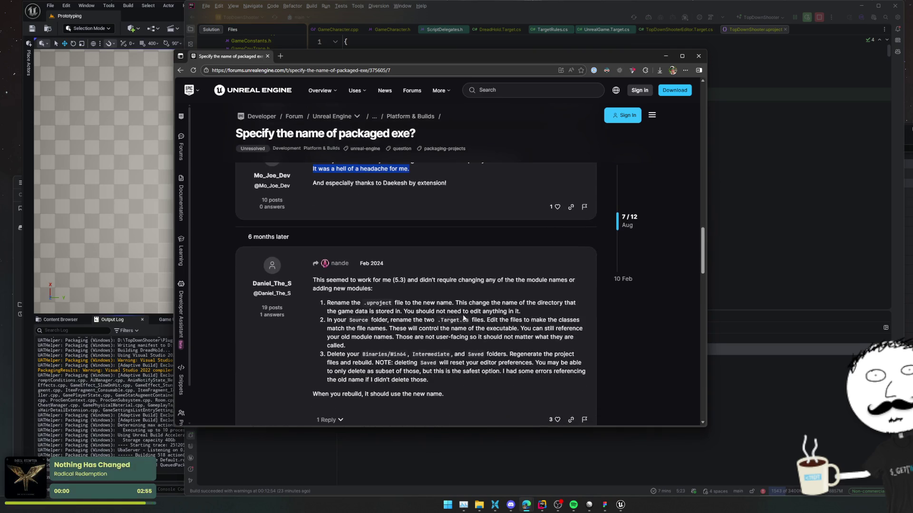
pyautogui.moveTo(407, 303); pyautogui.dragTo(526, 317)
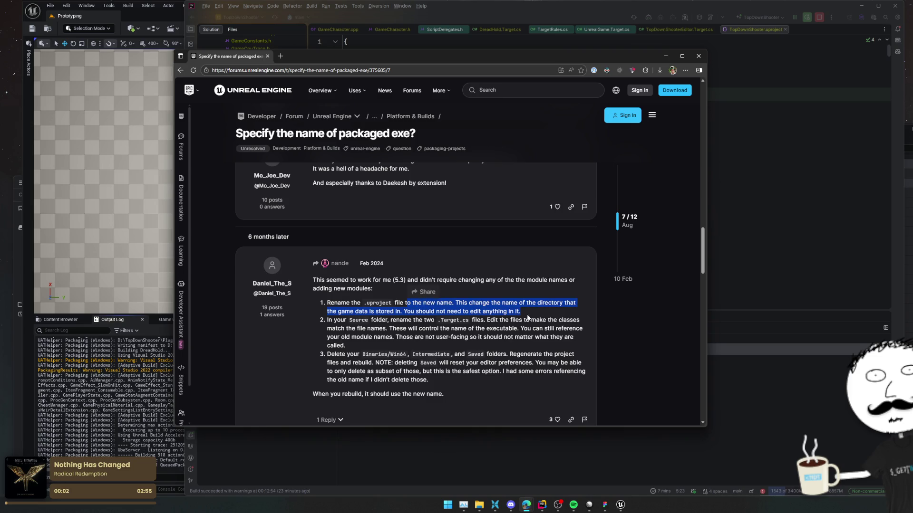
pyautogui.tripleClick(531, 316)
pyautogui.click(470, 335)
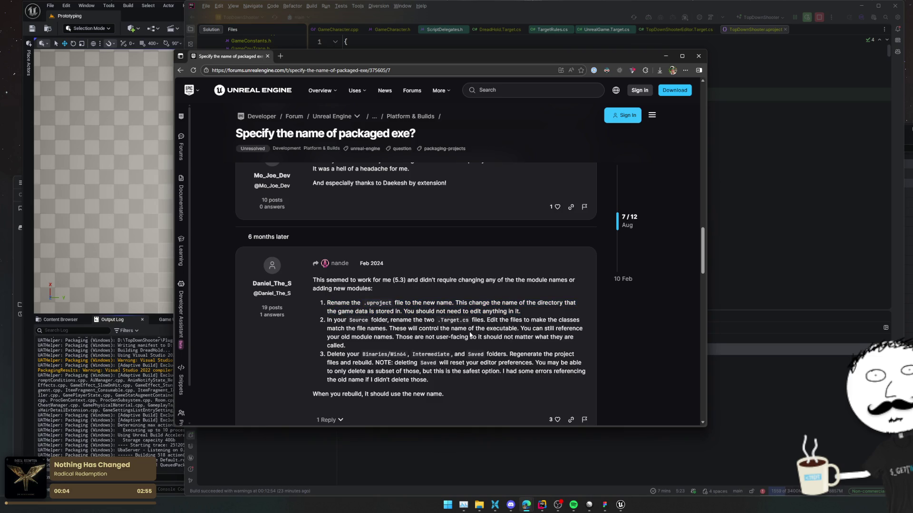
pyautogui.moveTo(345, 321); pyautogui.dragTo(358, 342)
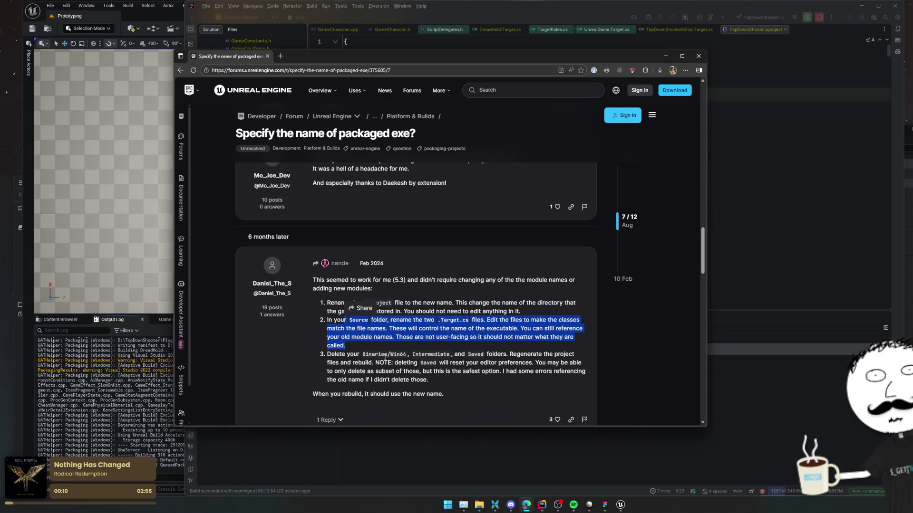
pyautogui.tripleClick(509, 376)
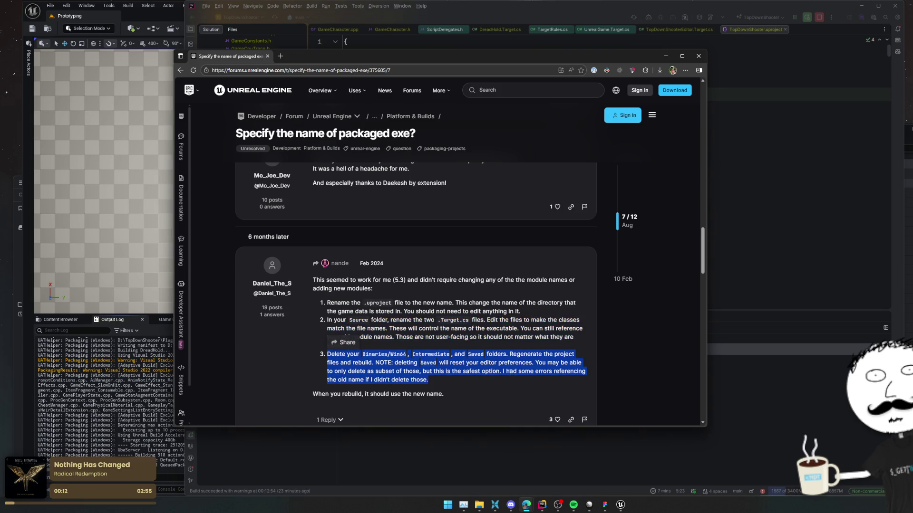
pyautogui.click(503, 378)
pyautogui.scroll(-2, 504, 375)
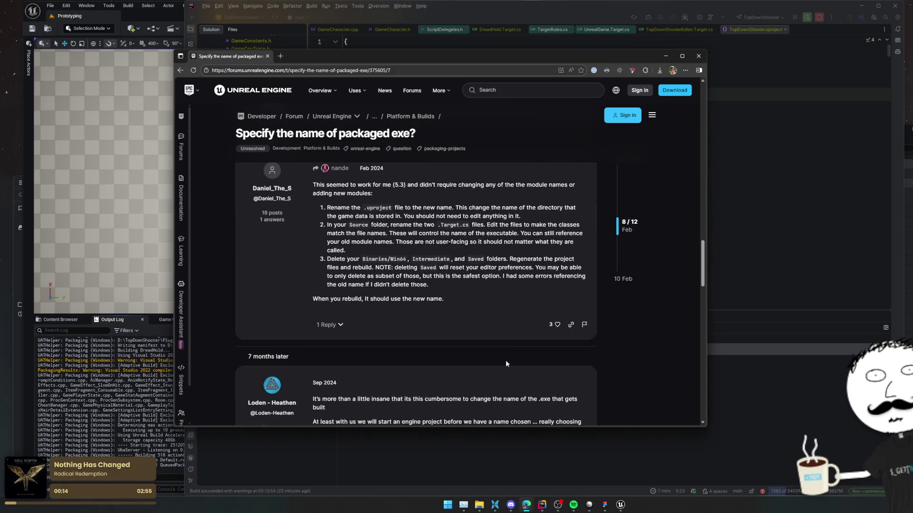
pyautogui.scroll(-2, 503, 338)
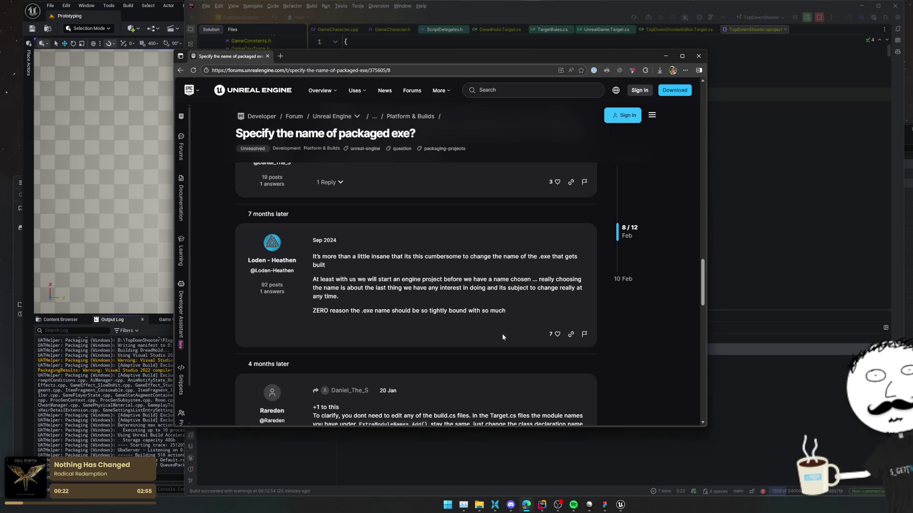
# - Open Project Settings > Packaging and add one empty additional build entry
pyautogui.click(66, 5)
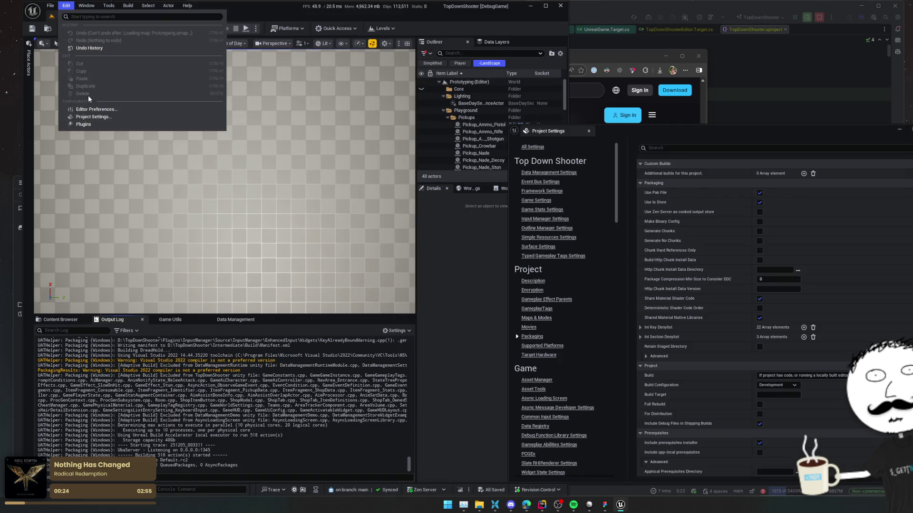
pyautogui.click(93, 116)
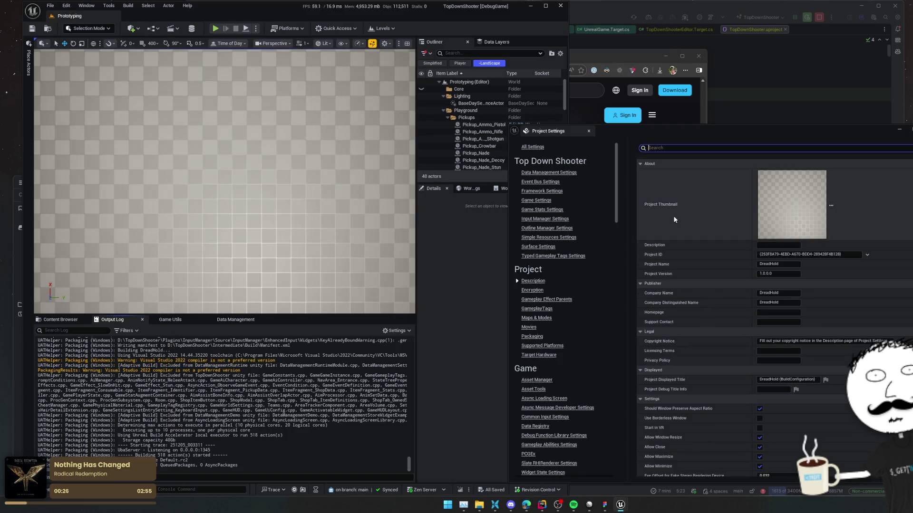
pyautogui.scroll(-2, 688, 276)
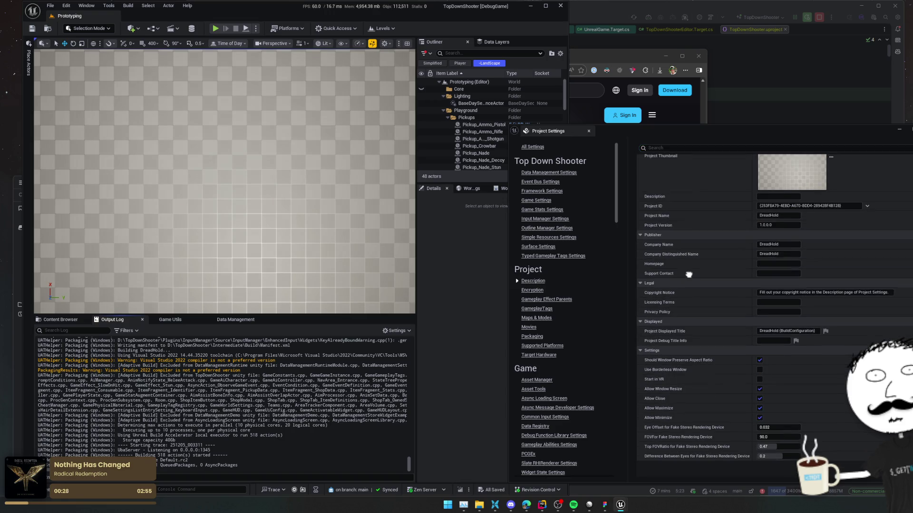
pyautogui.scroll(2, 688, 274)
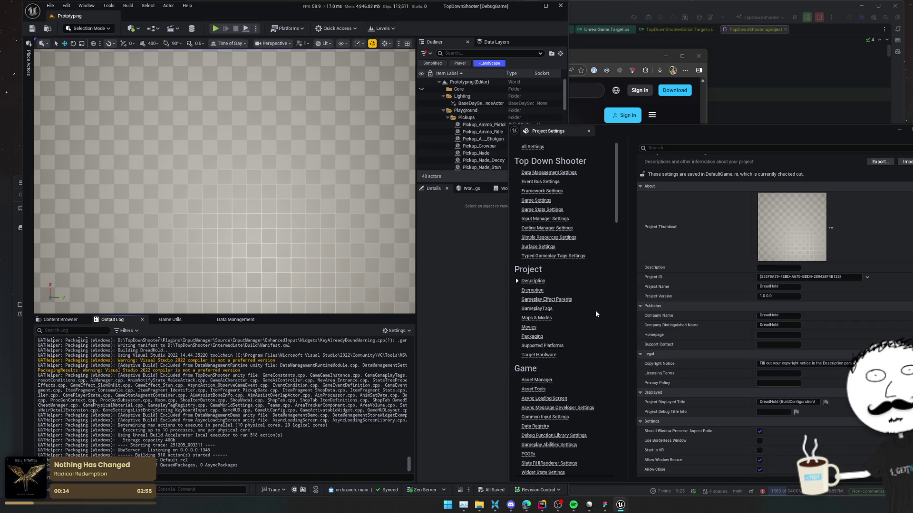
pyautogui.scroll(-5, 583, 336)
pyautogui.scroll(-1, 527, 197)
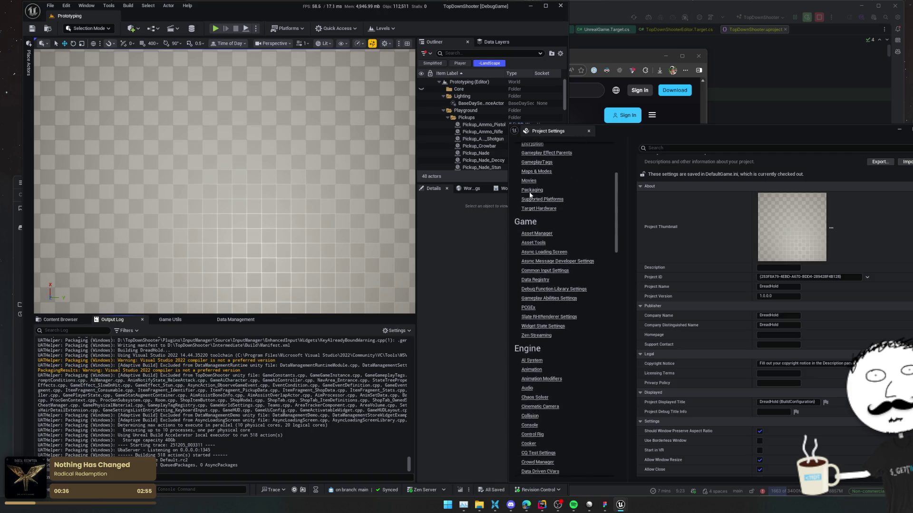
pyautogui.click(531, 182)
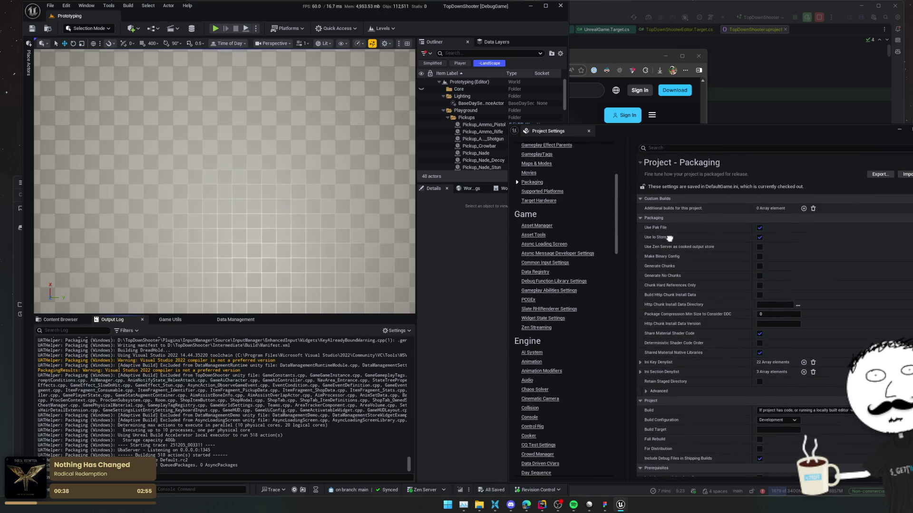
pyautogui.click(803, 208)
# - Expand the new Additional builds entry Index [0] and name it DreadHold
pyautogui.click(646, 218)
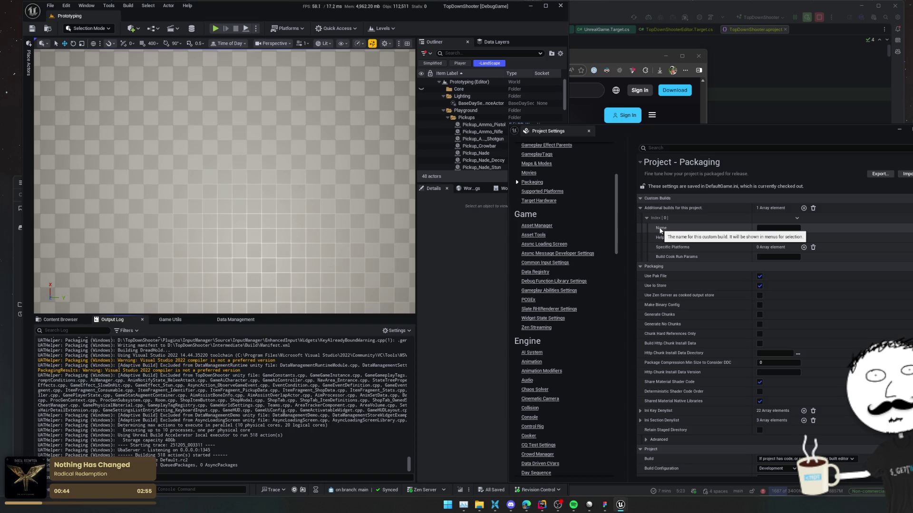
pyautogui.click(770, 228)
pyautogui.write('DreadBuild')
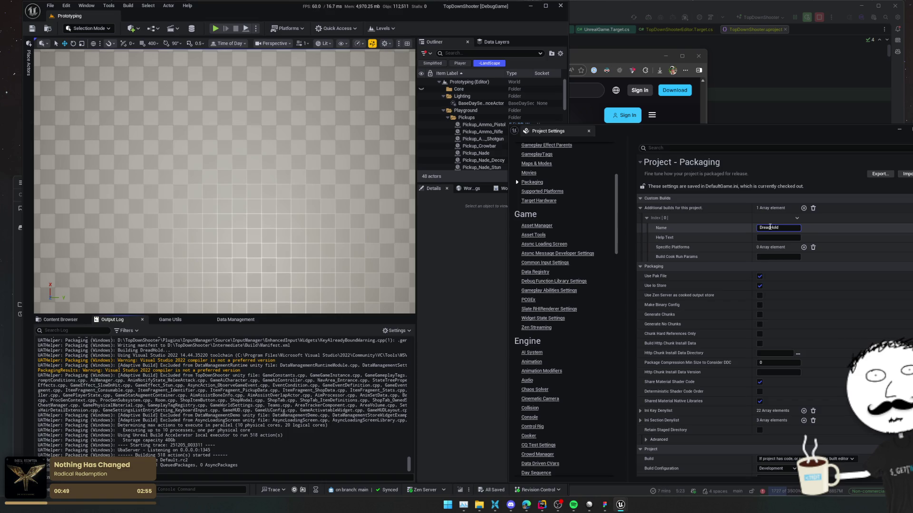
pyautogui.press('Return')
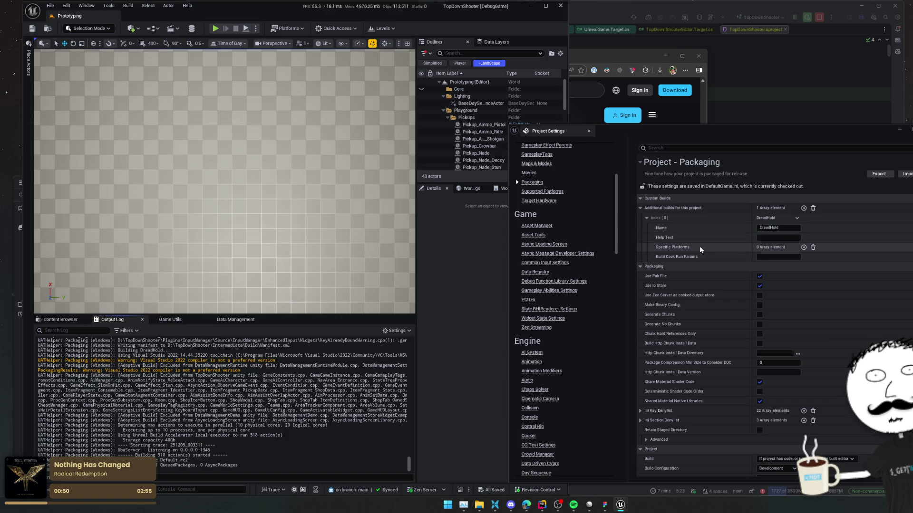
pyautogui.click(804, 247)
pyautogui.click(813, 247)
# - Set the DreadHold build's Build Cook Run Params to -target=DreadHold
pyautogui.moveTo(676, 258)
pyautogui.write('-te')
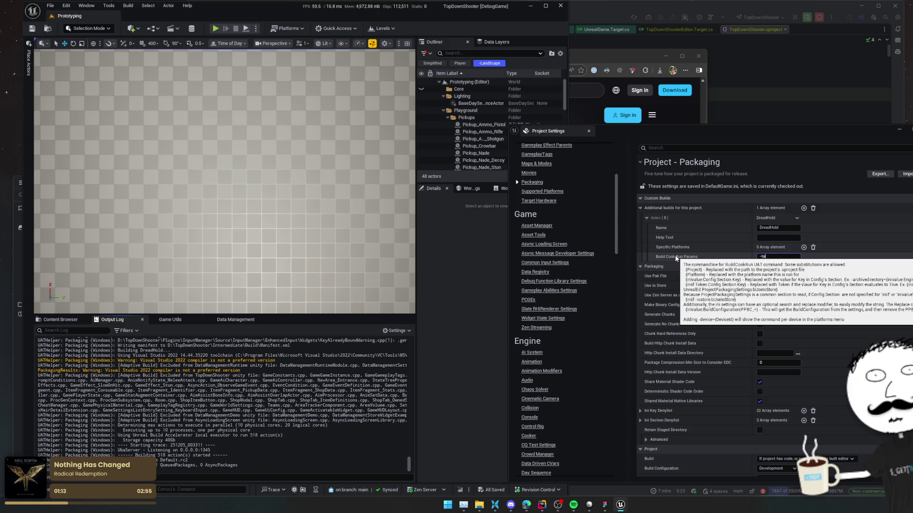
pyautogui.write('rget=Dread')
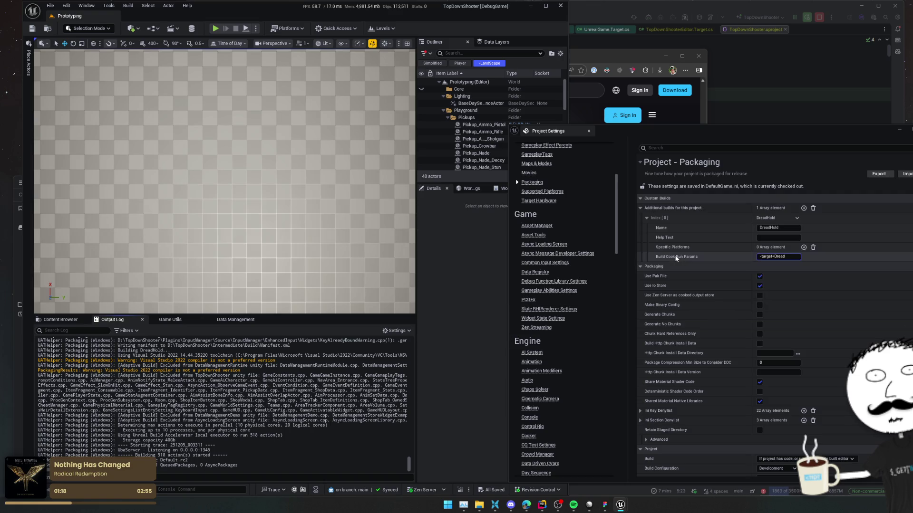
pyautogui.click(894, 83)
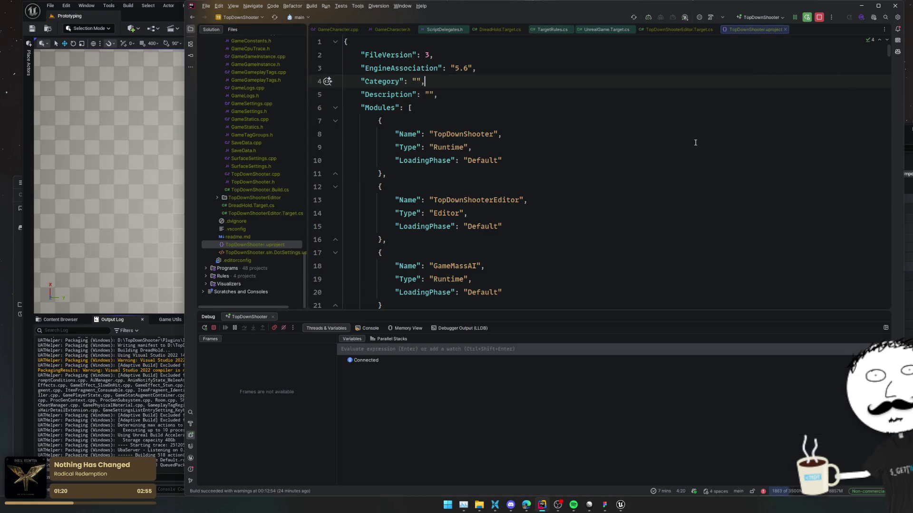
pyautogui.hotkey('alt', 'Tab')
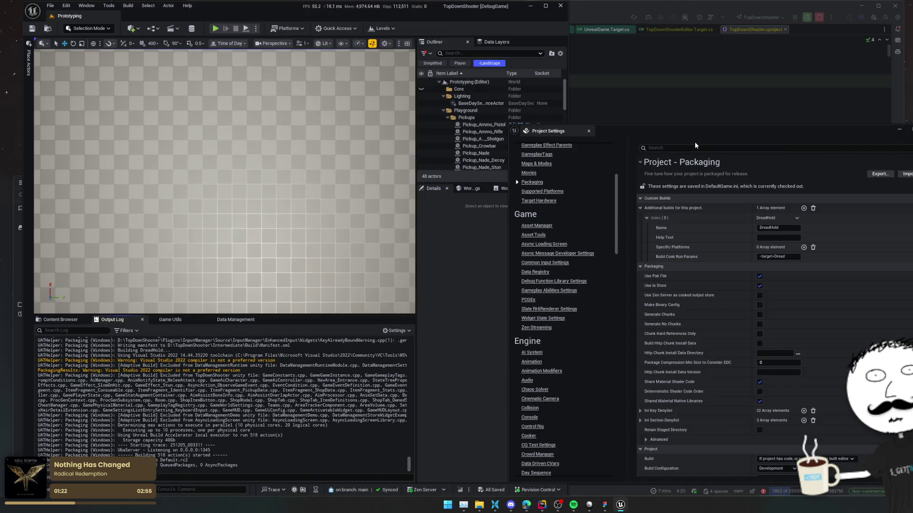
pyautogui.write('Hold')
pyautogui.press('Return')
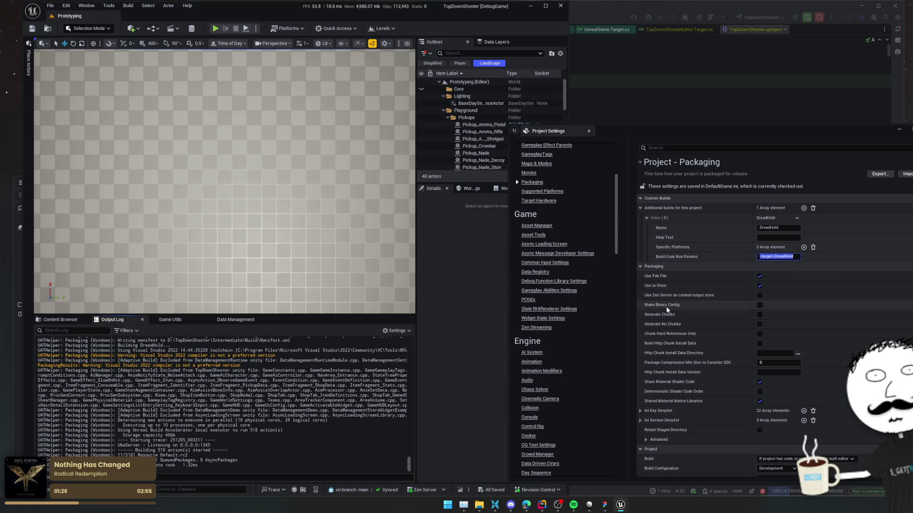
pyautogui.scroll(-5, 666, 306)
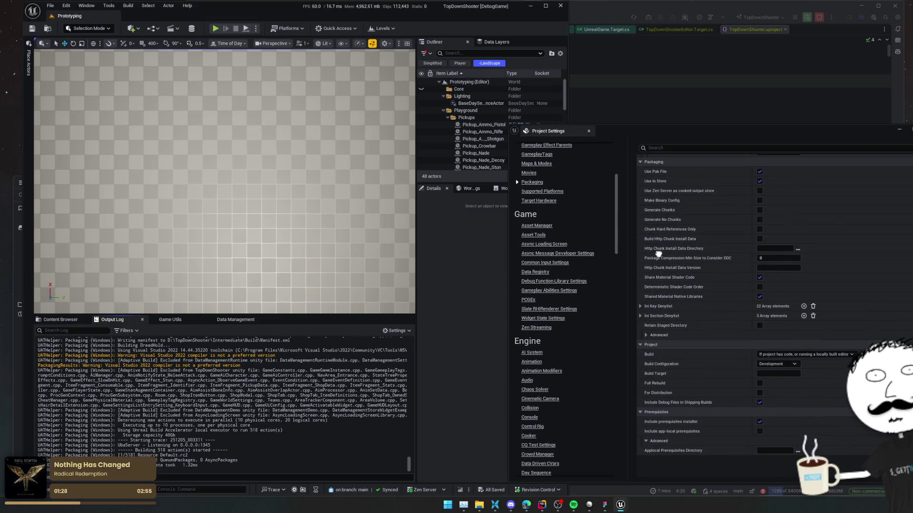
pyautogui.scroll(5, 656, 399)
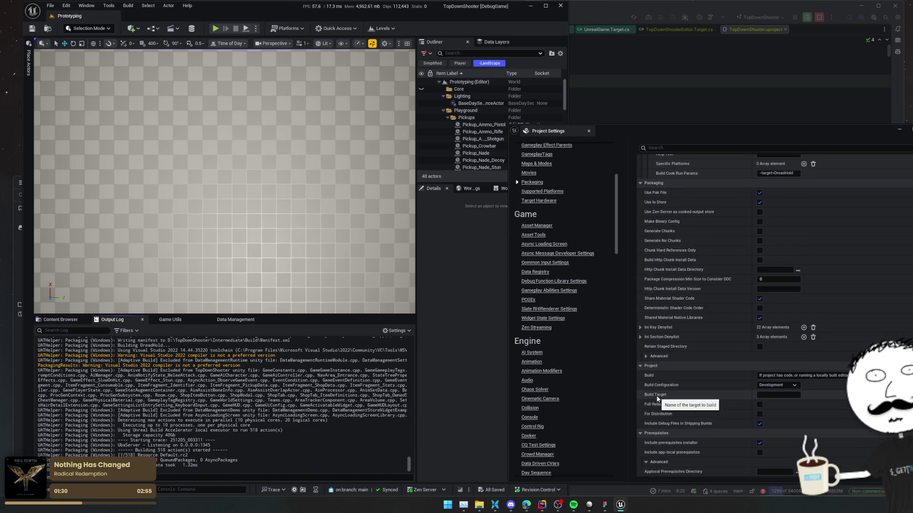
# - Remove the DreadHold custom build entry and set Build Target to DreadHold instead
pyautogui.rightClick(719, 284)
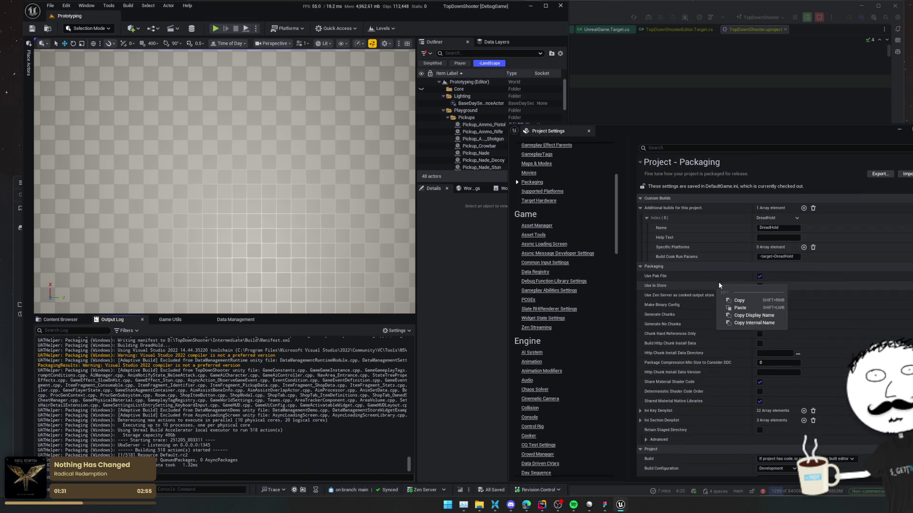
pyautogui.click(813, 208)
pyautogui.scroll(-2, 693, 349)
pyautogui.click(780, 394)
pyautogui.write('readHold')
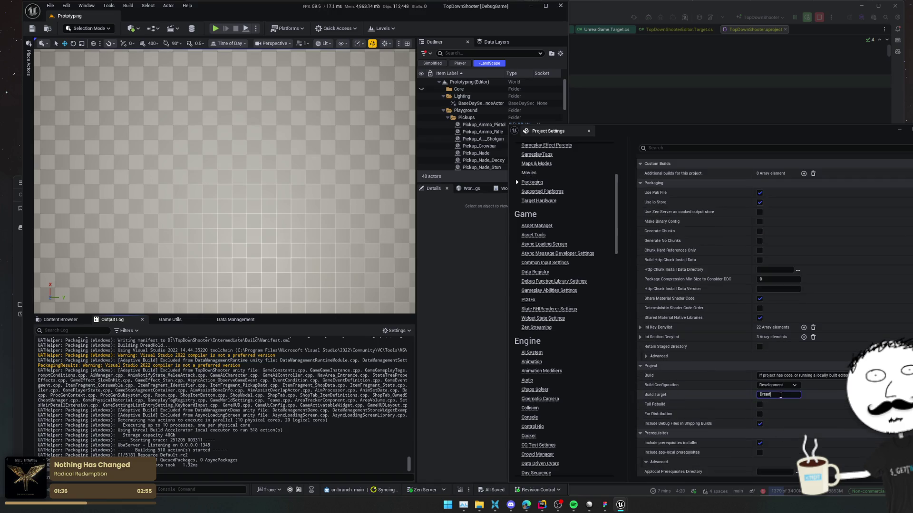
pyautogui.press('Return')
pyautogui.click(694, 406)
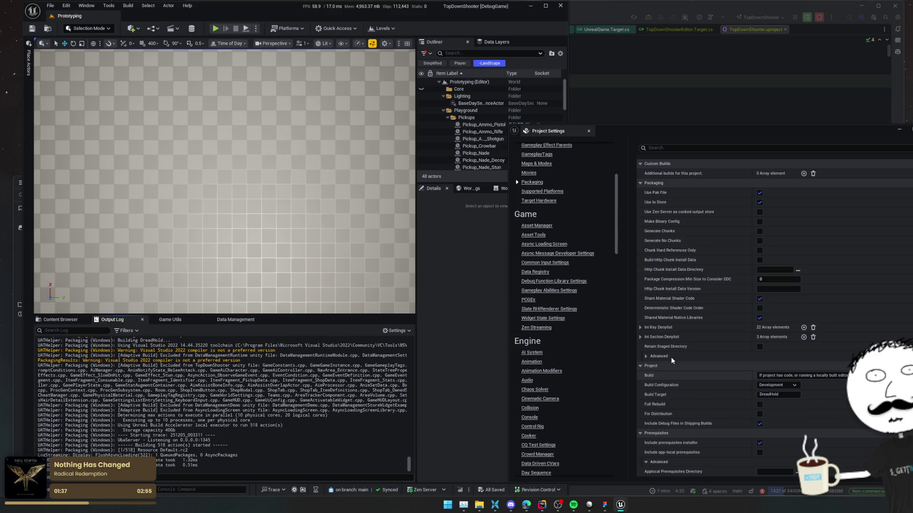
# - Package the project for Windows into E:\TDShooterDist
pyautogui.click(298, 30)
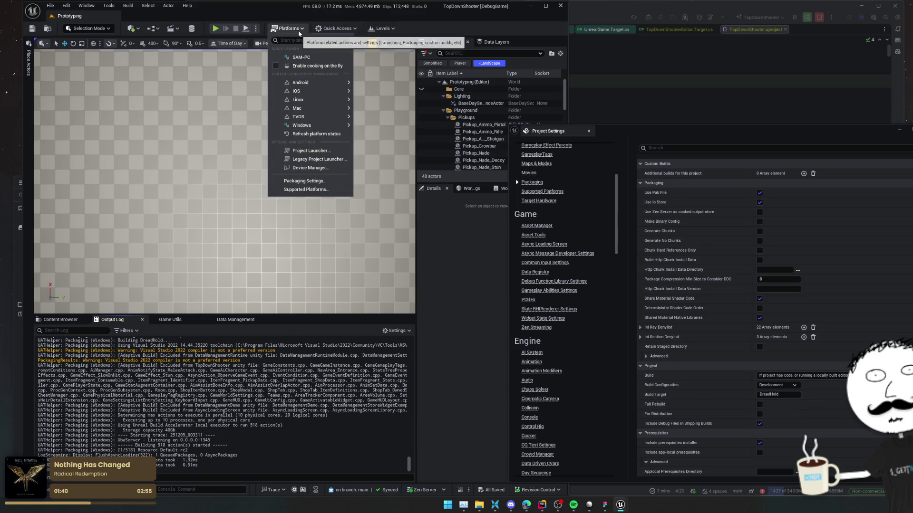
pyautogui.moveTo(322, 126)
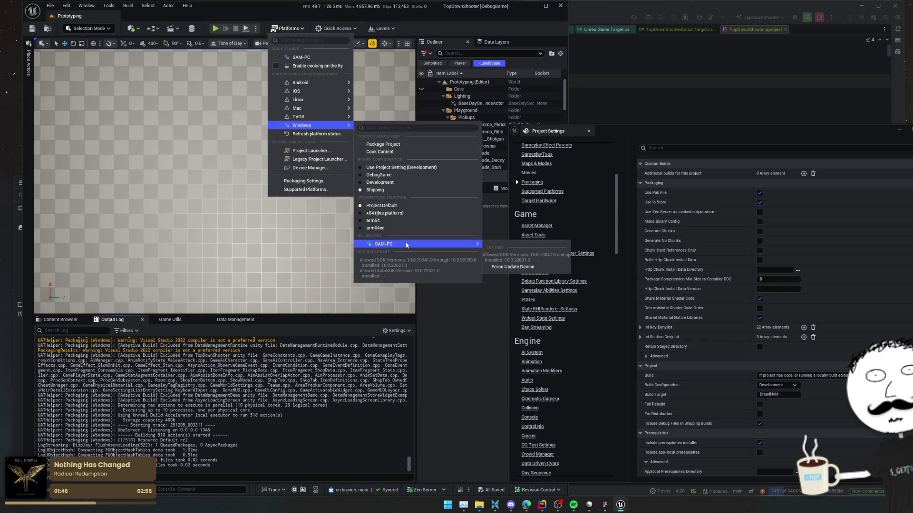
pyautogui.click(404, 144)
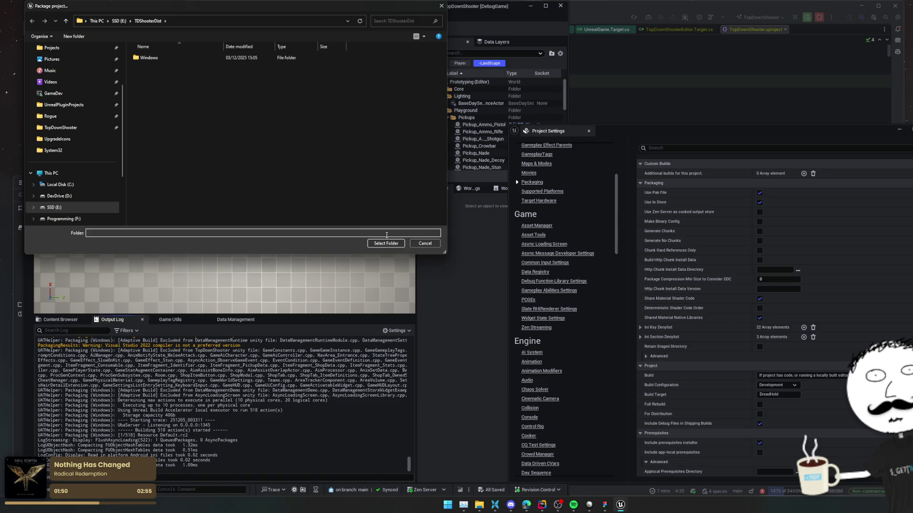
pyautogui.click(386, 243)
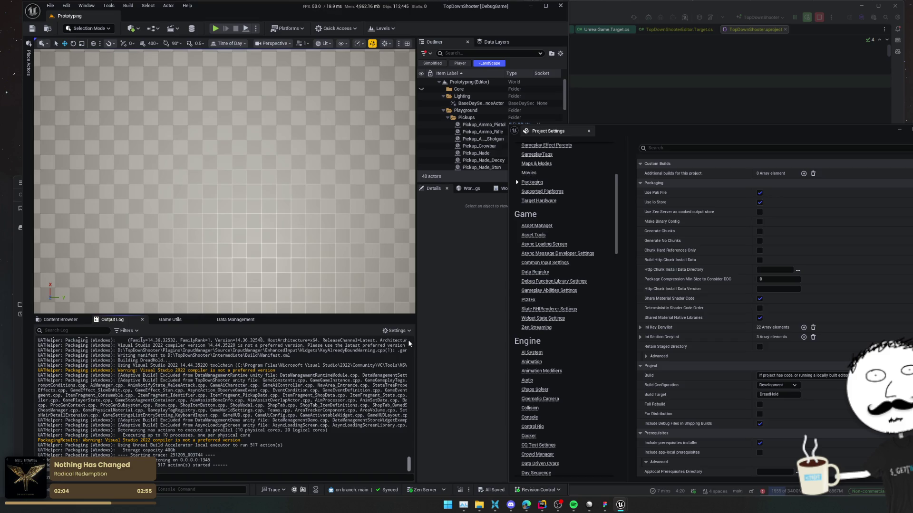
pyautogui.scroll(-1, 689, 394)
pyautogui.scroll(1, 679, 368)
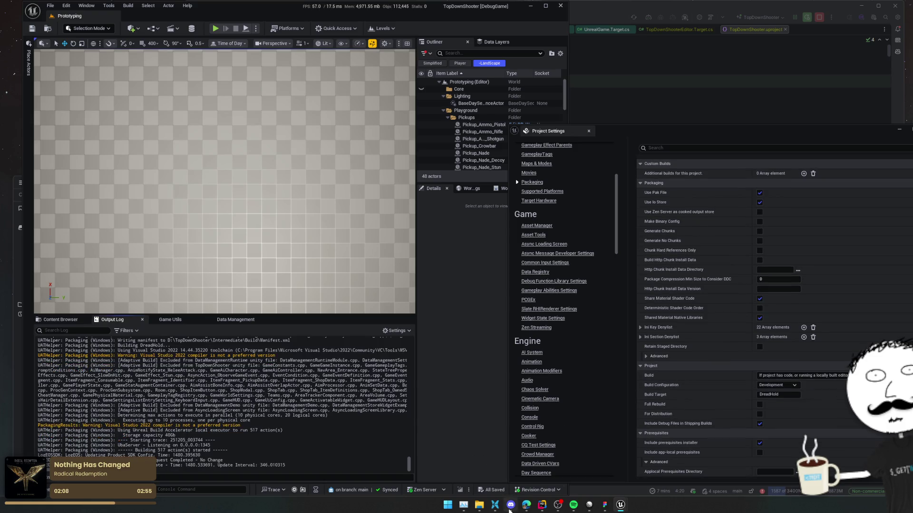
# - Read the forum replies about renaming the exe via Target.cs, then go back to Google
pyautogui.moveTo(526, 504)
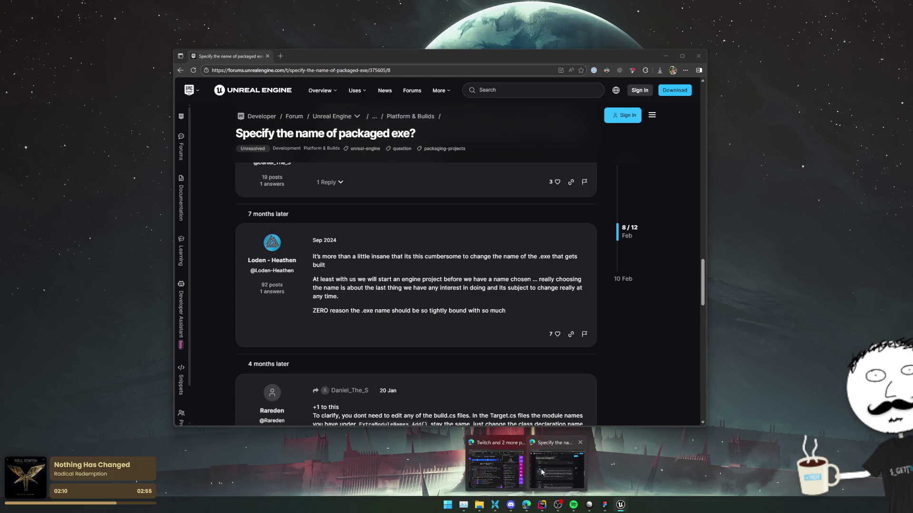
pyautogui.click(542, 472)
pyautogui.scroll(-3, 380, 326)
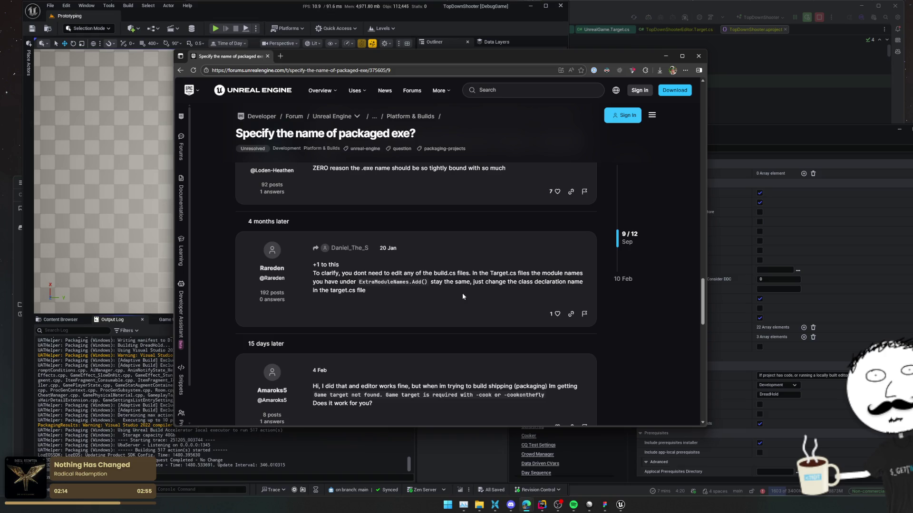
pyautogui.tripleClick(462, 292)
pyautogui.click(462, 293)
pyautogui.tripleClick(486, 293)
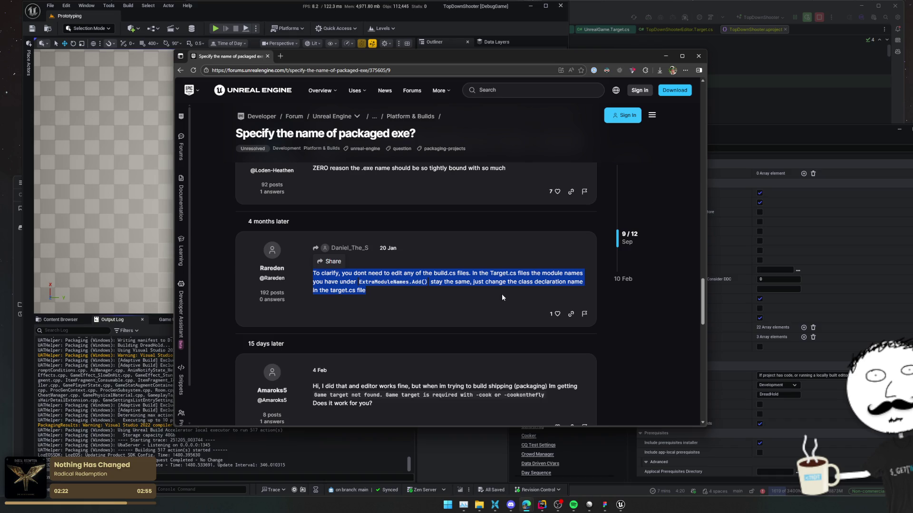
pyautogui.click(488, 292)
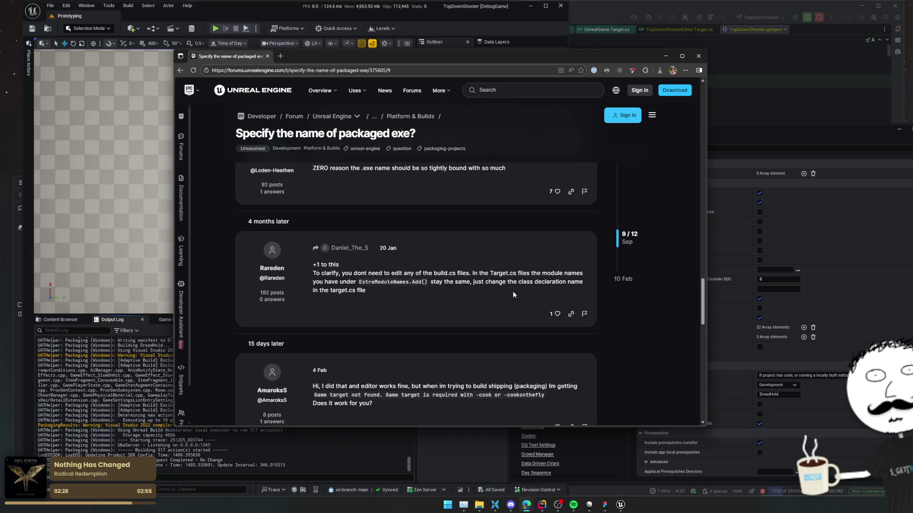
pyautogui.scroll(-2, 513, 290)
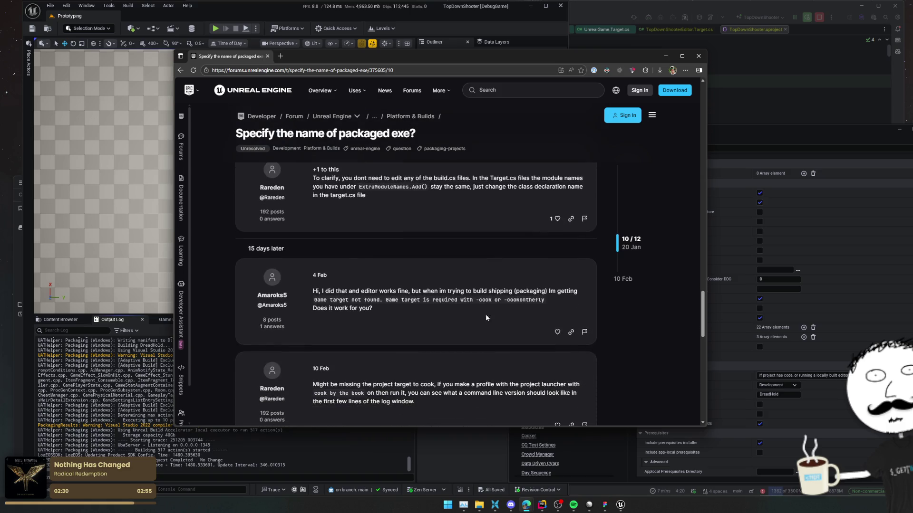
pyautogui.scroll(-2, 499, 311)
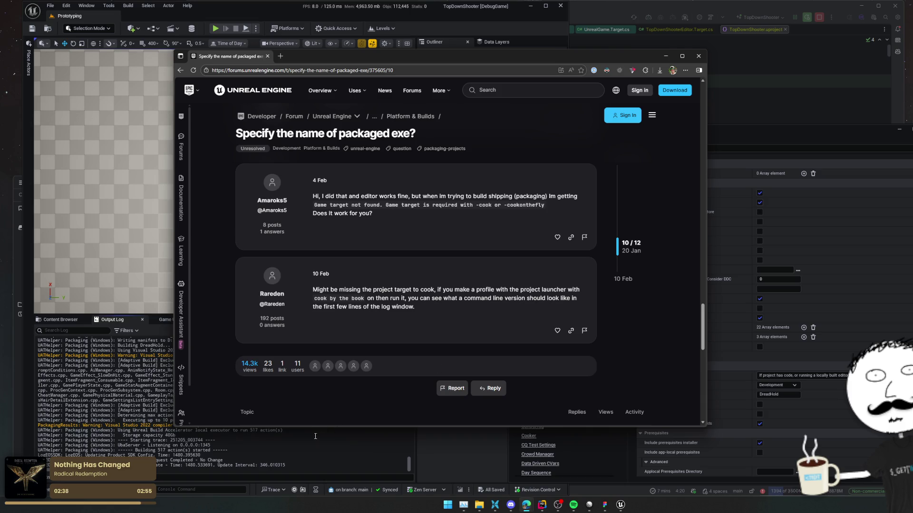
pyautogui.scroll(1, 401, 370)
pyautogui.hotkey('alt', 'Left')
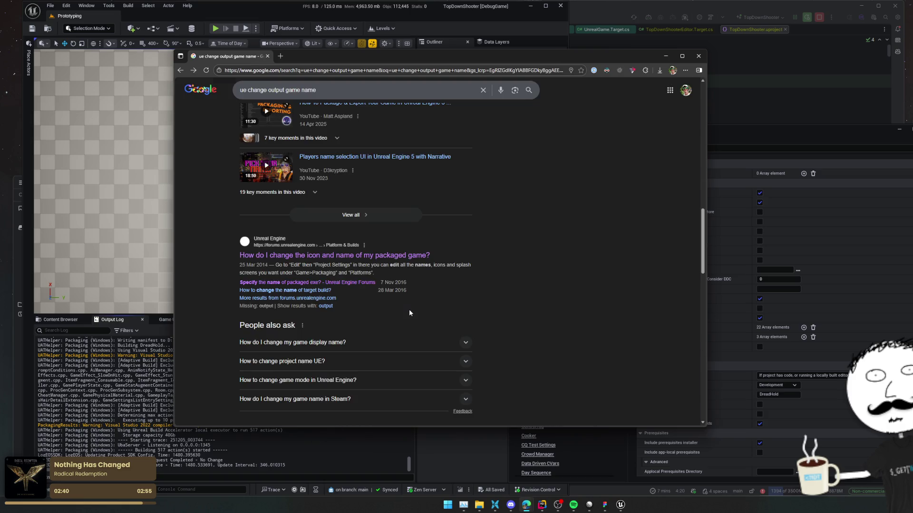
pyautogui.click(322, 291)
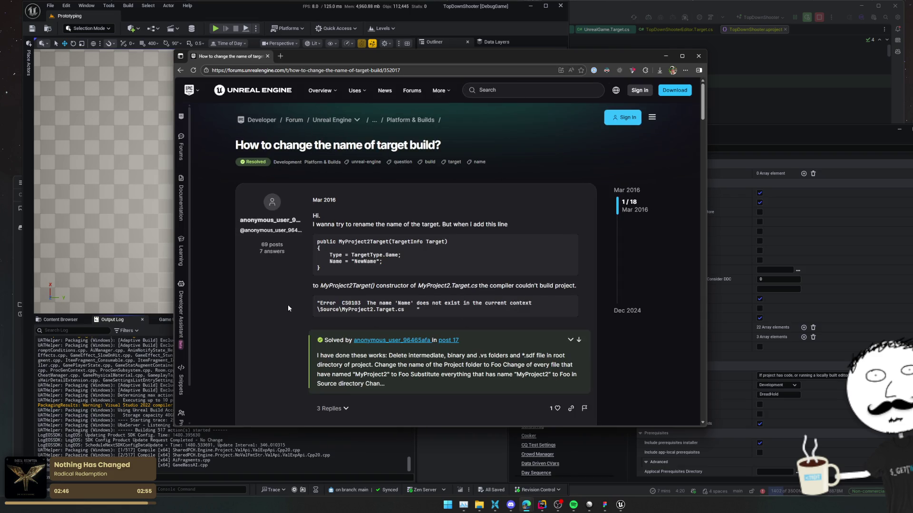
pyautogui.scroll(-5, 288, 308)
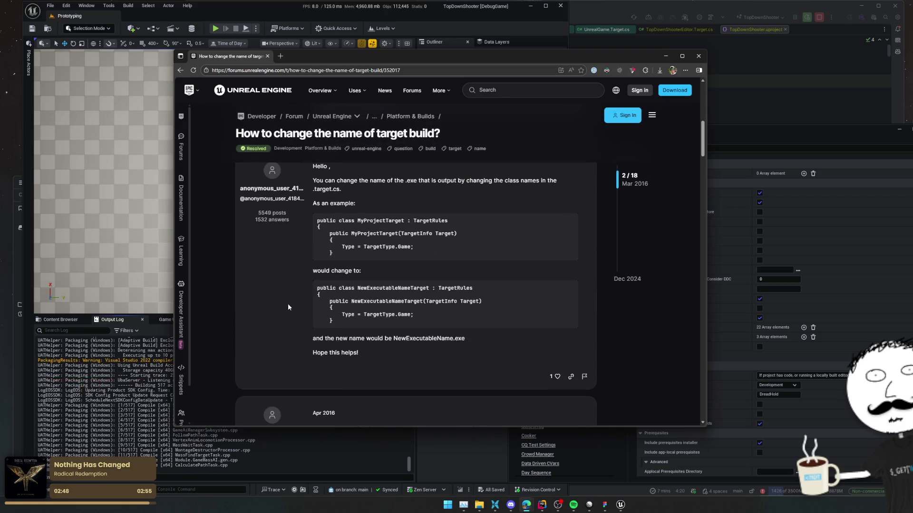
pyautogui.scroll(-10, 288, 307)
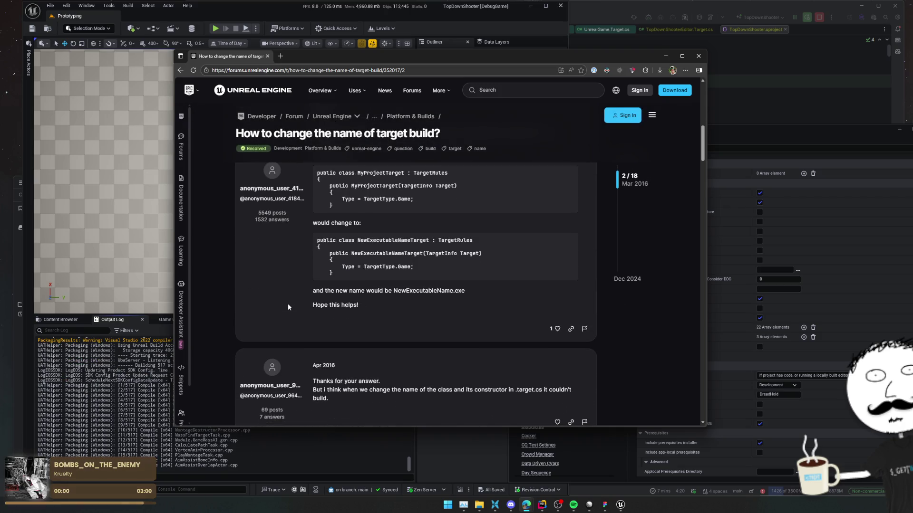
pyautogui.scroll(-8, 288, 307)
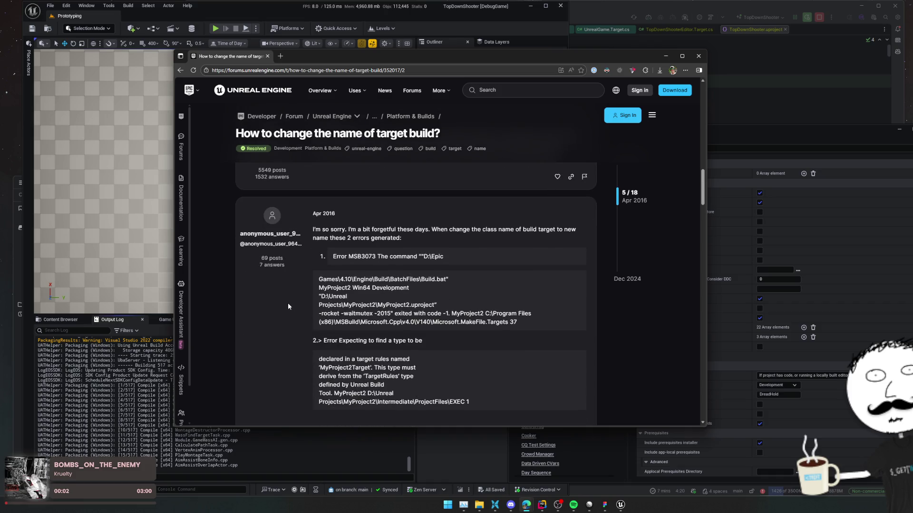
pyautogui.scroll(-2, 288, 307)
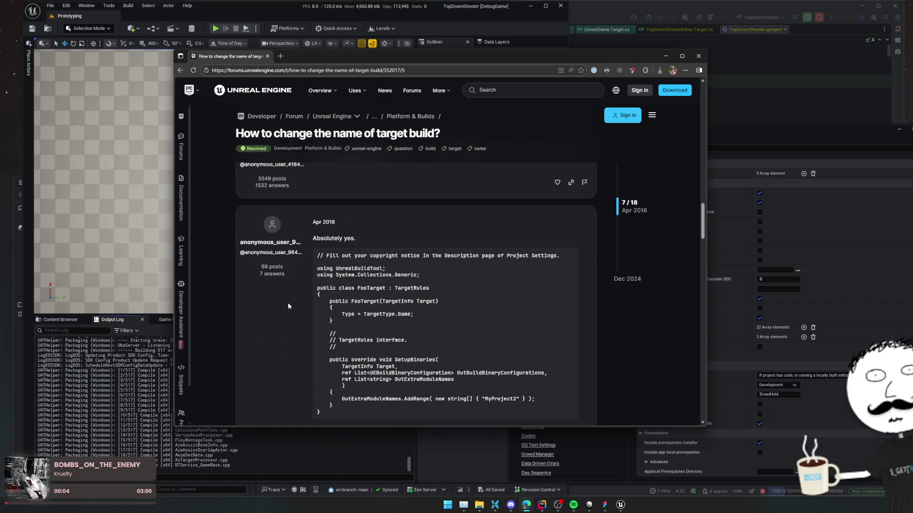
pyautogui.scroll(-1, 288, 306)
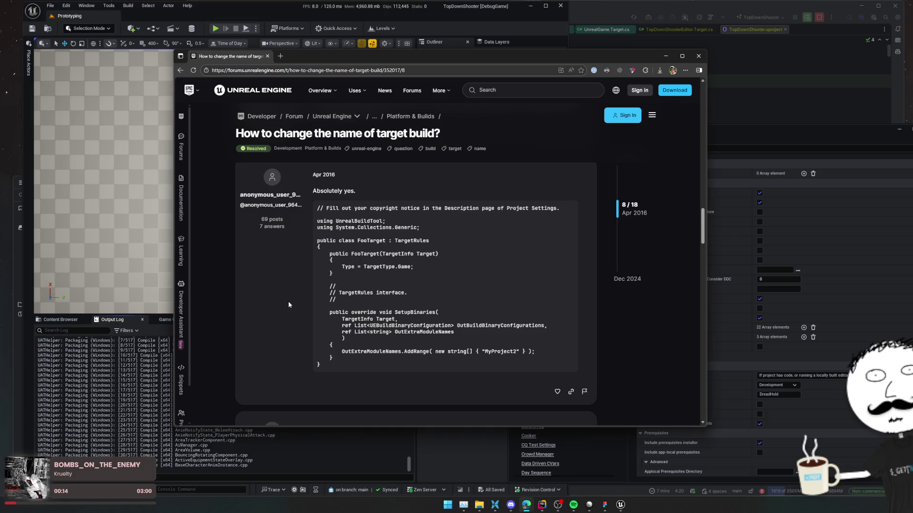
pyautogui.scroll(-3, 288, 302)
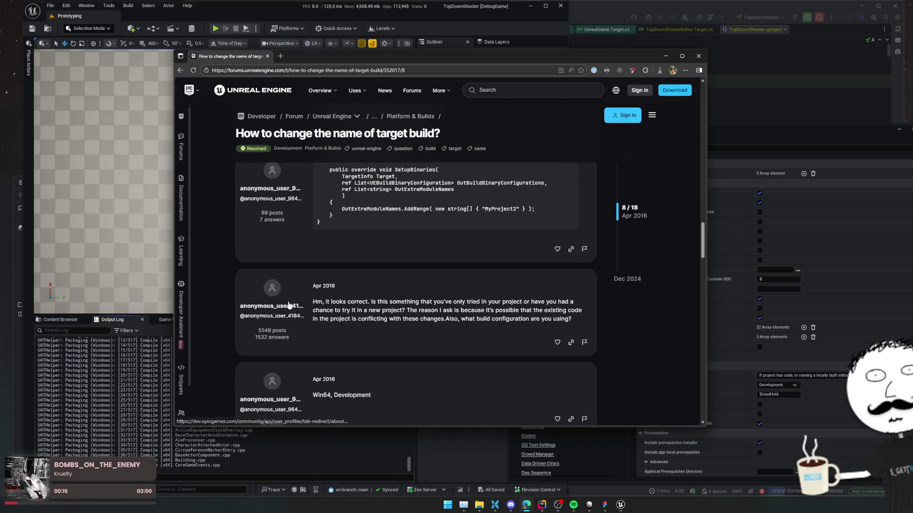
pyautogui.scroll(-3, 288, 305)
pyautogui.scroll(-3, 289, 305)
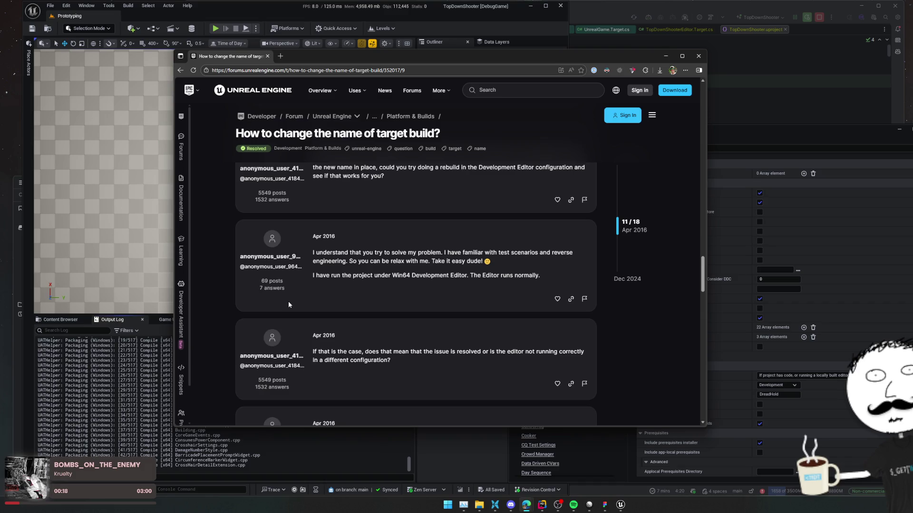
pyautogui.scroll(-3, 289, 305)
pyautogui.scroll(-3, 288, 304)
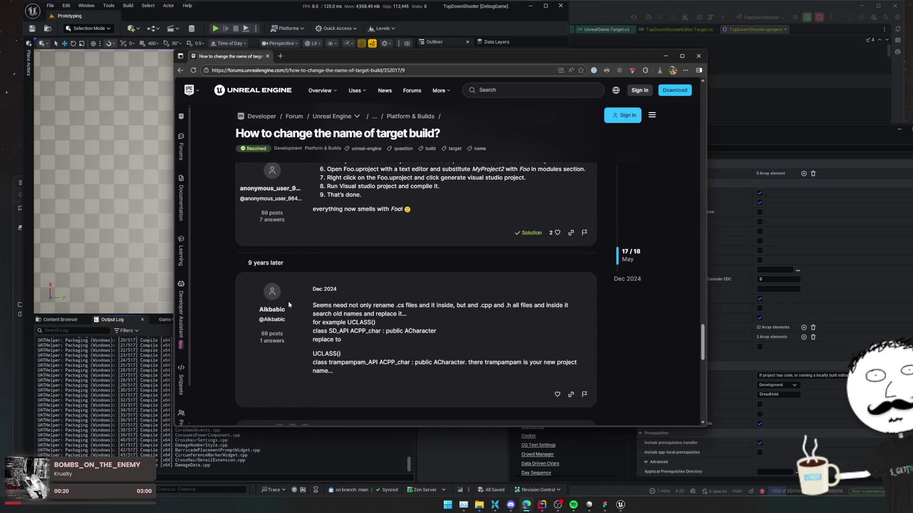
pyautogui.scroll(-5, 288, 301)
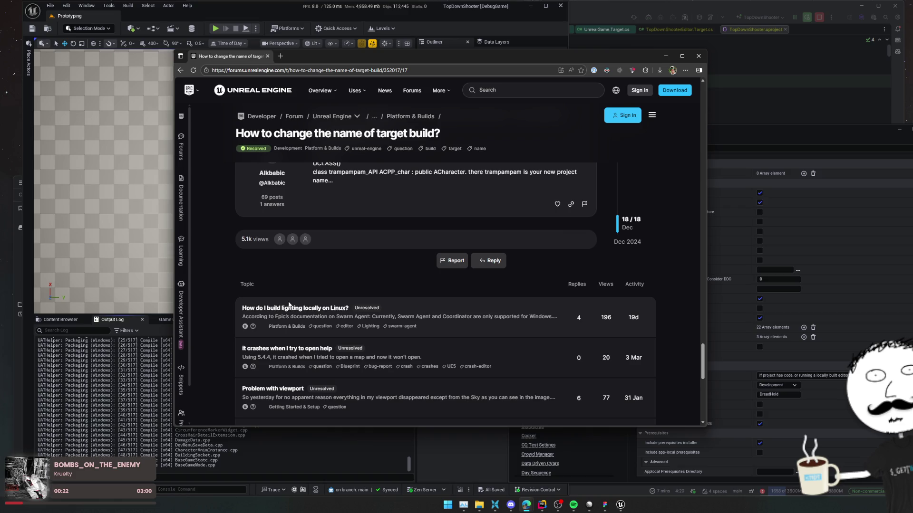
pyautogui.hotkey('alt', 'Left')
pyautogui.scroll(-3, 204, 308)
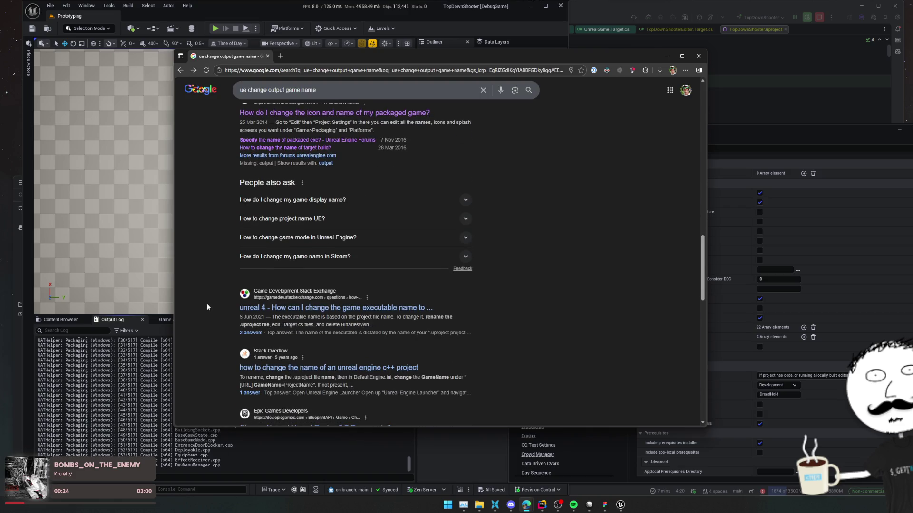
# - Open the Epic 'Change Name' documentation result and return to the search results
pyautogui.scroll(-3, 207, 307)
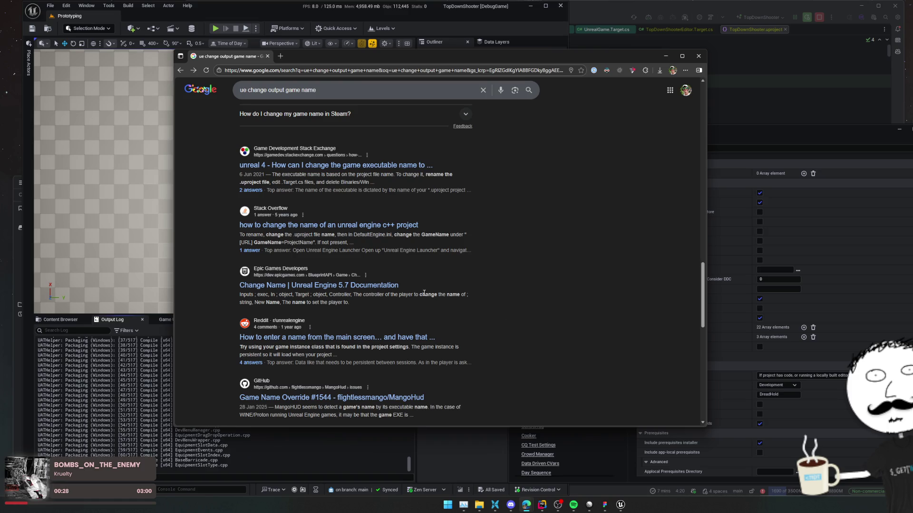
pyautogui.click(276, 285)
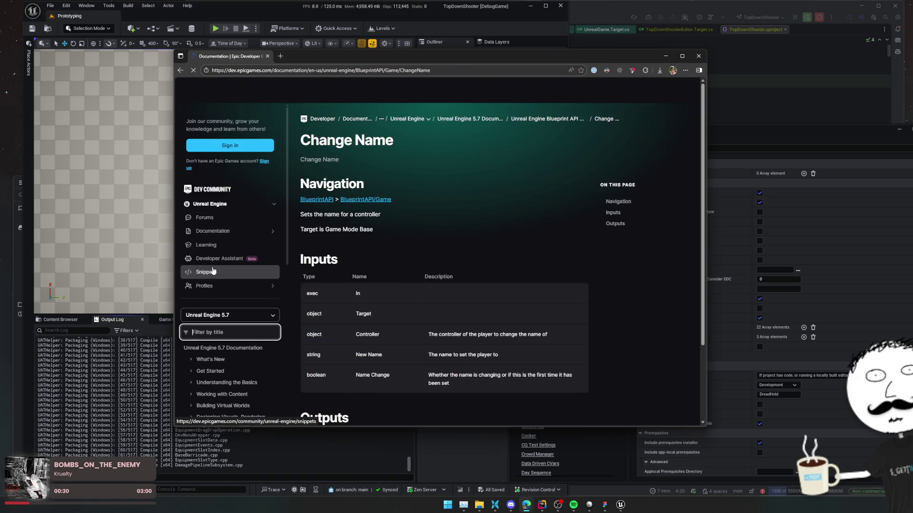
pyautogui.hotkey('alt', 'Left')
# - Read the result snippets and the AI overview's Method 2, then minimize the browser
pyautogui.scroll(-3, 216, 271)
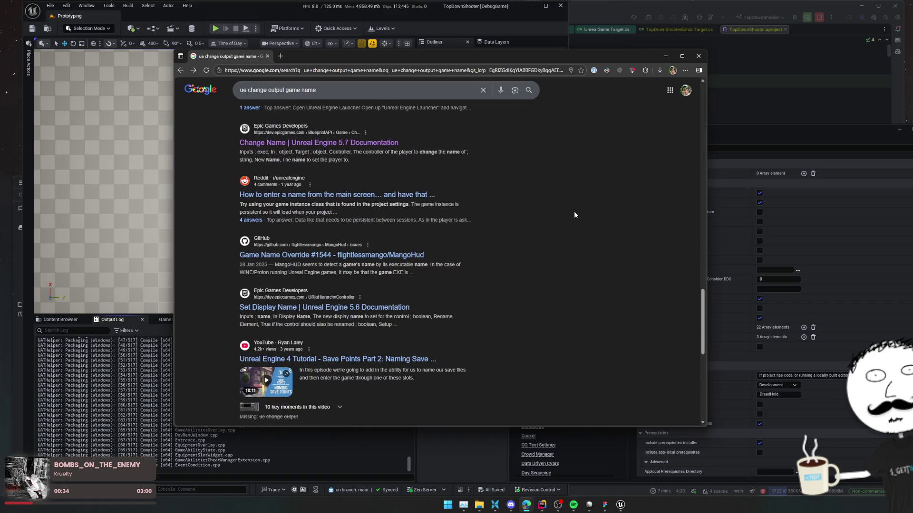
pyautogui.moveTo(576, 211); pyautogui.dragTo(571, 239)
pyautogui.click(571, 240)
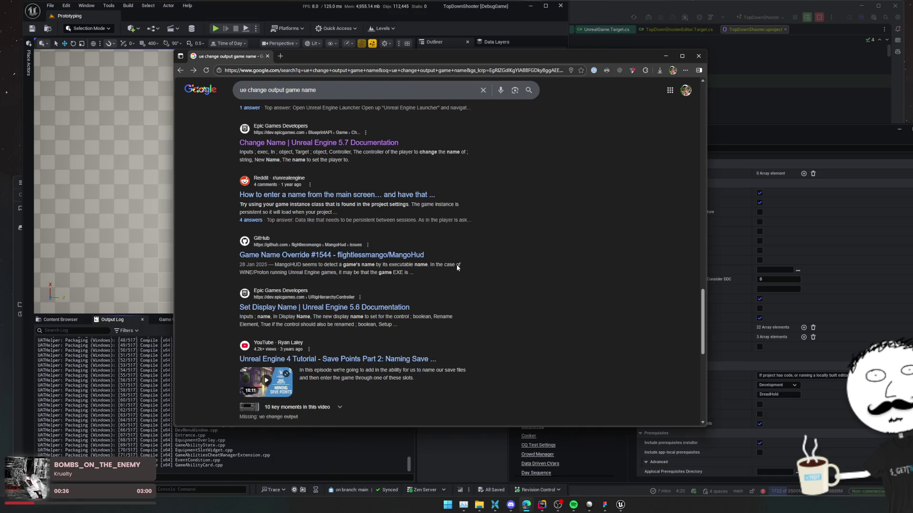
pyautogui.scroll(-5, 524, 298)
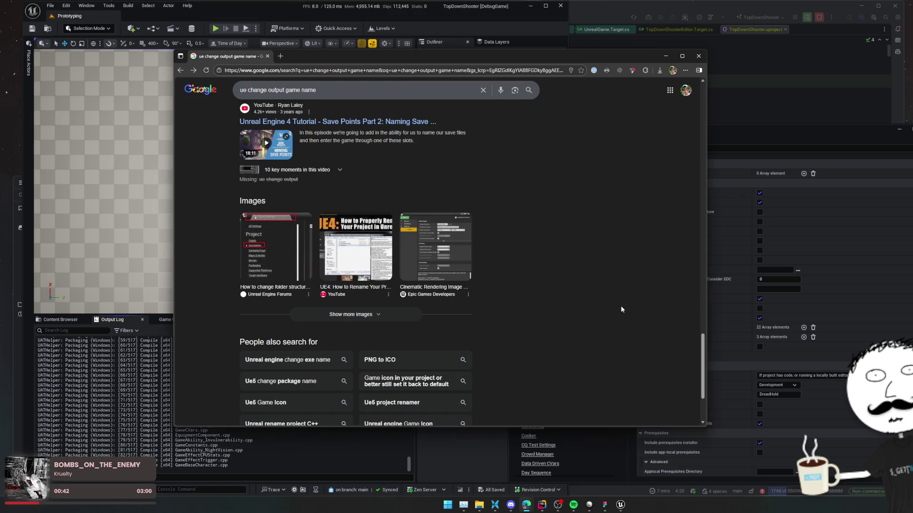
pyautogui.scroll(-2, 621, 309)
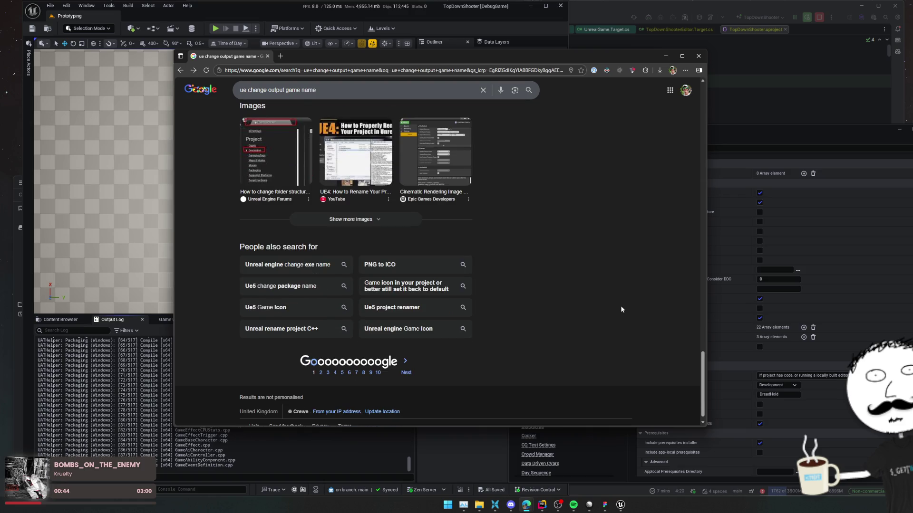
pyautogui.scroll(15, 600, 325)
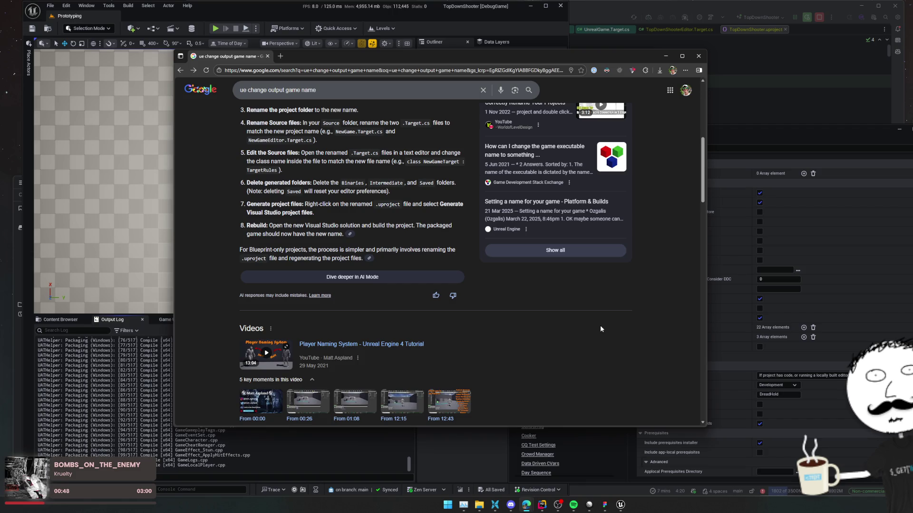
pyautogui.scroll(3, 631, 327)
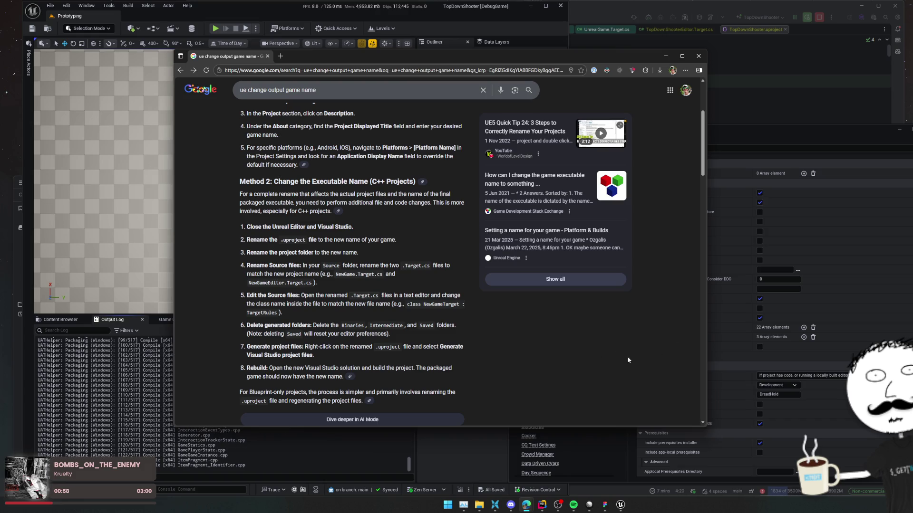
pyautogui.click(666, 55)
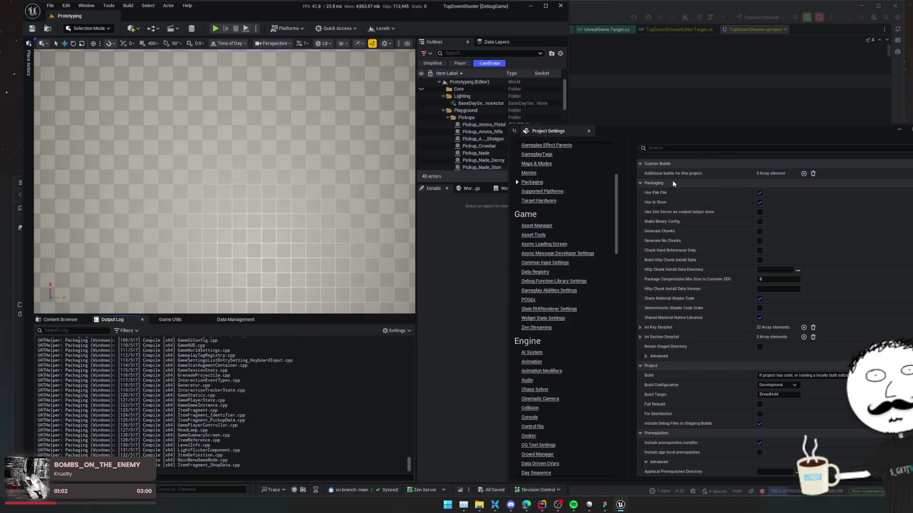
# - In Rider, review the TopDownShooterEditor module entry on line 14 of TopDownShooter.uproject
pyautogui.hotkey('alt', 'Tab')
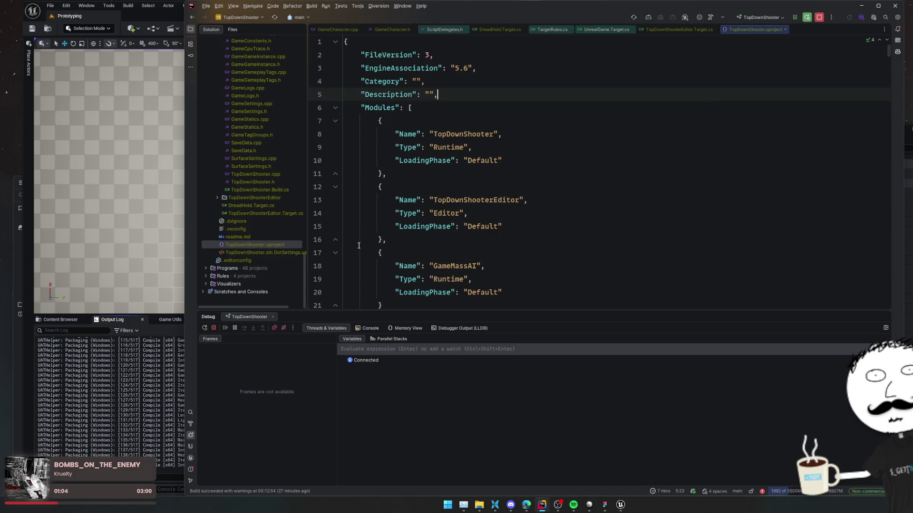
pyautogui.scroll(15, 264, 245)
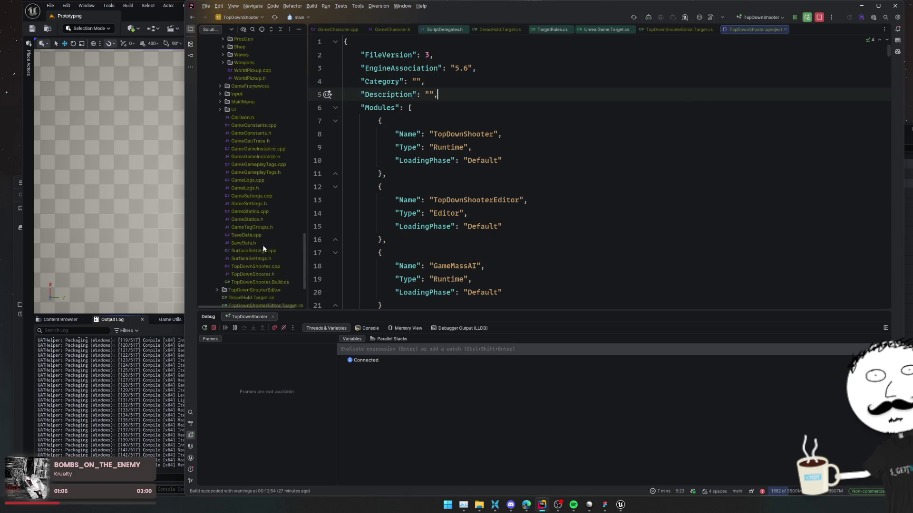
pyautogui.scroll(10, 267, 247)
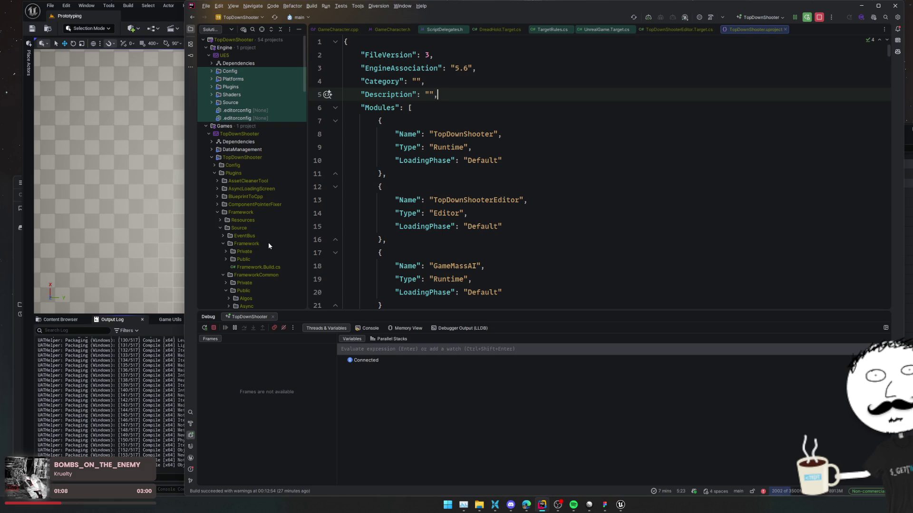
pyautogui.click(567, 208)
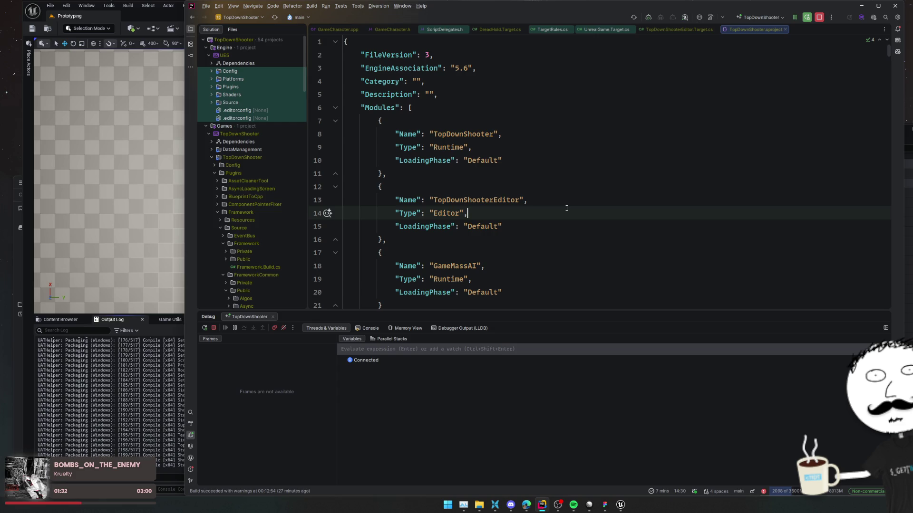
pyautogui.hotkey('alt', 'Tab')
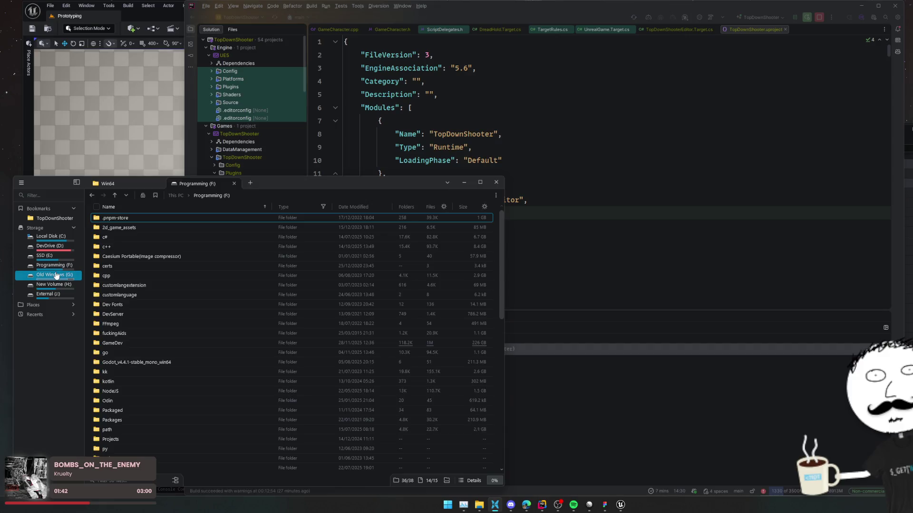
# - Go to SSD (E:) > TDShooterDist > Windows and move the window aside
pyautogui.click(56, 255)
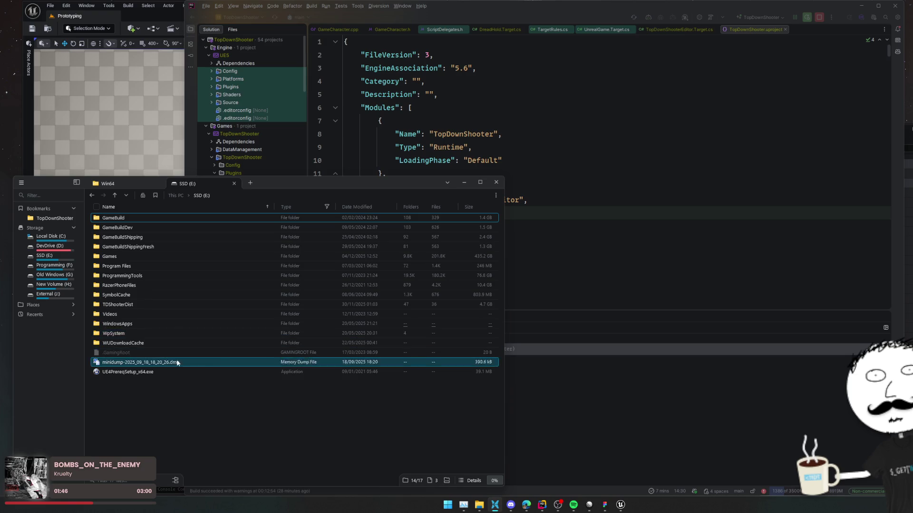
pyautogui.doubleClick(166, 303)
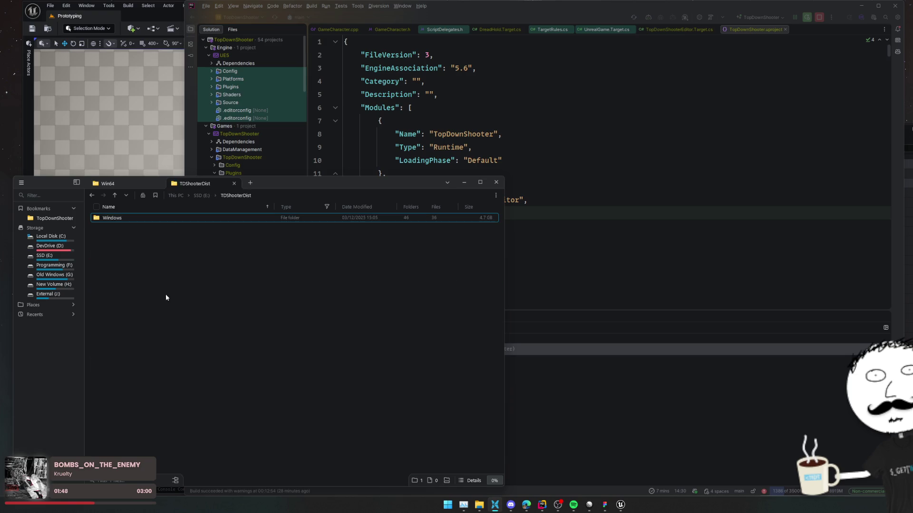
pyautogui.doubleClick(132, 218)
pyautogui.moveTo(199, 332); pyautogui.dragTo(217, 325)
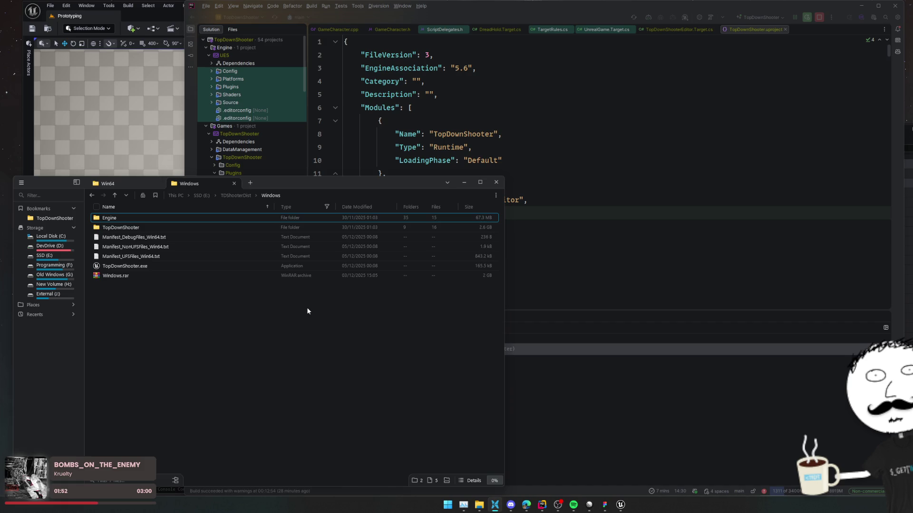
pyautogui.moveTo(323, 179); pyautogui.dragTo(509, 173)
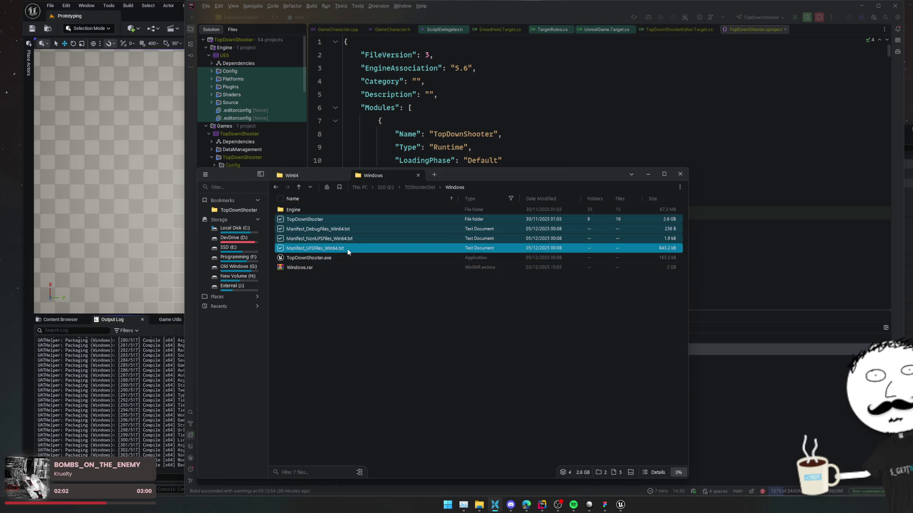
# - Delete Engine, TopDownShooter, the three Manifest files and the exe, keeping only Windows.rar
pyautogui.click(296, 209)
pyautogui.keyDown('shift'); pyautogui.click(304, 220); pyautogui.keyUp('shift')
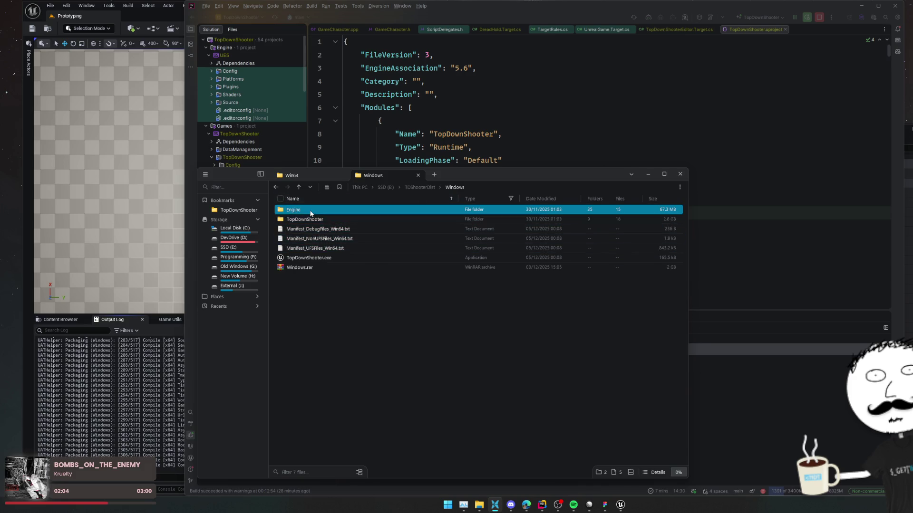
pyautogui.keyDown('shift'); pyautogui.click(316, 248); pyautogui.keyUp('shift')
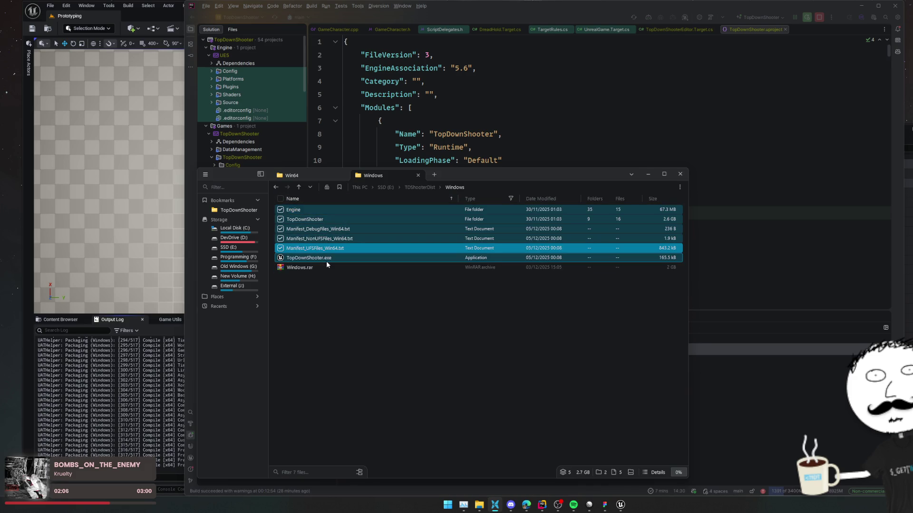
pyautogui.keyDown('shift'); pyautogui.click(326, 259); pyautogui.keyUp('shift')
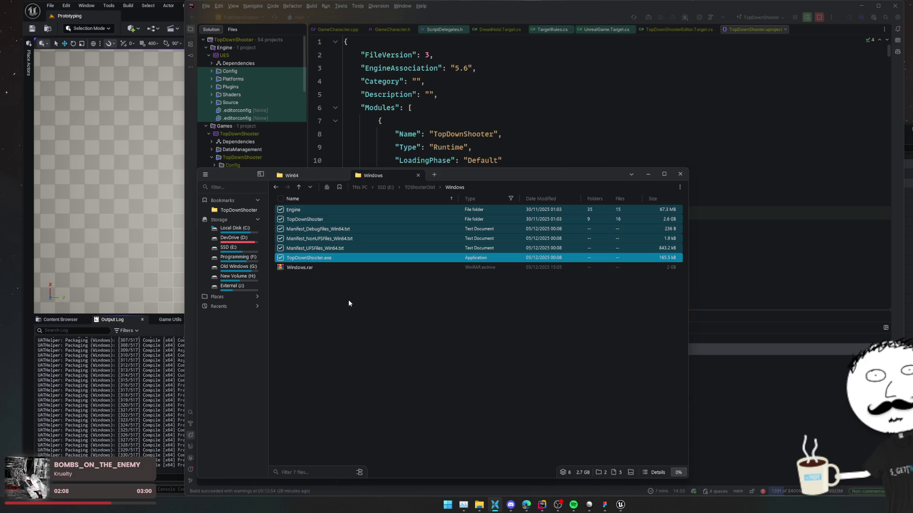
pyautogui.press('Delete')
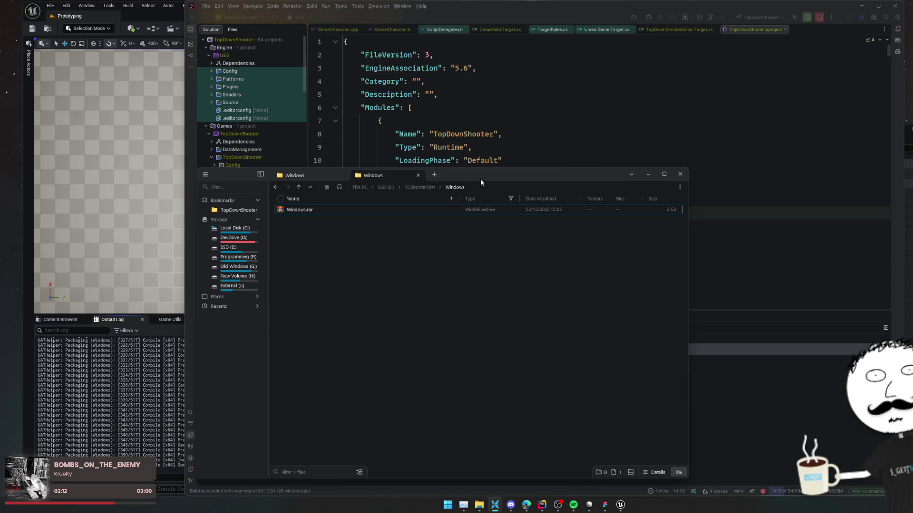
pyautogui.moveTo(480, 178); pyautogui.dragTo(544, 161)
pyautogui.click(152, 396)
pyautogui.moveTo(177, 380); pyautogui.dragTo(166, 395)
# - Snap the editor to the left half and open Platforms > Windows in Project Settings
pyautogui.click(166, 394)
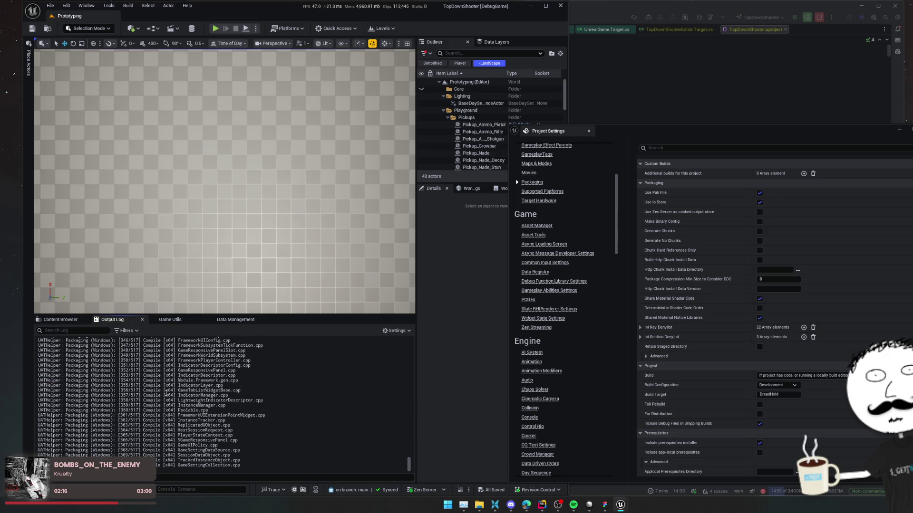
pyautogui.moveTo(259, 6); pyautogui.dragTo(253, 14)
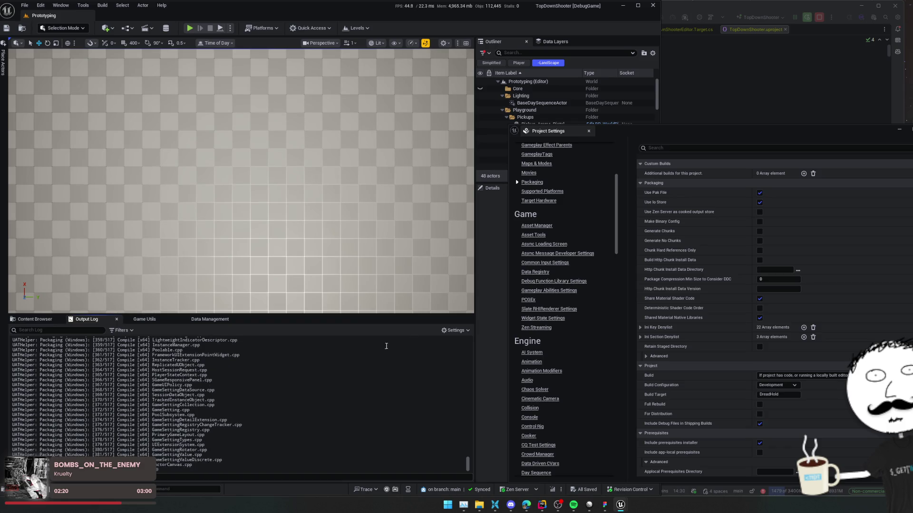
pyautogui.scroll(-1, 592, 308)
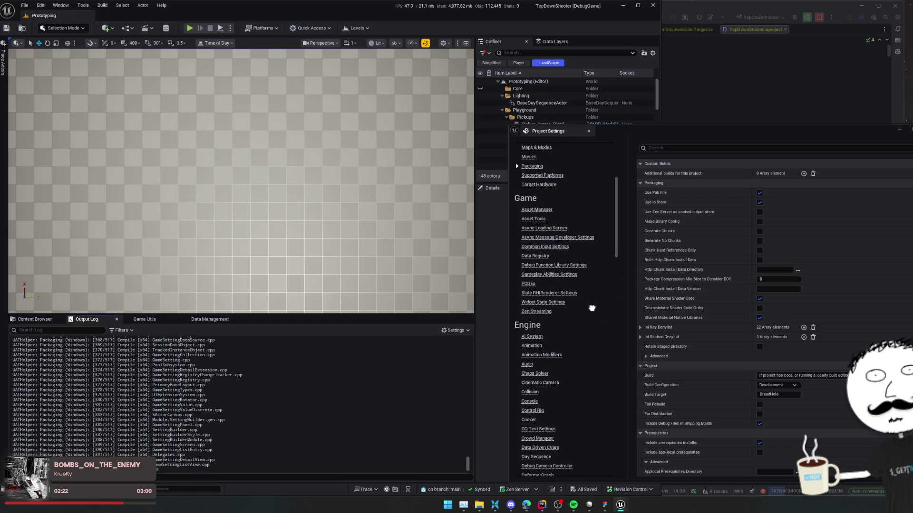
pyautogui.moveTo(591, 308); pyautogui.dragTo(591, 174)
pyautogui.moveTo(562, 409); pyautogui.dragTo(563, 178)
pyautogui.moveTo(579, 396); pyautogui.dragTo(580, 376)
pyautogui.scroll(-10, 575, 380)
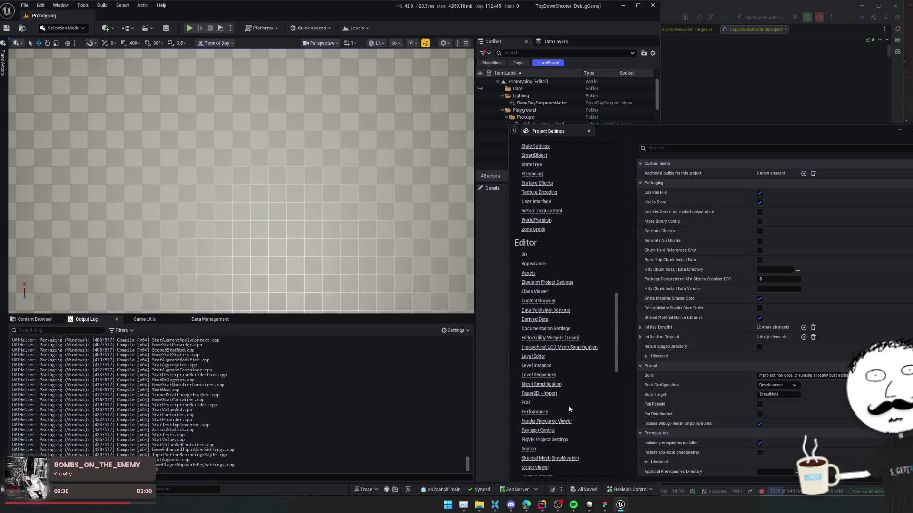
pyautogui.scroll(3, 565, 354)
pyautogui.scroll(2, 565, 354)
pyautogui.scroll(-3, 565, 351)
pyautogui.click(531, 350)
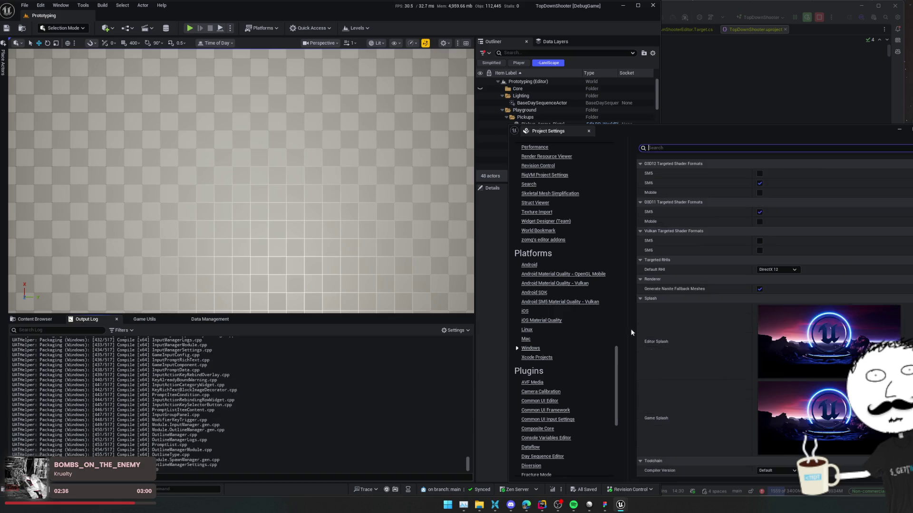
pyautogui.scroll(-5, 702, 348)
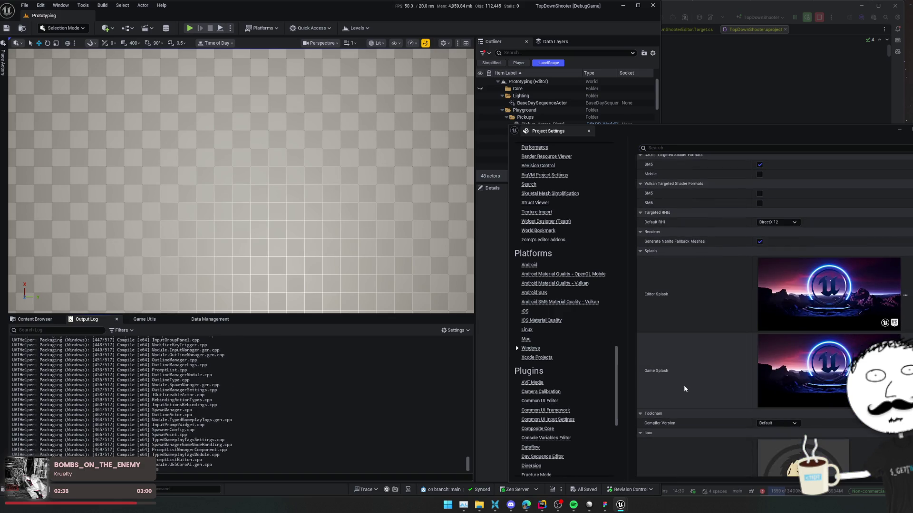
pyautogui.scroll(-4, 670, 250)
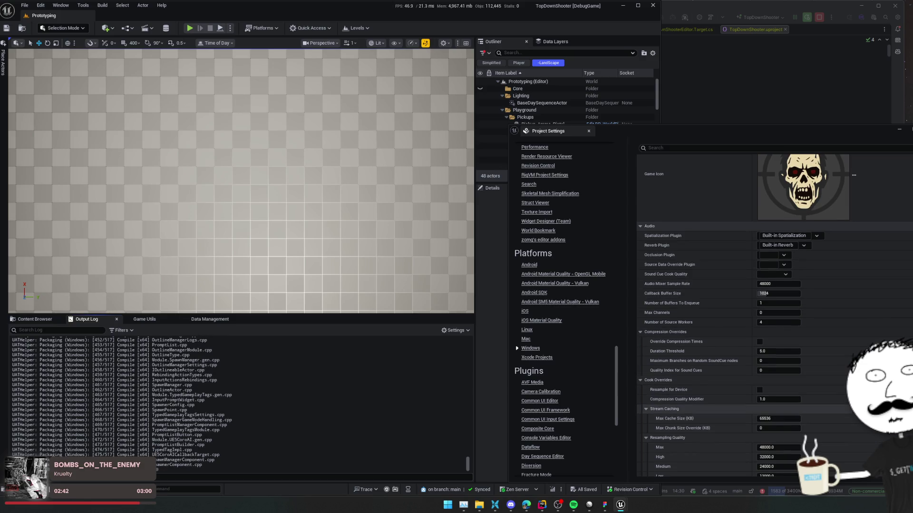
pyautogui.scroll(-1, 851, 346)
pyautogui.scroll(5, 856, 313)
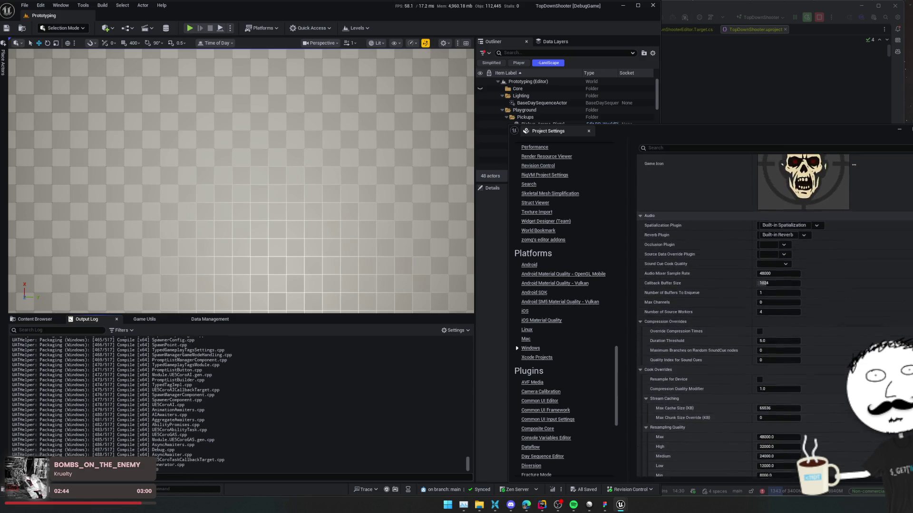
pyautogui.scroll(5, 878, 315)
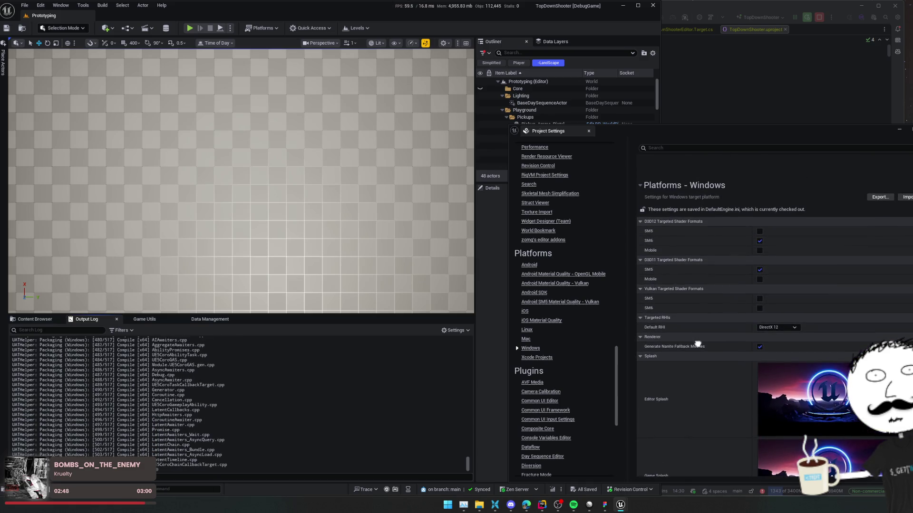
pyautogui.scroll(-1, 710, 355)
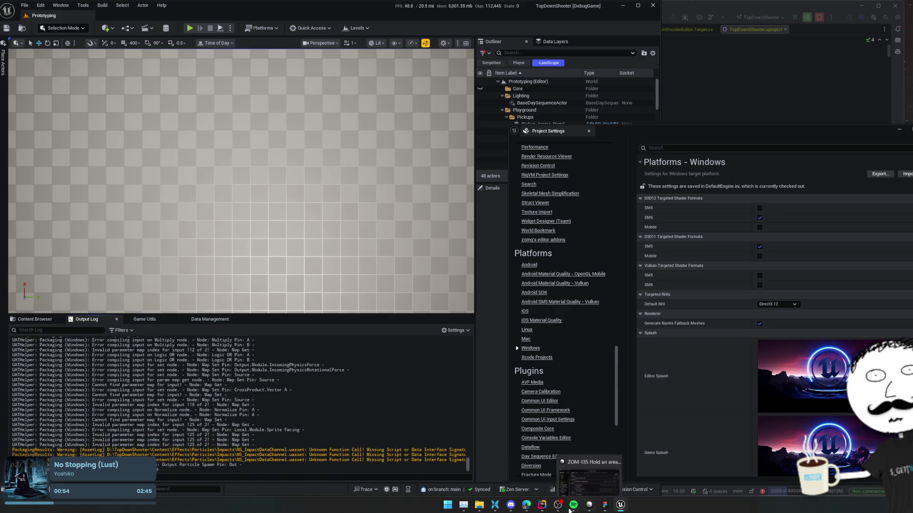
pyautogui.click(494, 506)
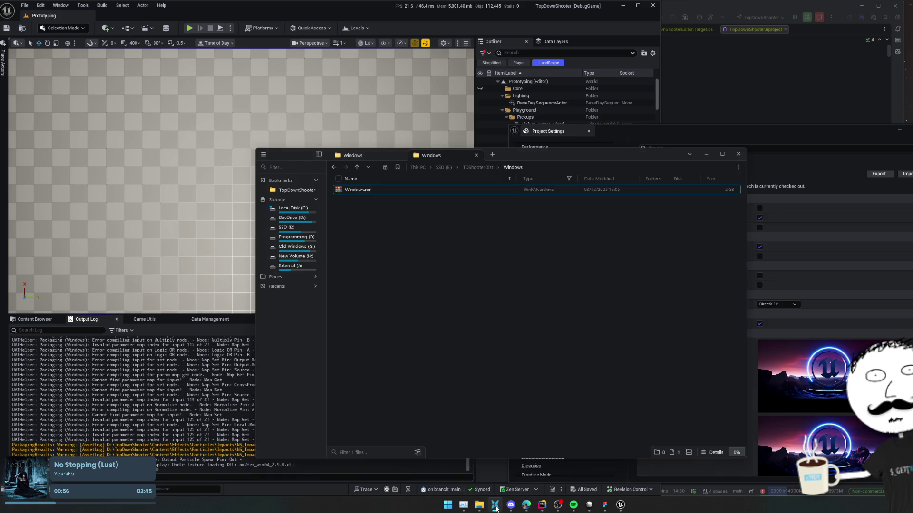
pyautogui.click(495, 506)
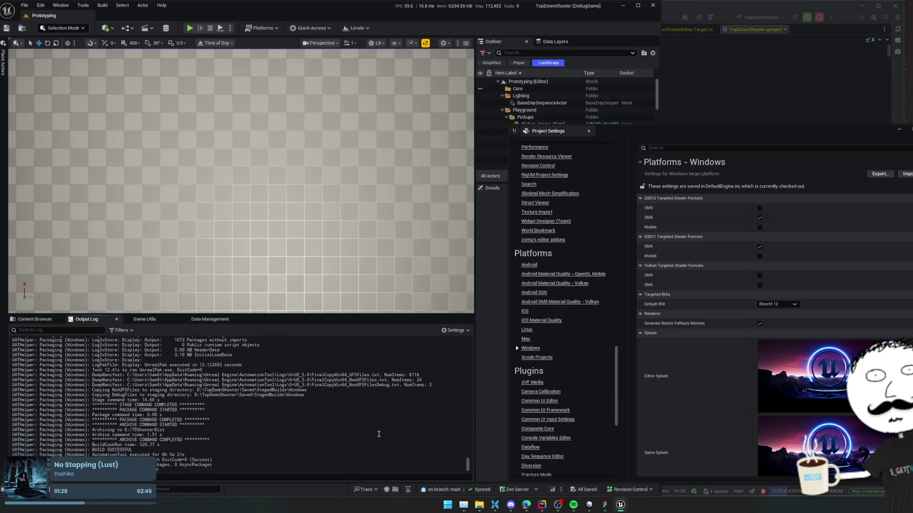
# - Open the build output's TopDownShooter folder and peek into its Content and Binaries folders
pyautogui.click(495, 505)
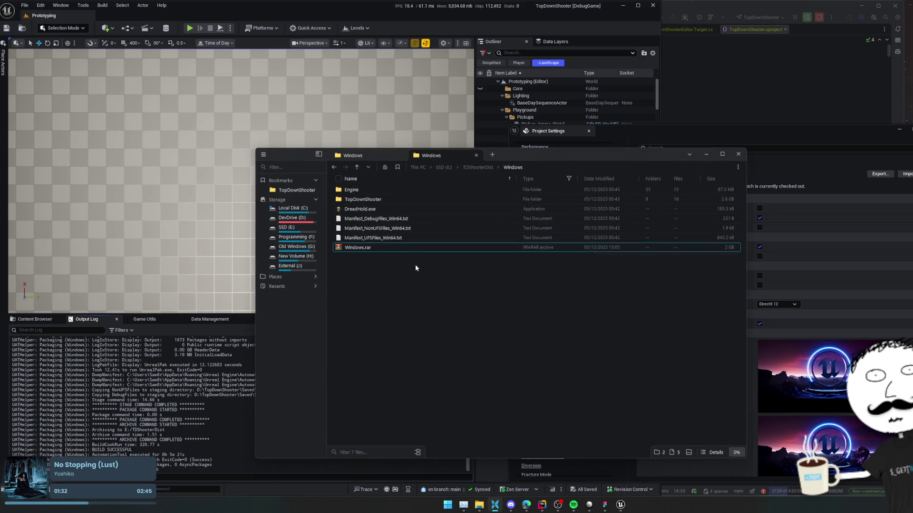
pyautogui.click(385, 201)
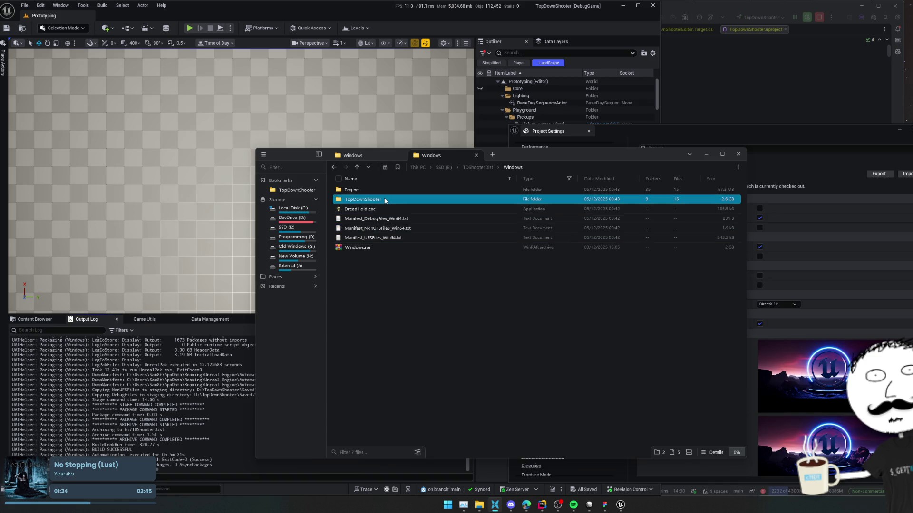
pyautogui.doubleClick(385, 200)
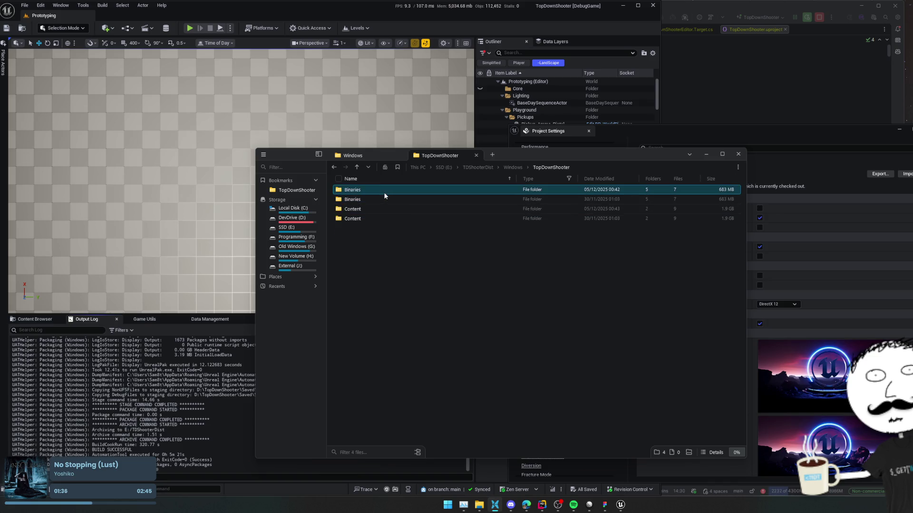
pyautogui.doubleClick(374, 216)
pyautogui.hotkey('alt', 'Left')
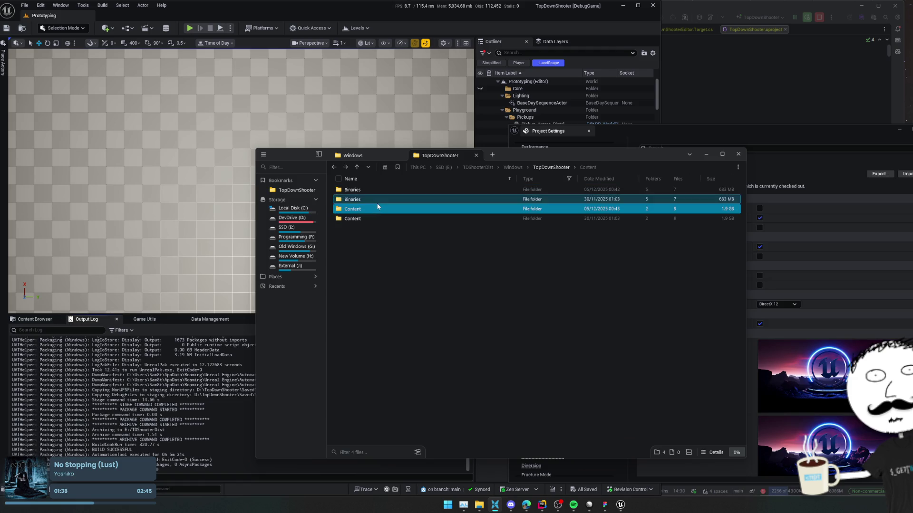
pyautogui.doubleClick(377, 207)
pyautogui.hotkey('alt', 'Left')
pyautogui.doubleClick(378, 191)
pyautogui.hotkey('alt', 'Left')
pyautogui.hotkey('alt', 'Left')
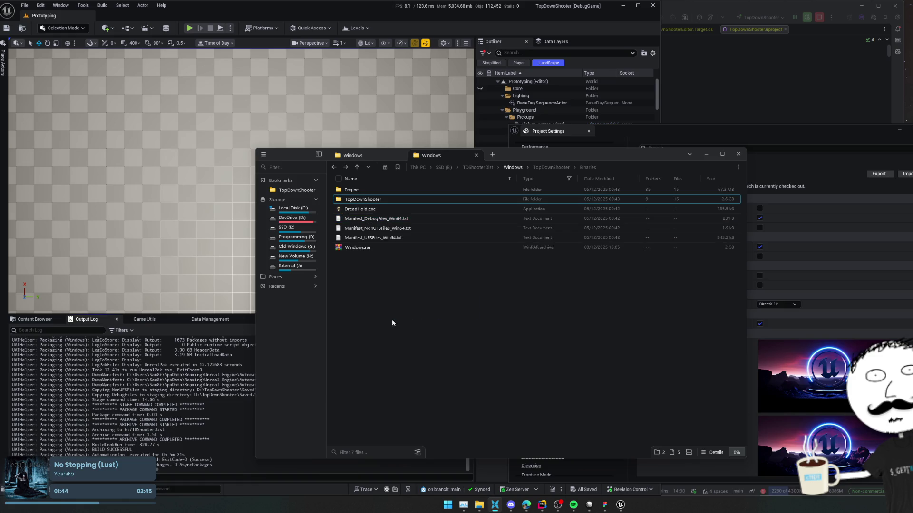
# - Browse the packaged Engine folder's Binaries and Config subfolders
pyautogui.click(357, 201)
pyautogui.doubleClick(360, 191)
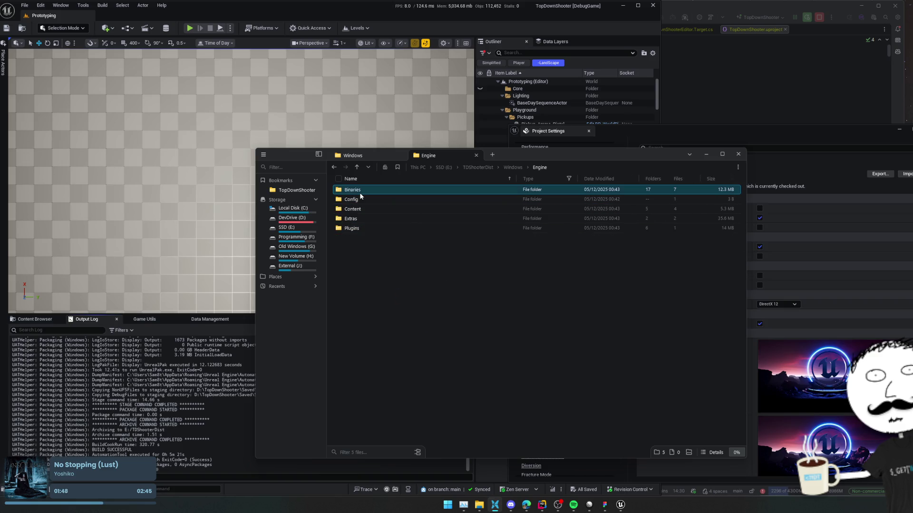
pyautogui.doubleClick(359, 193)
pyautogui.hotkey('alt', 'Left')
pyautogui.click(356, 207)
pyautogui.doubleClick(358, 199)
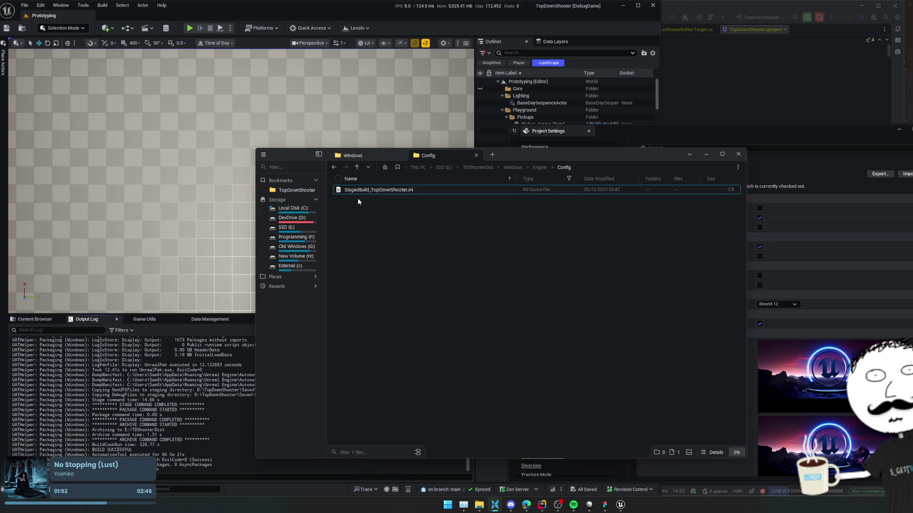
pyautogui.hotkey('alt', 'Left')
pyautogui.doubleClick(357, 201)
# - Open StagedBuild_TopDownShooter.ini in the code editor, then close the empty file
pyautogui.click(357, 191)
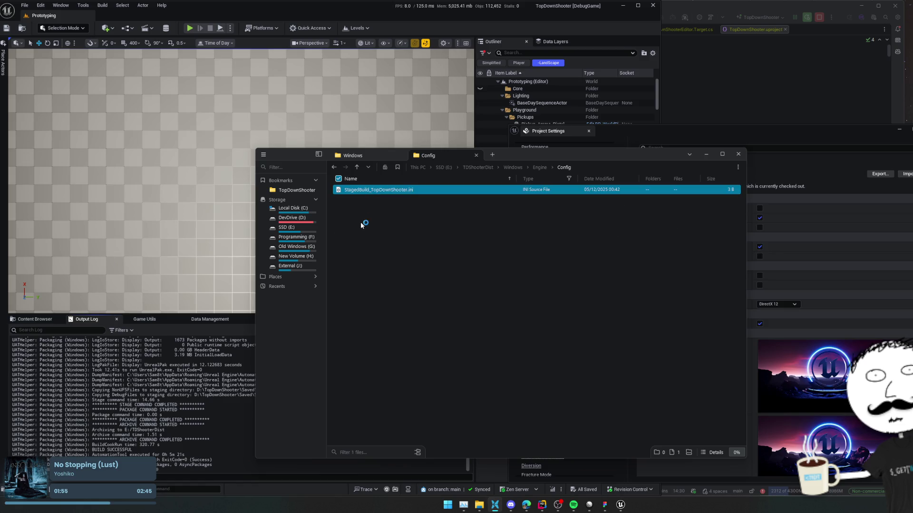
pyautogui.click(433, 301)
pyautogui.hotkey('alt', 'Left')
pyautogui.doubleClick(341, 218)
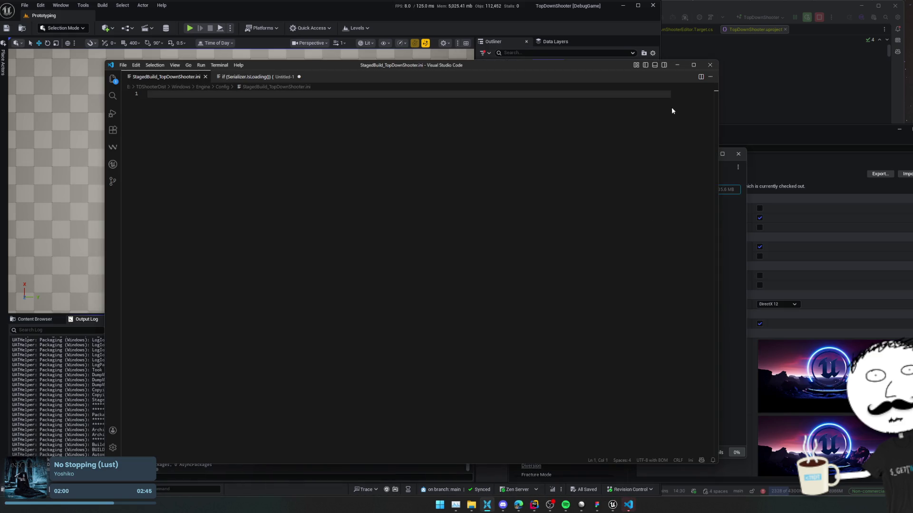
pyautogui.click(709, 66)
pyautogui.hotkey('alt', 'Left')
# - Check Engine\Plugins, then open TopDownShooter > Binaries > Win64 to find the DreadHold executable
pyautogui.doubleClick(376, 226)
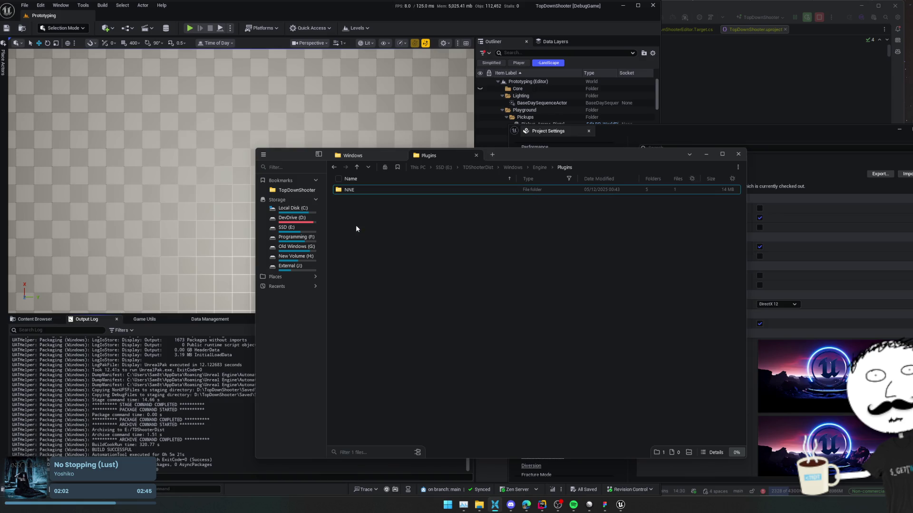
pyautogui.hotkey('alt', 'Up')
pyautogui.hotkey('alt', 'Up')
pyautogui.doubleClick(434, 199)
pyautogui.doubleClick(432, 190)
pyautogui.doubleClick(432, 188)
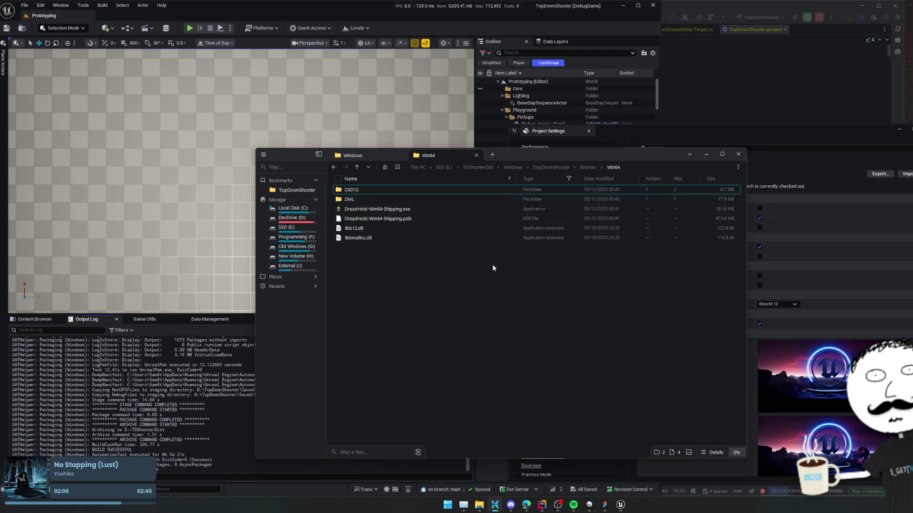
pyautogui.hotkey('alt', 'Left')
pyautogui.hotkey('alt', 'Left')
pyautogui.doubleClick(483, 199)
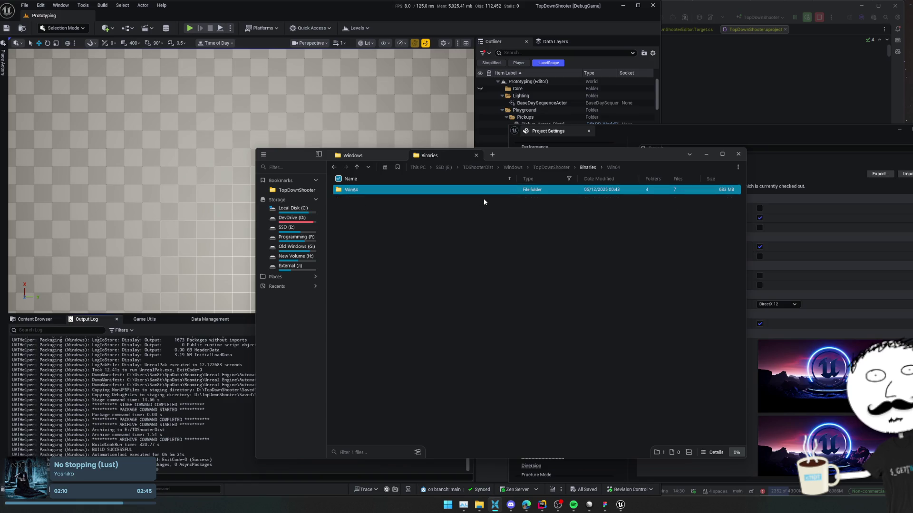
pyautogui.doubleClick(483, 192)
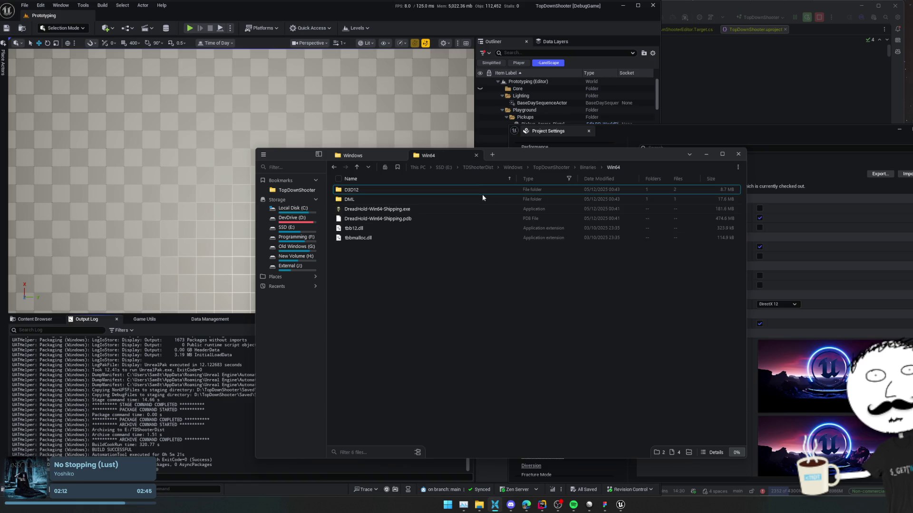
pyautogui.hotkey('alt', 'Left')
pyautogui.hotkey('alt', 'Left')
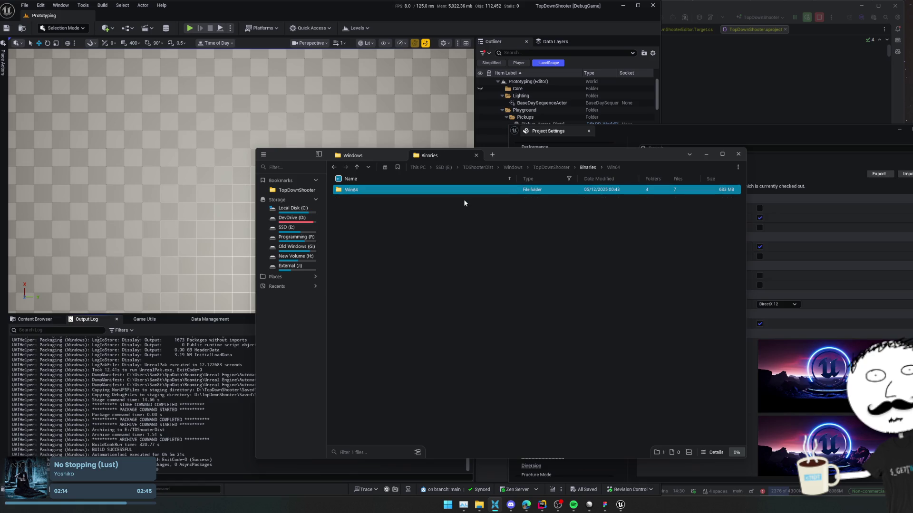
# - Recheck the Win64 folder, then return to TopDownShooter and select its Binaries folder
pyautogui.click(410, 240)
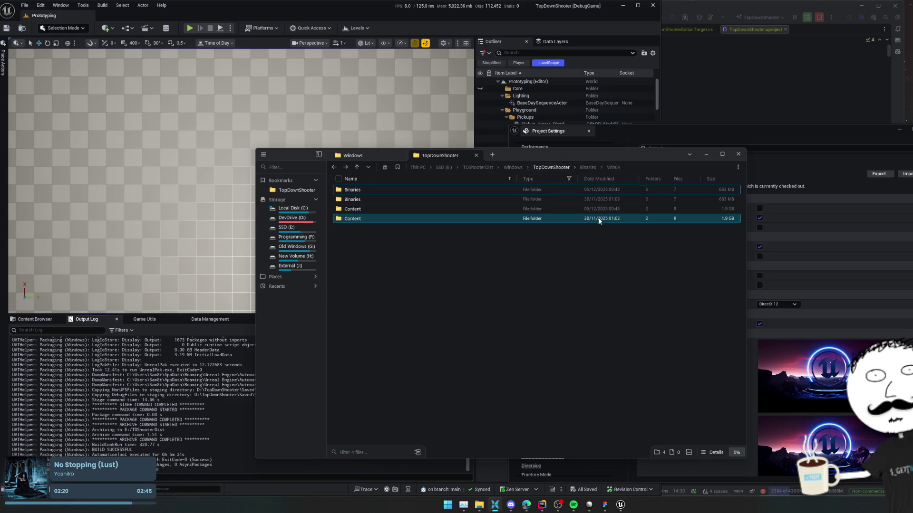
pyautogui.doubleClick(444, 190)
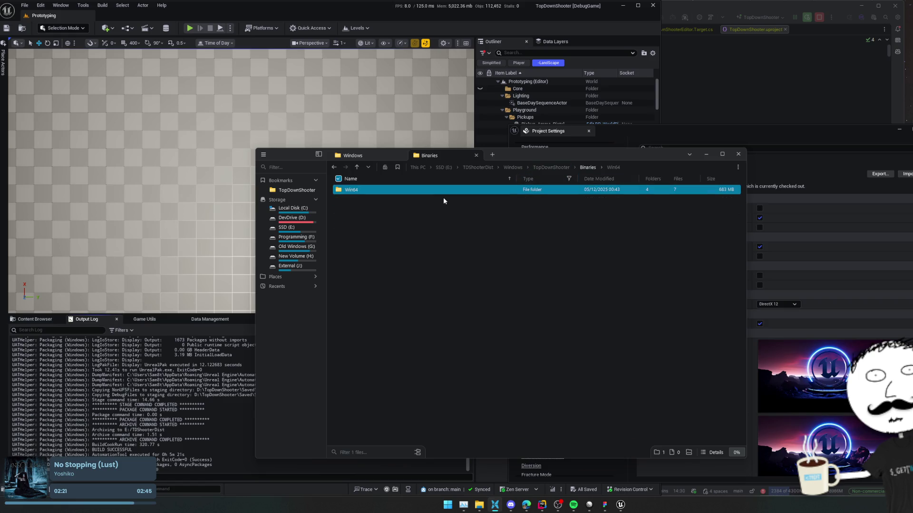
pyautogui.doubleClick(420, 189)
pyautogui.hotkey('alt', 'Left')
pyautogui.hotkey('alt', 'Left')
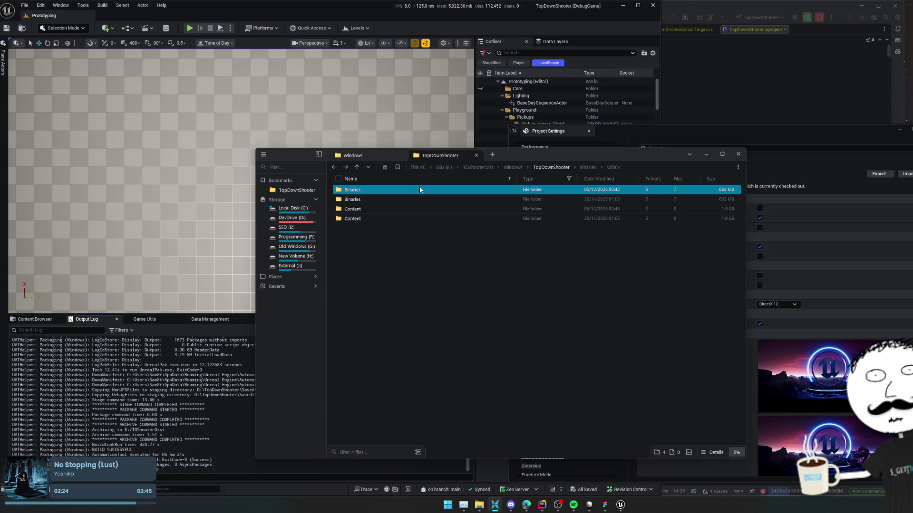
pyautogui.doubleClick(420, 188)
pyautogui.hotkey('alt', 'Left')
pyautogui.click(412, 199)
pyautogui.click(426, 271)
pyautogui.click(411, 189)
# - Browse to E:\TDShooterDist\Windows and inspect the TopDownShooter\Binaries\Win64 folder
pyautogui.rightClick(412, 189)
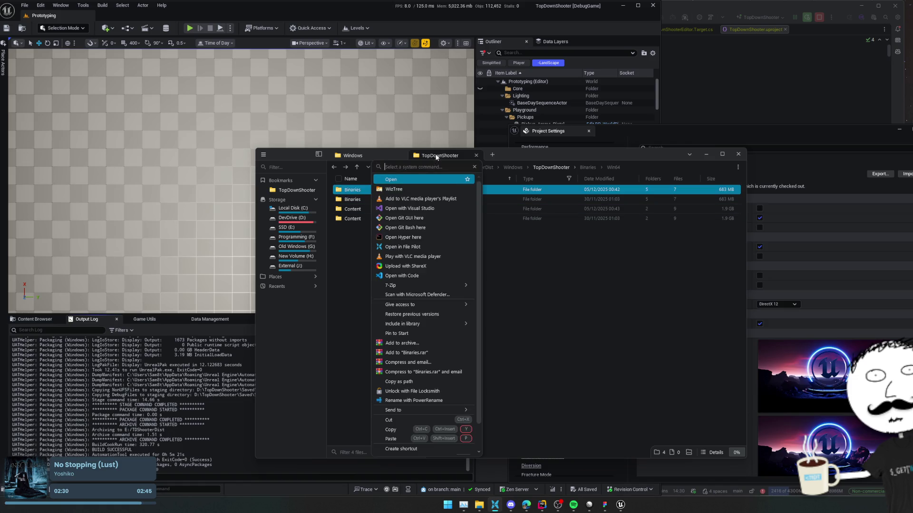
pyautogui.click(384, 155)
pyautogui.hotkey('alt', 'Tab')
pyautogui.click(495, 505)
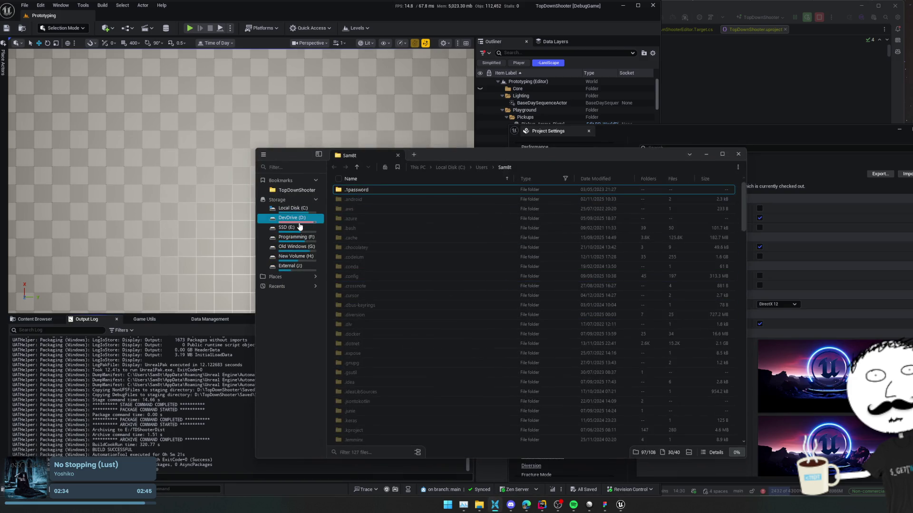
pyautogui.click(287, 227)
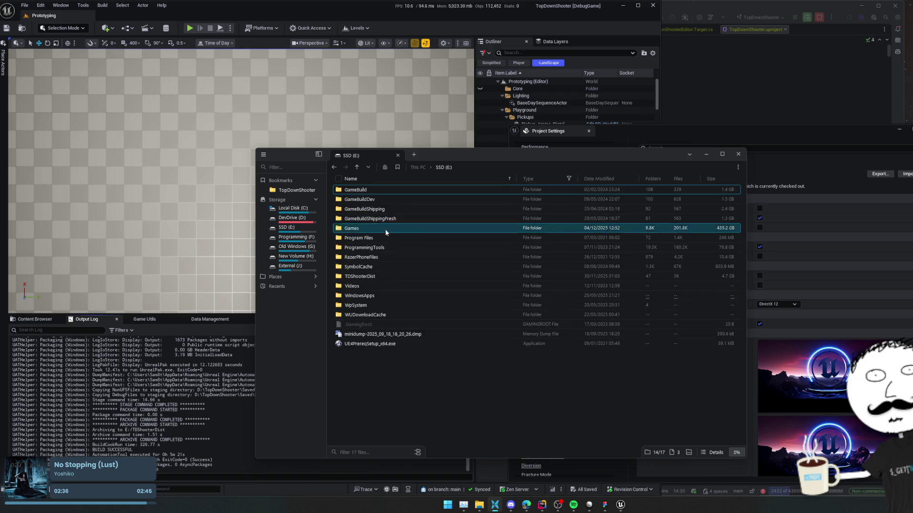
pyautogui.doubleClick(383, 278)
pyautogui.doubleClick(366, 189)
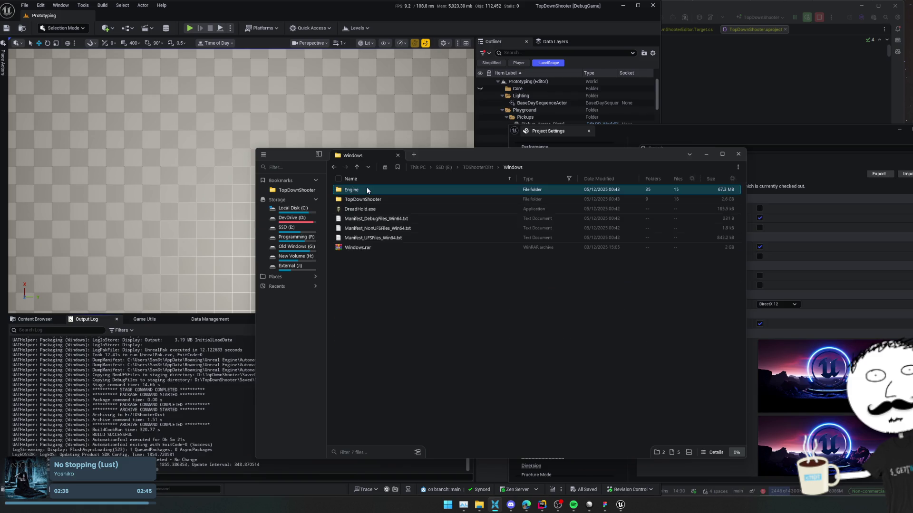
pyautogui.doubleClick(364, 196)
pyautogui.doubleClick(370, 190)
pyautogui.doubleClick(369, 190)
# - Check the packaged build's Content\Paks folder
pyautogui.hotkey('alt', 'Left')
pyautogui.hotkey('alt', 'Left')
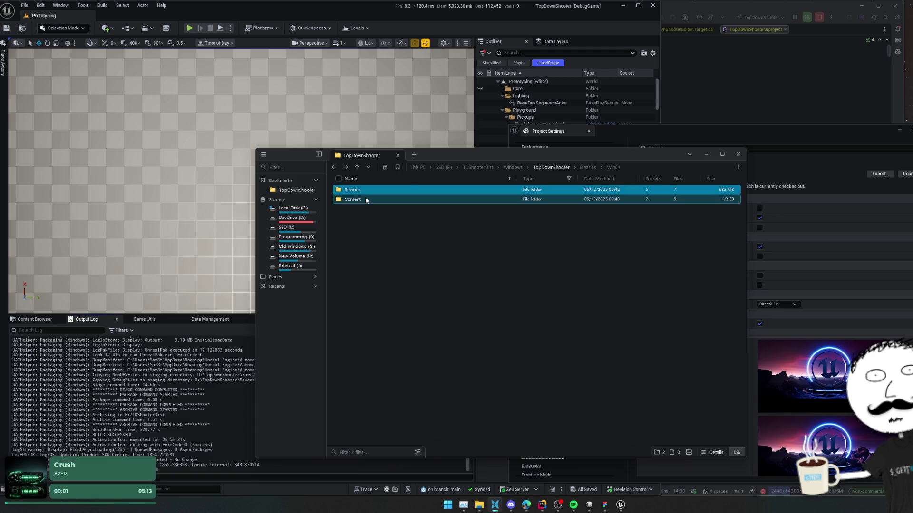
pyautogui.doubleClick(365, 200)
pyautogui.doubleClick(365, 199)
pyautogui.hotkey('alt', 'Left')
pyautogui.hotkey('alt', 'Left')
pyautogui.hotkey('alt', 'Left')
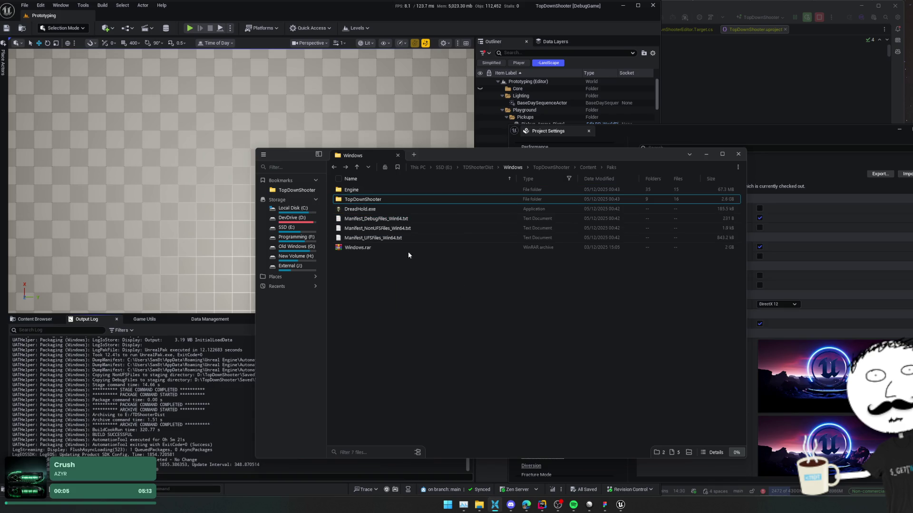
# - Delete the old Windows.rar and archive the whole Windows build into a new Windows.rar
pyautogui.click(397, 247)
pyautogui.press('Delete')
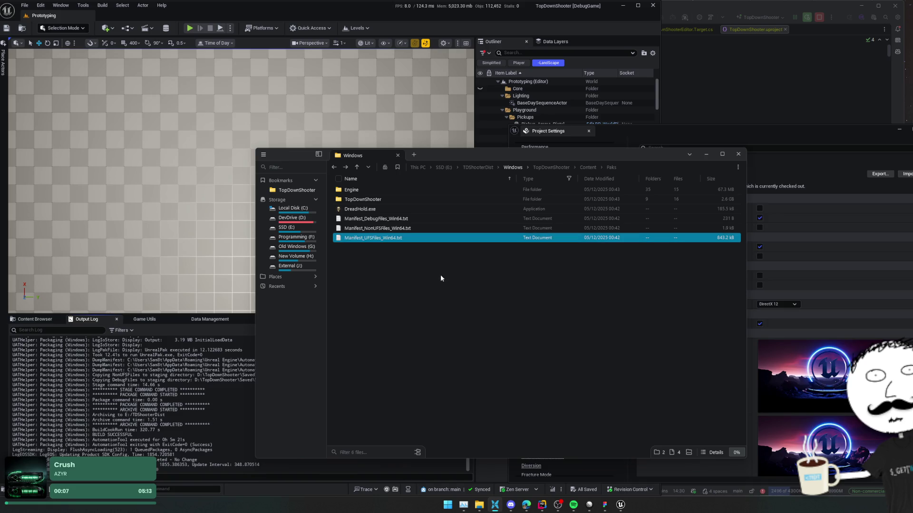
pyautogui.hotkey('ctrl', 'a')
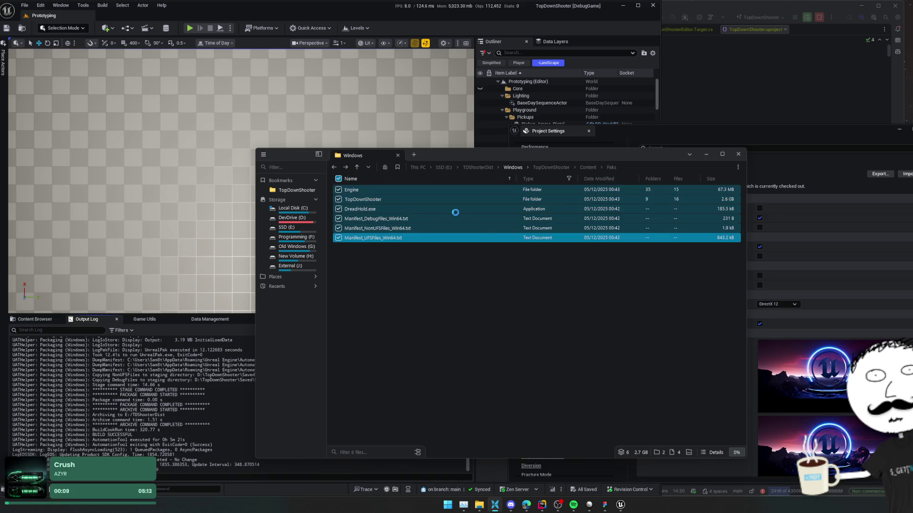
pyautogui.rightClick(377, 196)
pyautogui.click(443, 301)
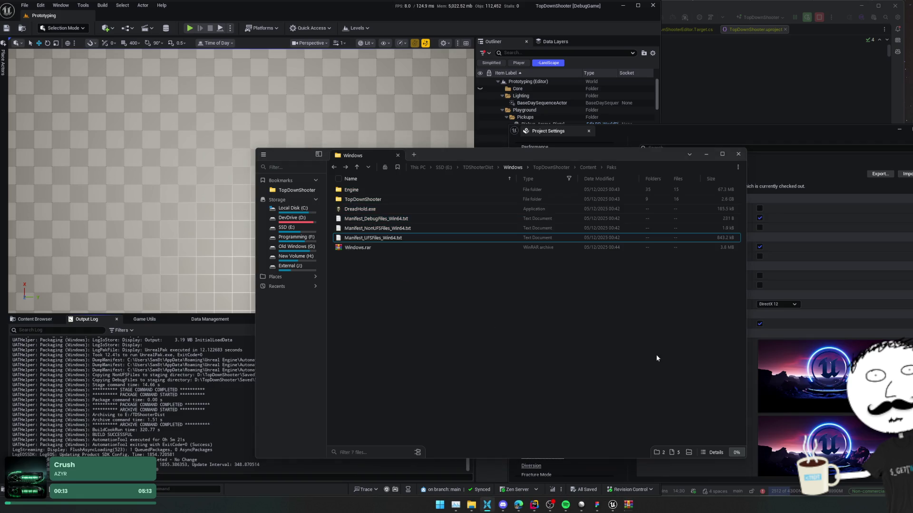
# - Launch DreadHold.exe and open the game's Settings page
pyautogui.click(627, 505)
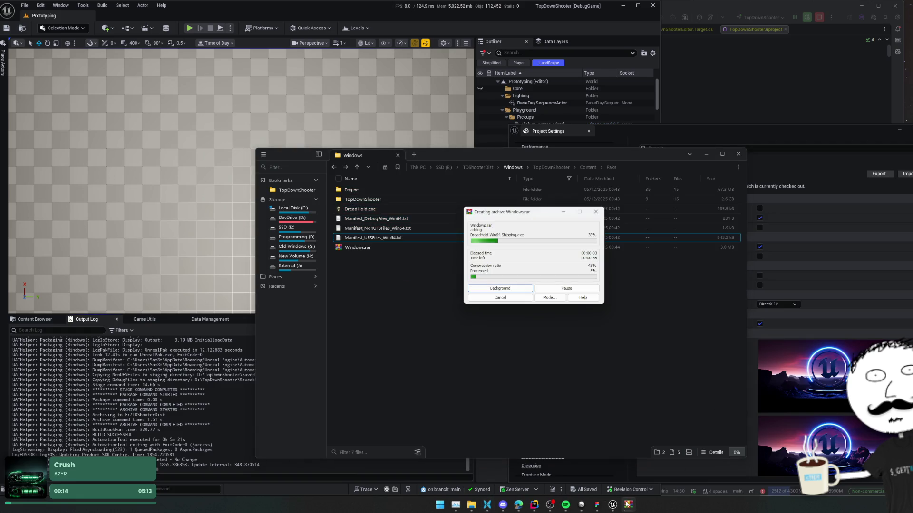
pyautogui.doubleClick(386, 211)
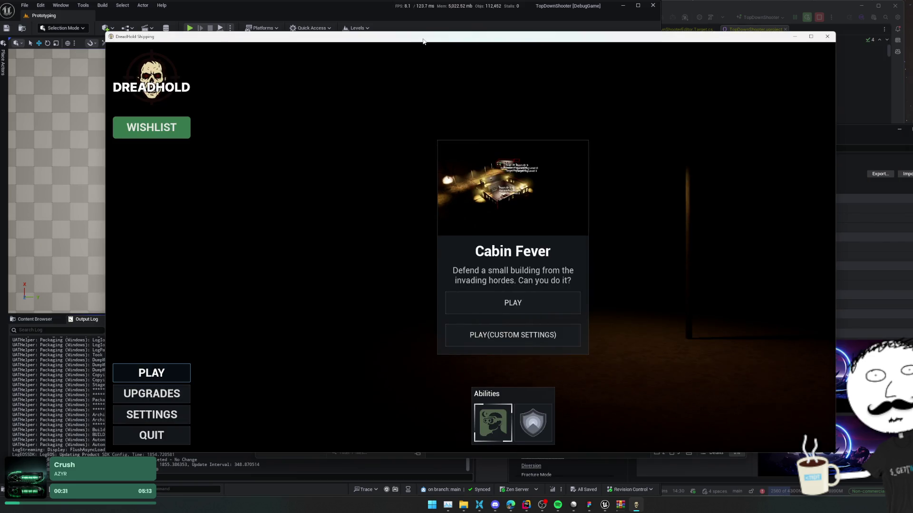
pyautogui.click(160, 415)
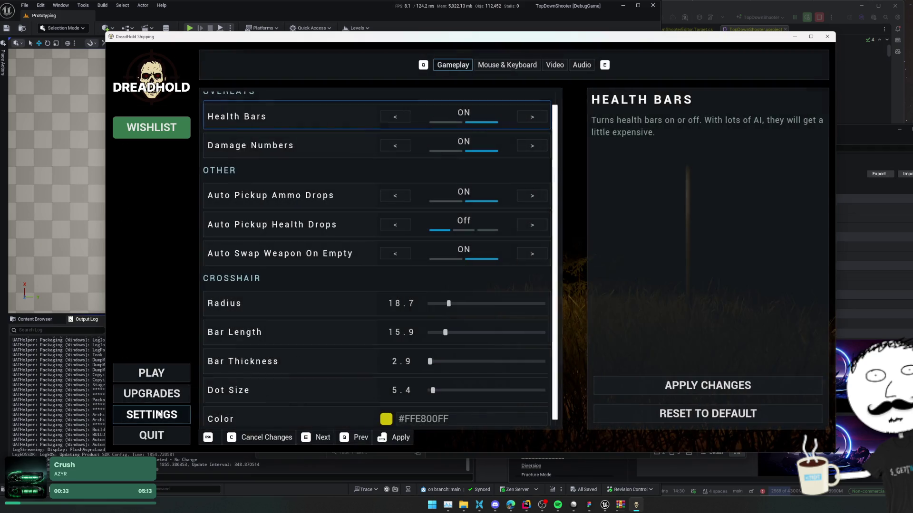
pyautogui.click(161, 410)
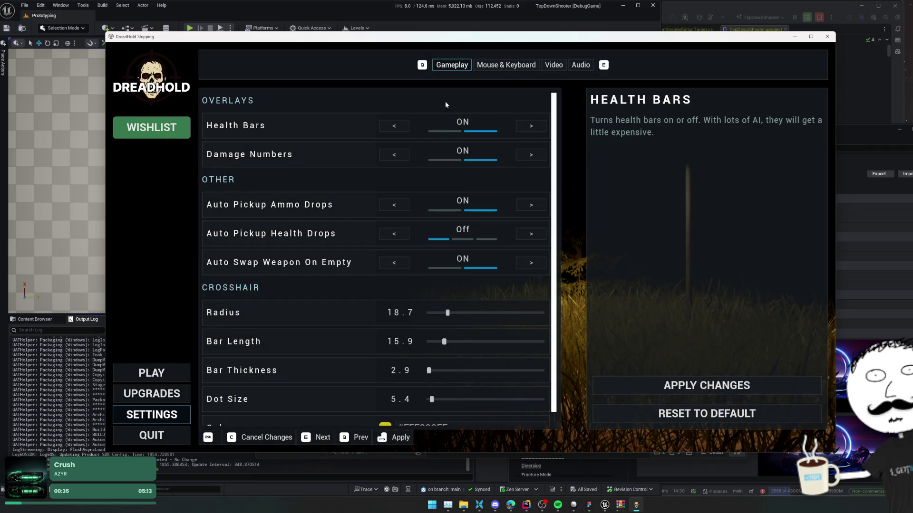
# - Show Mouse & Keyboard bindings, scroll to Abilities, and start rebinding Melee Attack's second slot
pyautogui.click(509, 65)
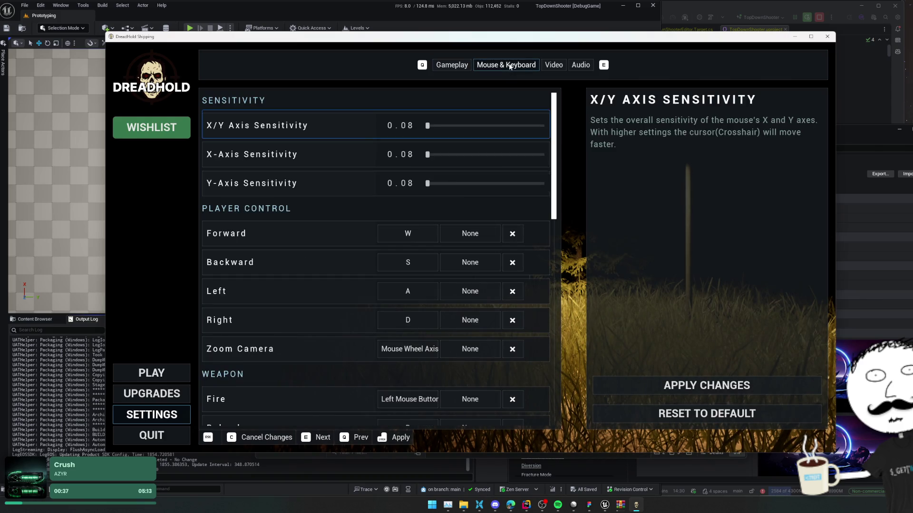
pyautogui.scroll(-5, 314, 250)
pyautogui.scroll(-5, 314, 250)
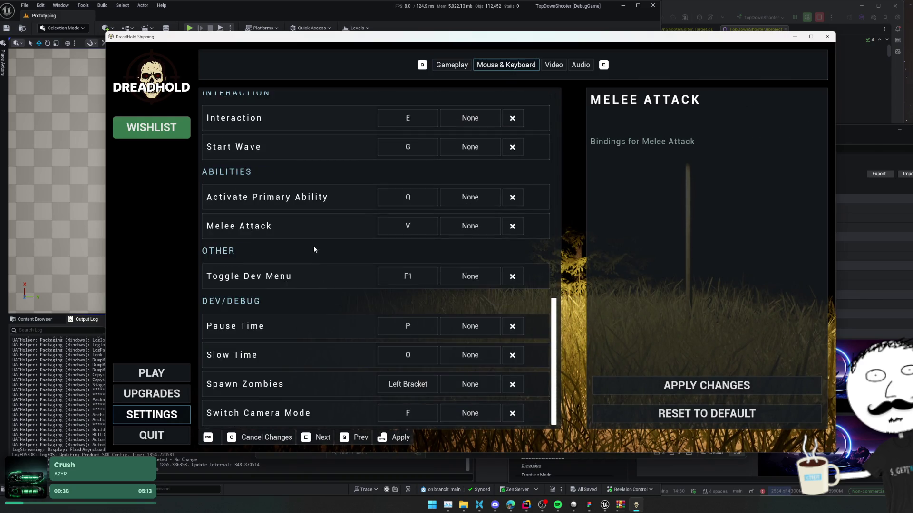
pyautogui.scroll(5, 305, 197)
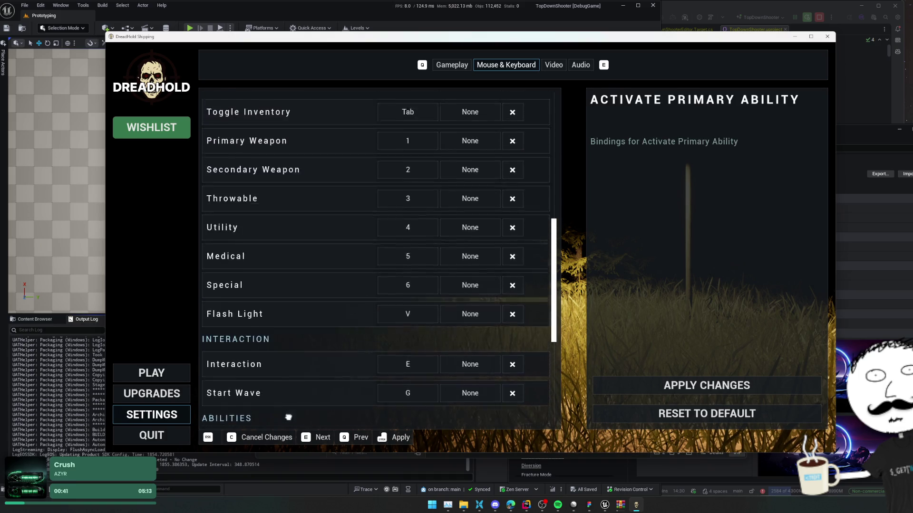
pyautogui.scroll(-1, 376, 259)
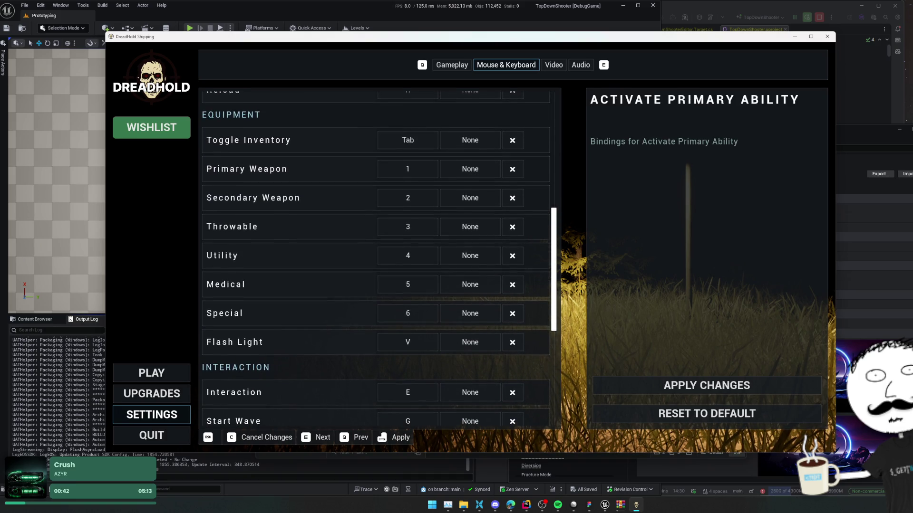
pyautogui.scroll(-4, 288, 229)
pyautogui.scroll(-4, 288, 229)
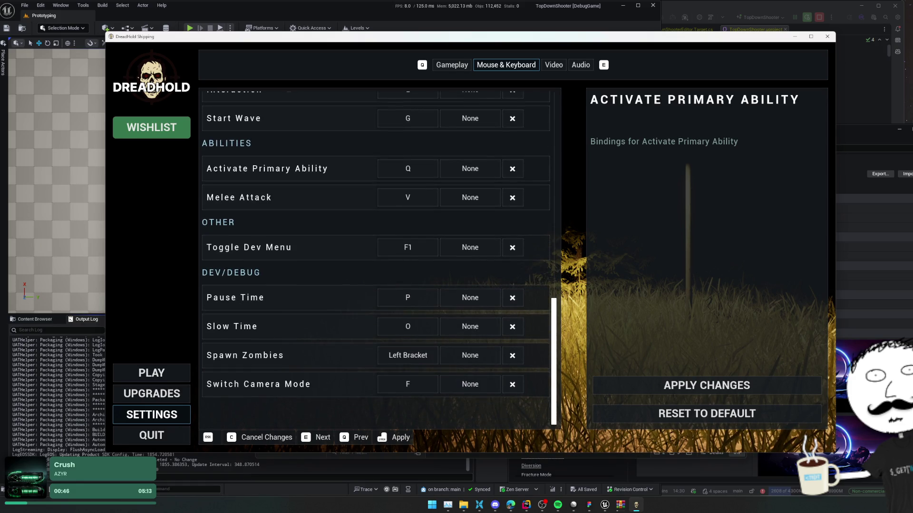
pyautogui.scroll(3, 301, 110)
pyautogui.click(458, 221)
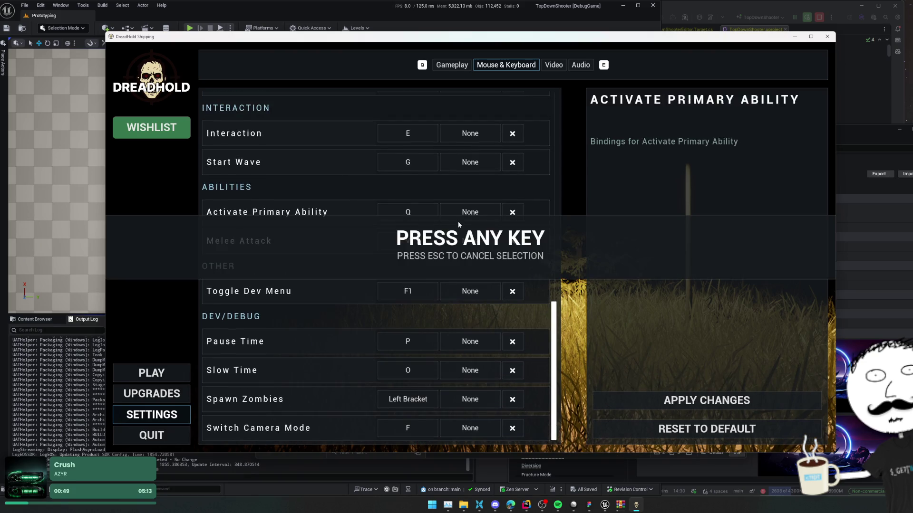
# - Bind the thumb mouse button as Melee Attack's second key and apply the bindings
pyautogui.click(458, 232)
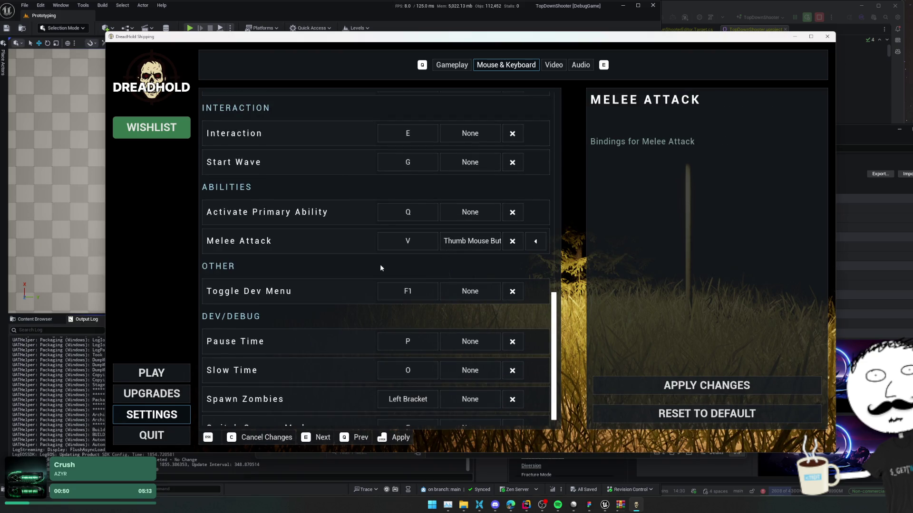
pyautogui.scroll(-1, 381, 263)
pyautogui.scroll(1, 362, 185)
pyautogui.click(473, 223)
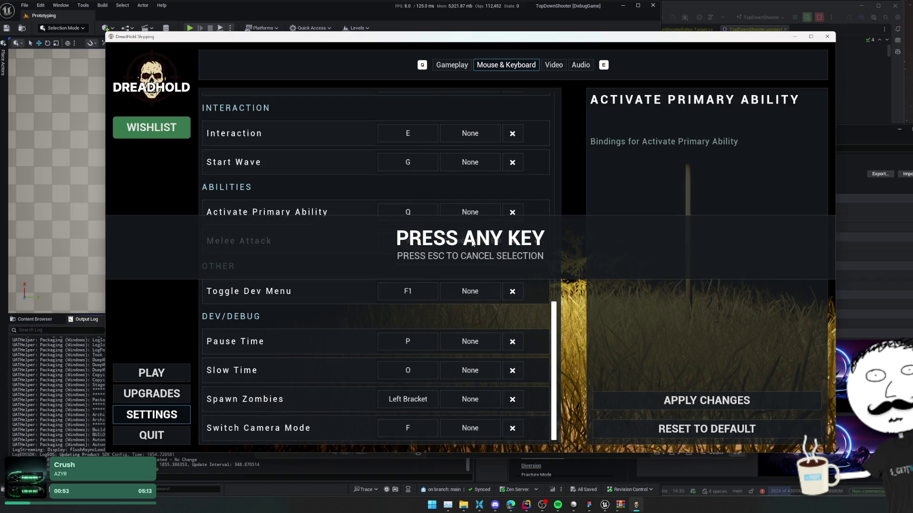
pyautogui.click(472, 243)
pyautogui.click(467, 243)
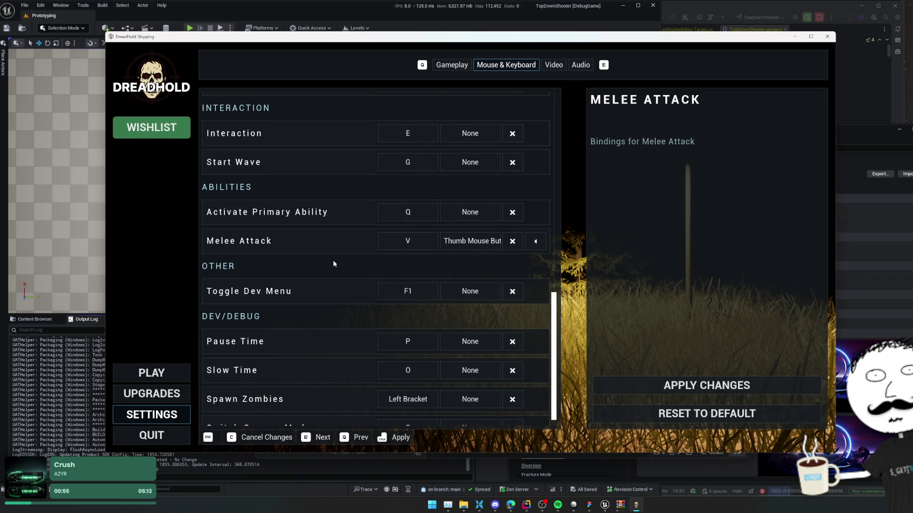
pyautogui.scroll(-1, 346, 260)
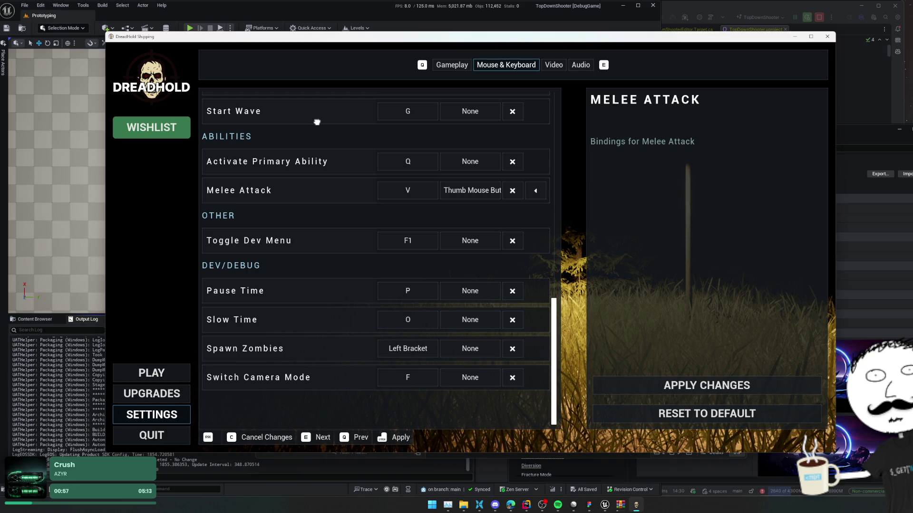
pyautogui.scroll(1, 333, 156)
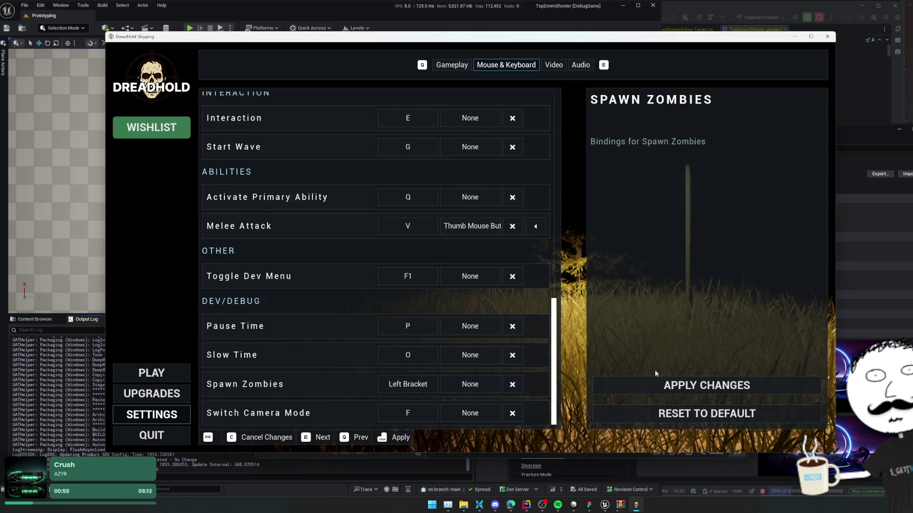
pyautogui.click(672, 388)
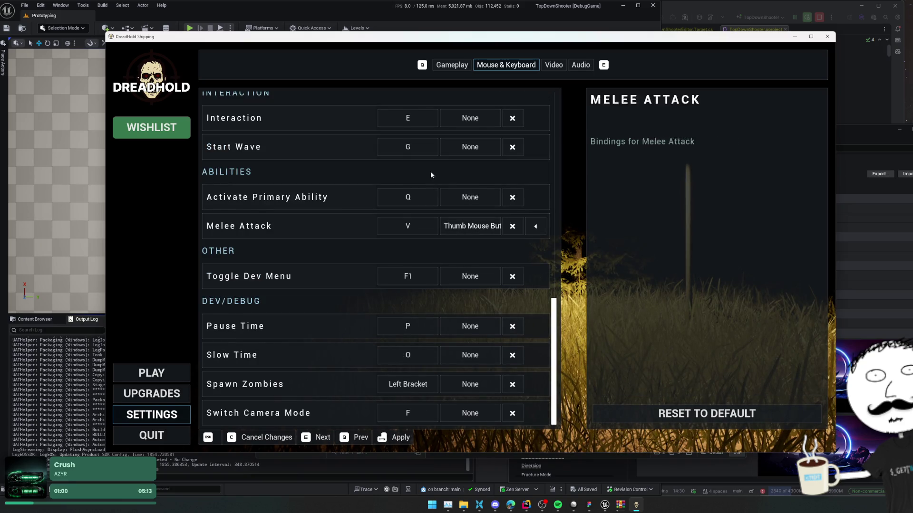
# - Look through the Video and Audio settings, then start the Cabin Fever mission
pyautogui.click(554, 65)
pyautogui.moveTo(316, 205)
pyautogui.mouseDown()
pyautogui.moveTo(316, 9)
pyautogui.moveTo(315, 152)
pyautogui.moveTo(410, 232)
pyautogui.mouseUp()
pyautogui.click(579, 66)
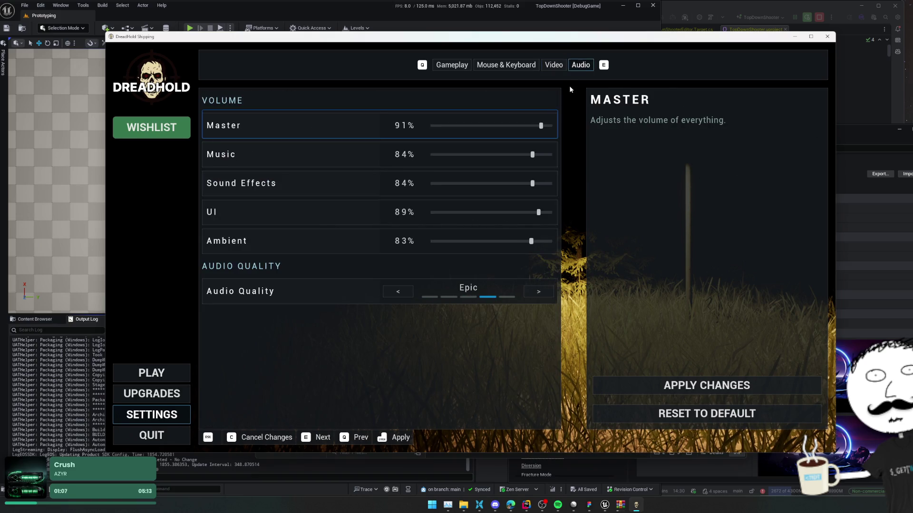
pyautogui.click(177, 375)
pyautogui.click(521, 306)
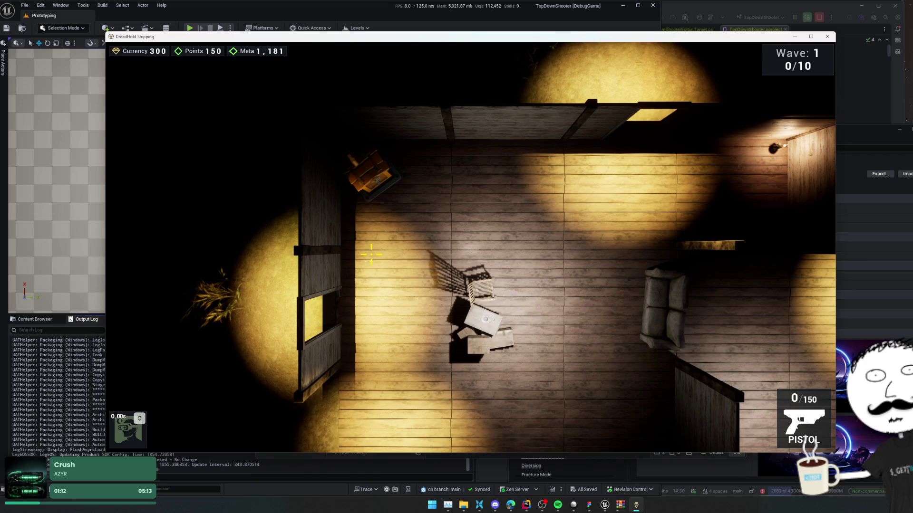
# - Fight the first zombies of the wave, moving with W/S and firing the pistol
pyautogui.press('w')
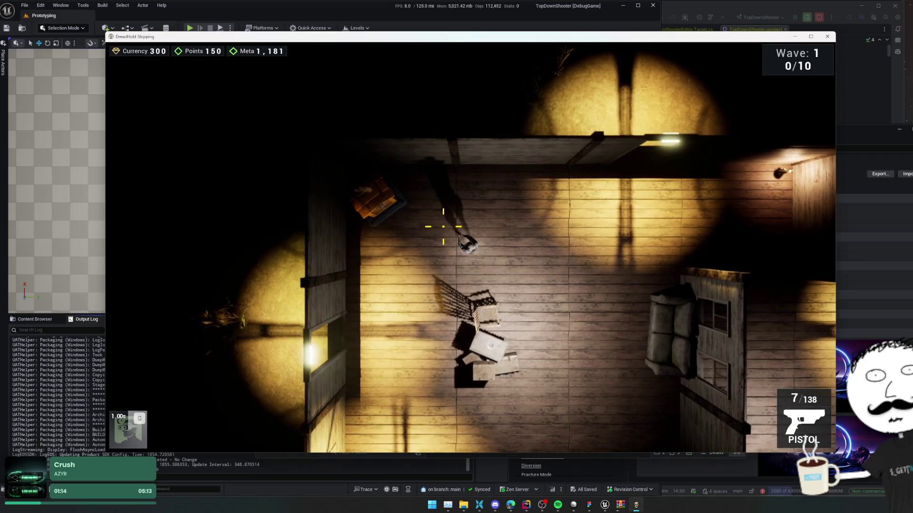
pyautogui.click(443, 227)
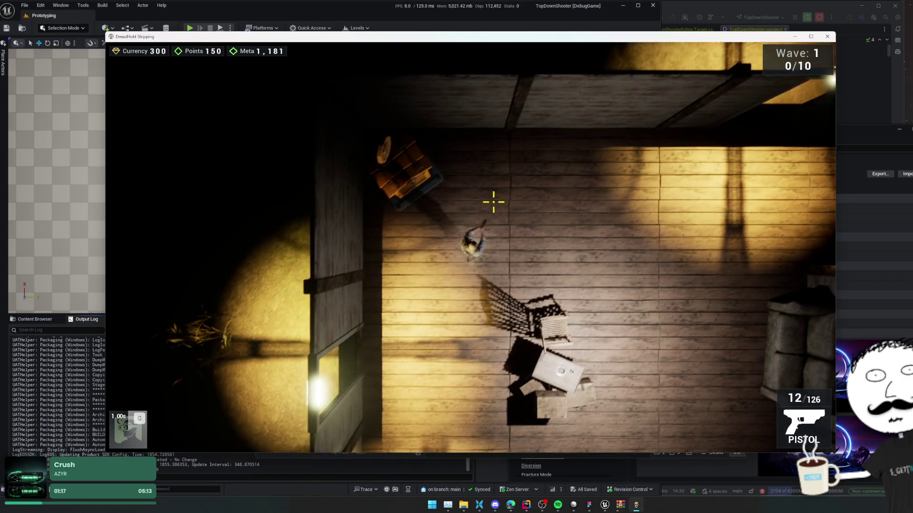
pyautogui.click(495, 199)
pyautogui.click(494, 196)
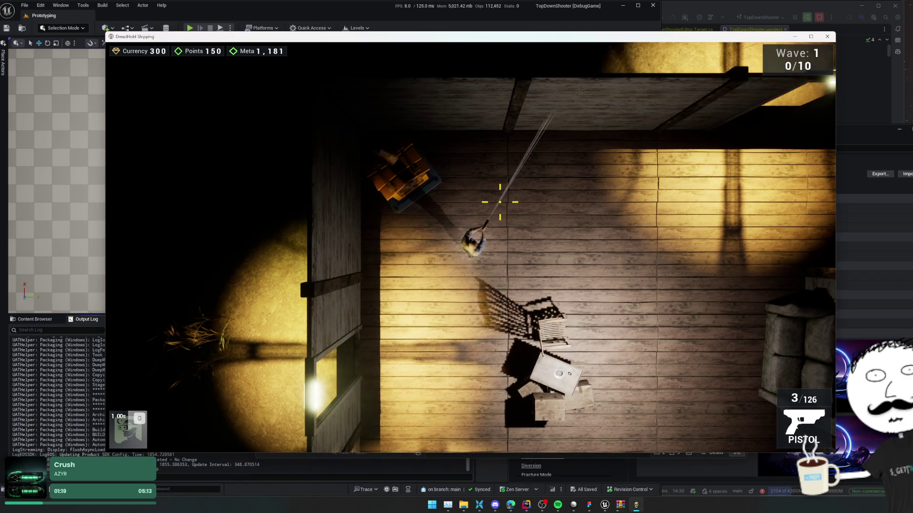
pyautogui.press('s')
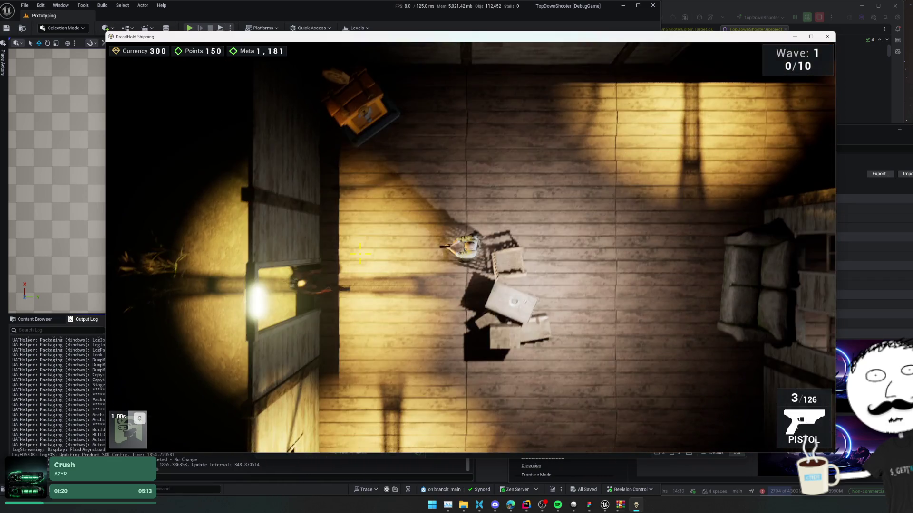
pyautogui.click(350, 281)
pyautogui.press('s')
pyautogui.click(350, 281)
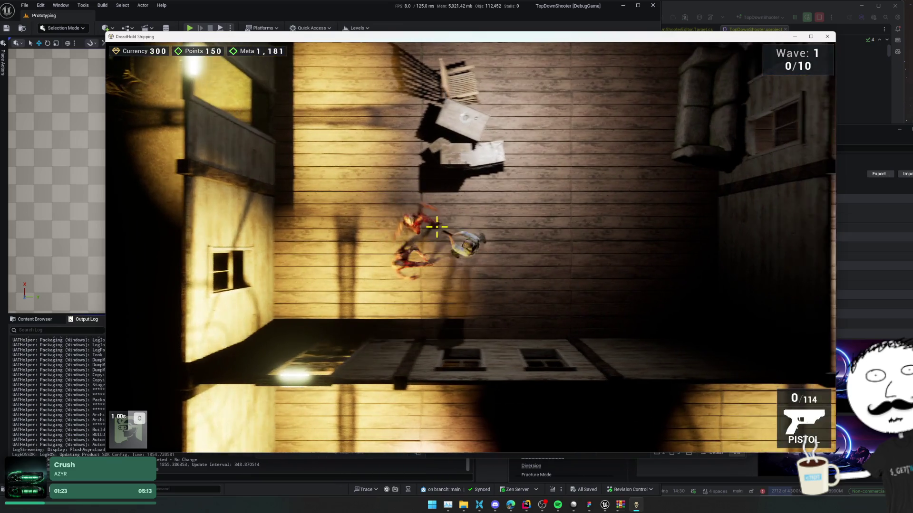
pyautogui.click(398, 244)
pyautogui.press('w')
pyautogui.click(398, 243)
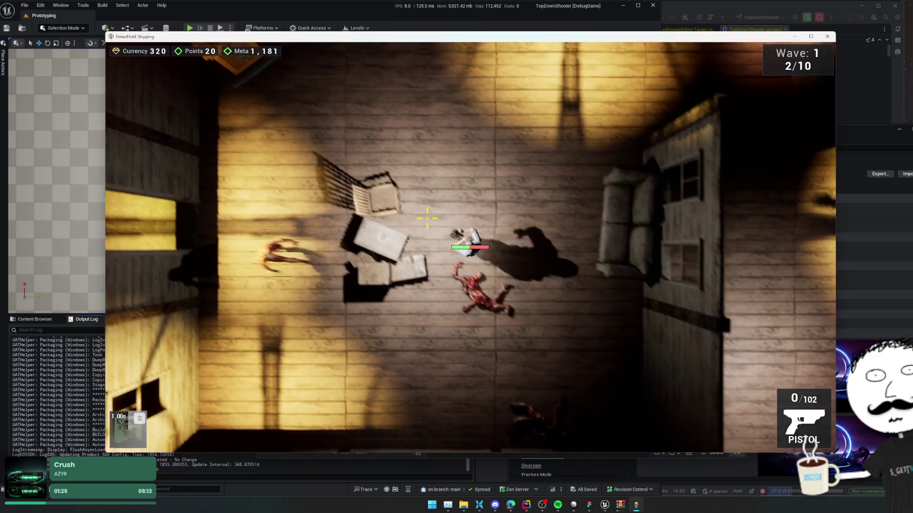
pyautogui.press('w')
pyautogui.click(475, 204)
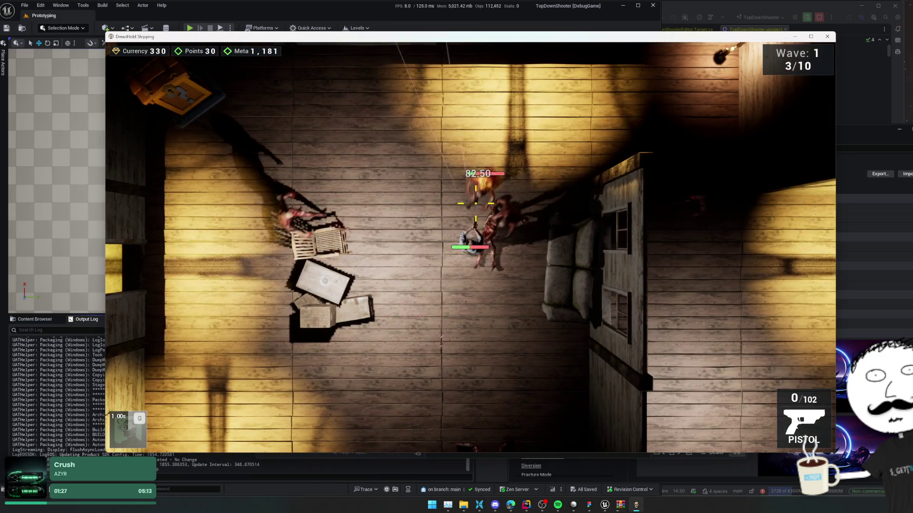
# - Kill the remaining zombies, walk through the room, and pause to show weapon stats
pyautogui.press('s')
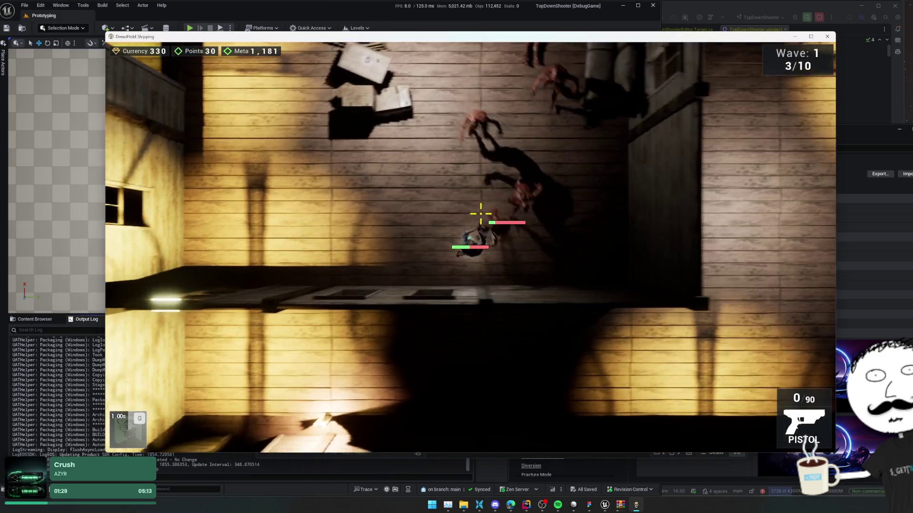
pyautogui.click(517, 252)
pyautogui.press('a')
pyautogui.click(517, 253)
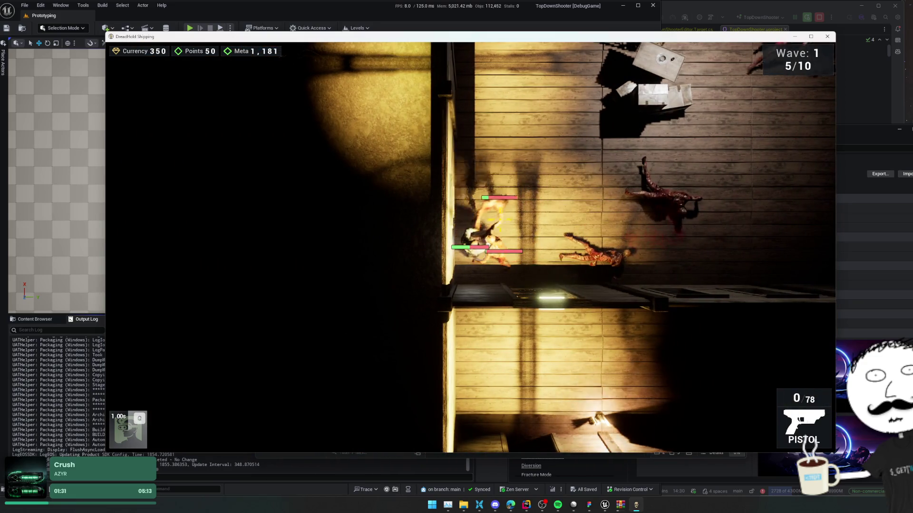
pyautogui.click(511, 222)
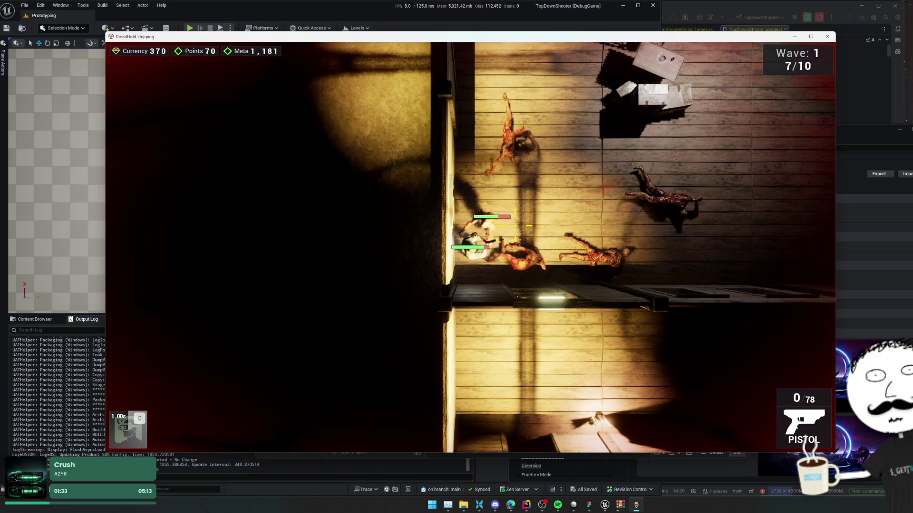
pyautogui.click(518, 210)
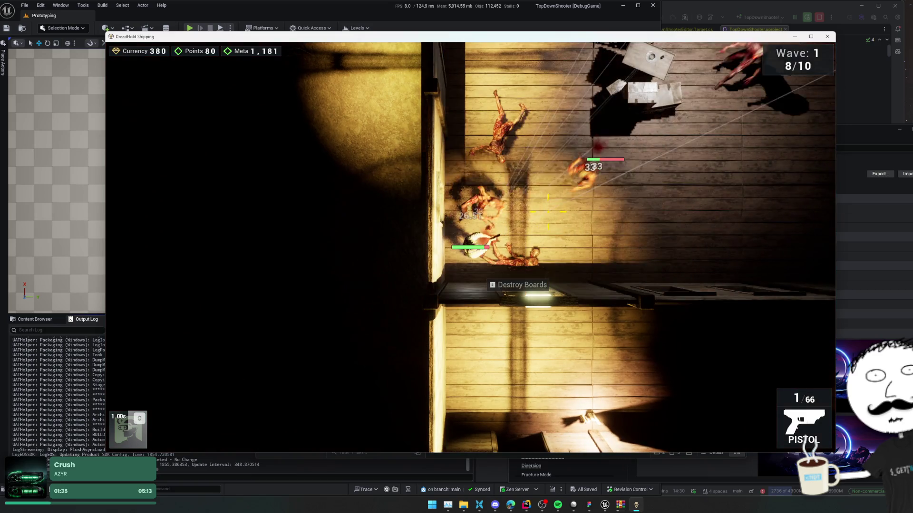
pyautogui.press('d')
pyautogui.click(520, 209)
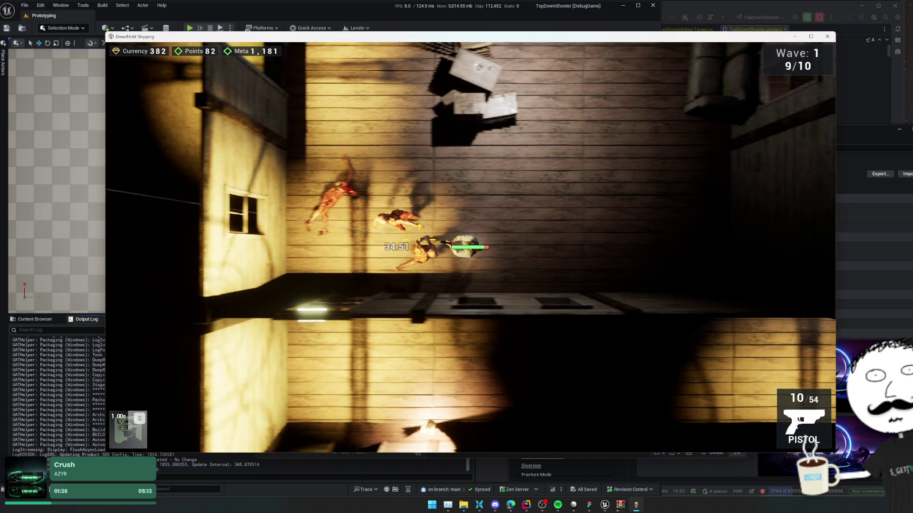
pyautogui.press('w')
pyautogui.press('a')
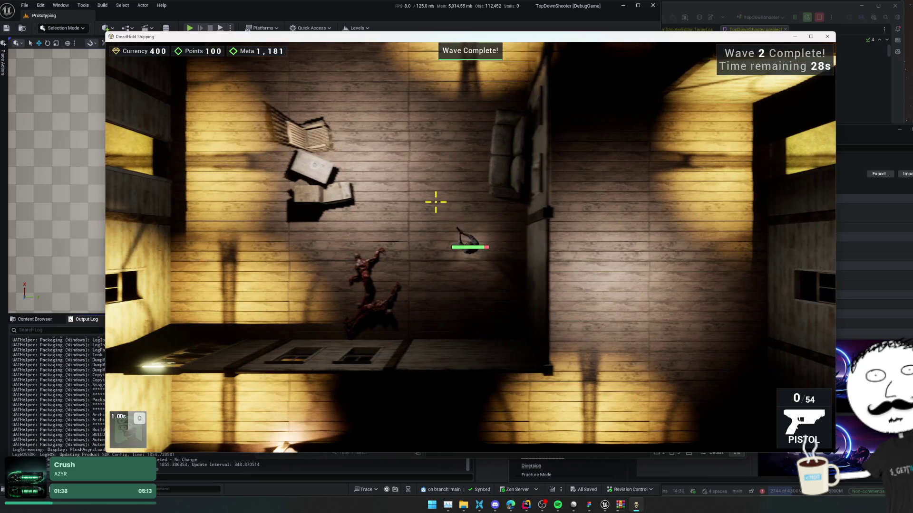
pyautogui.press('w')
pyautogui.press('a')
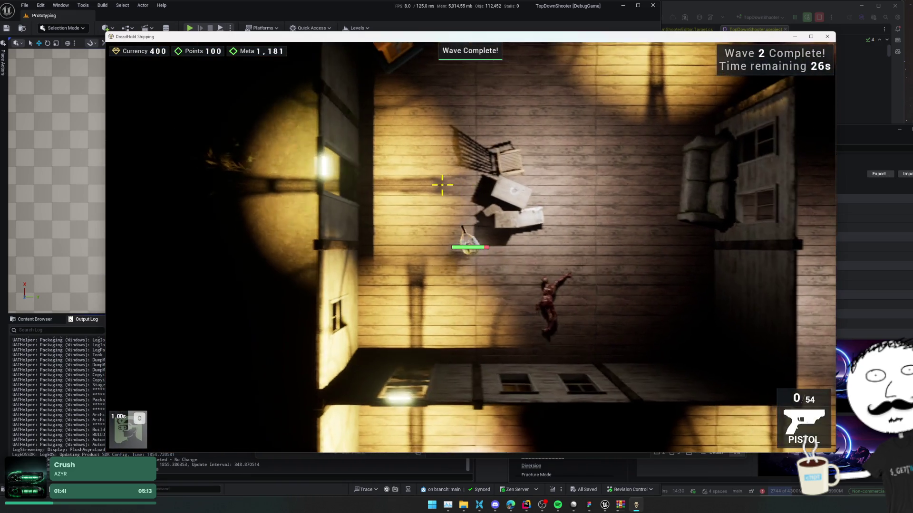
pyautogui.press('Escape')
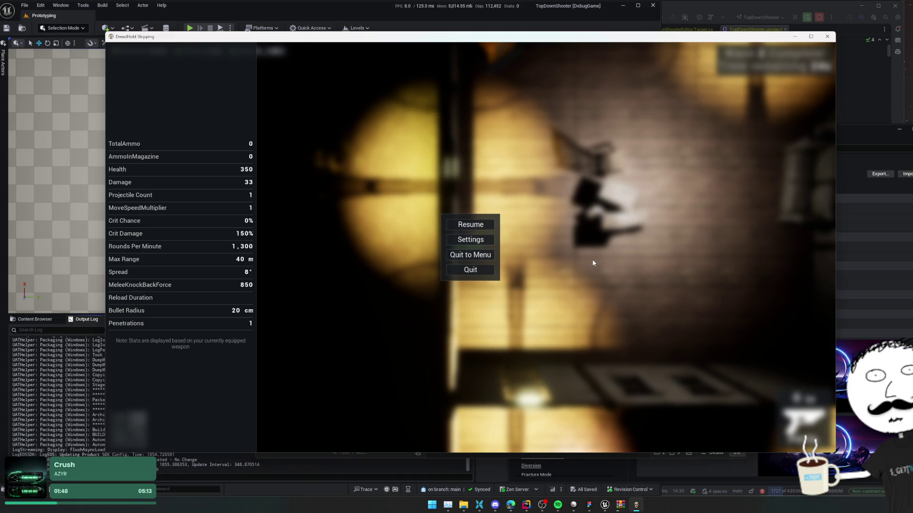
# - Resume, walk to the chest, and browse the shop's armoury, defense and upgrade tabs
pyautogui.press('Escape')
pyautogui.press('w')
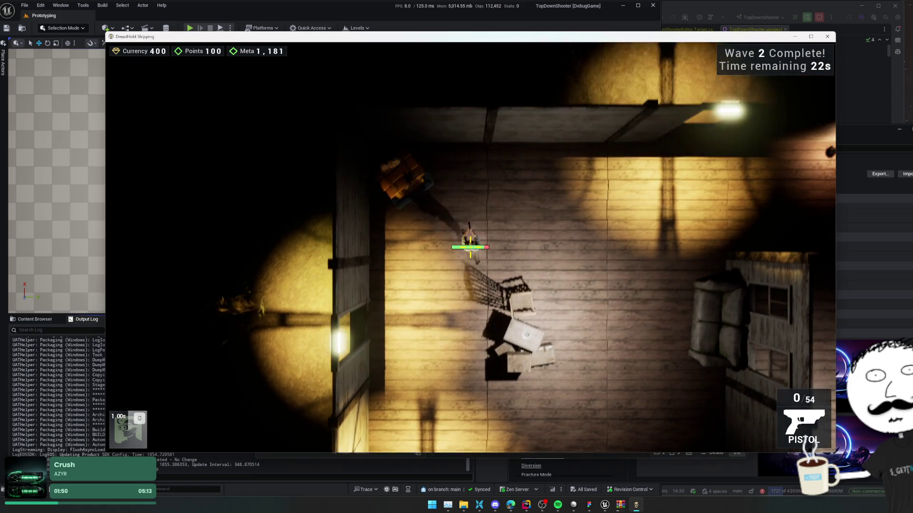
pyautogui.press('w')
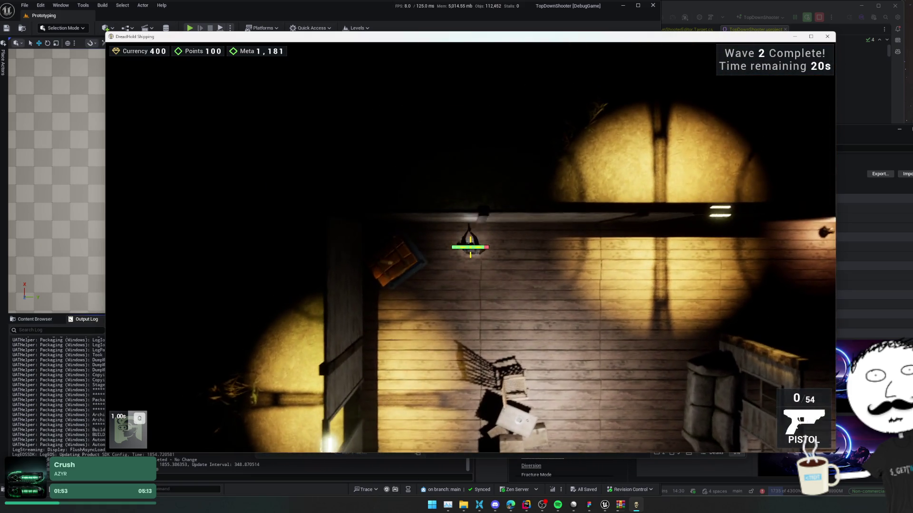
pyautogui.press('e')
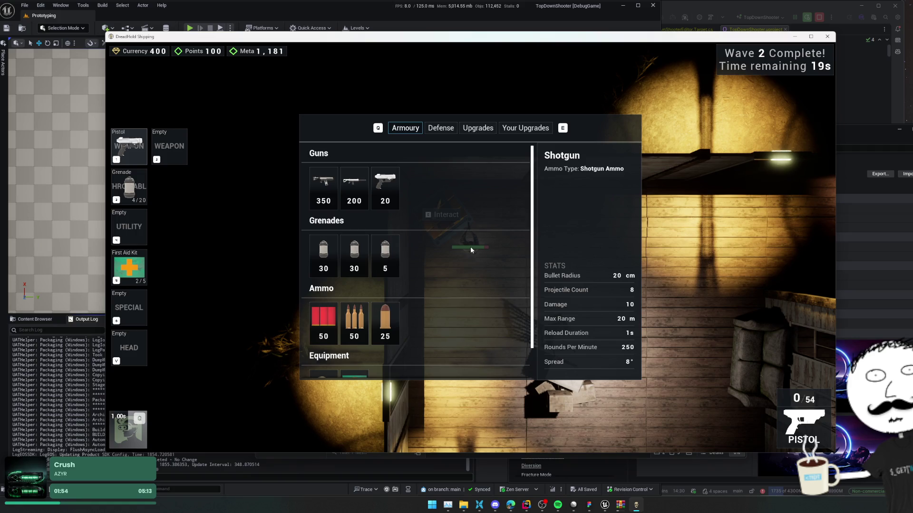
pyautogui.press('e')
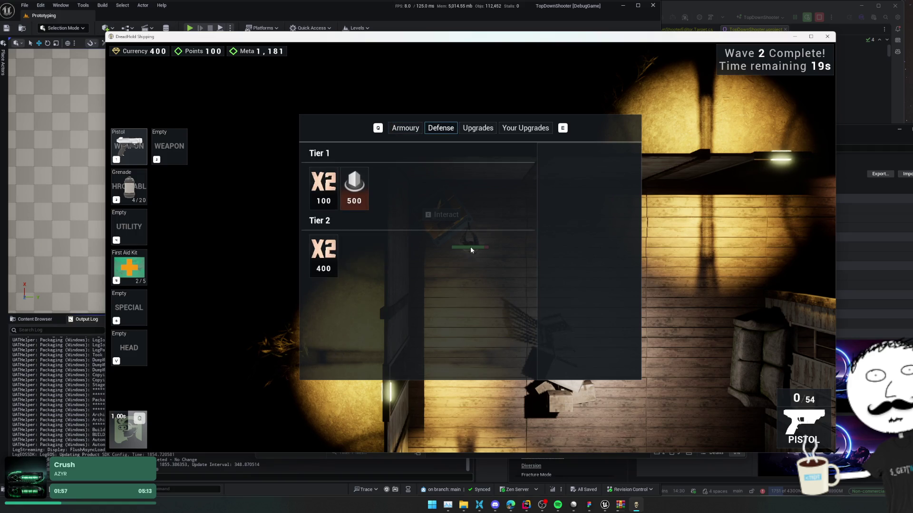
pyautogui.press('e')
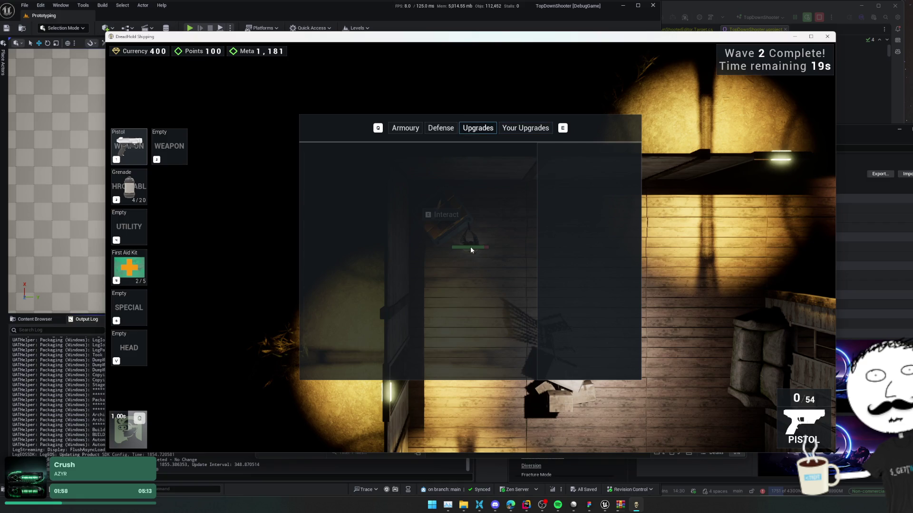
pyautogui.press('q')
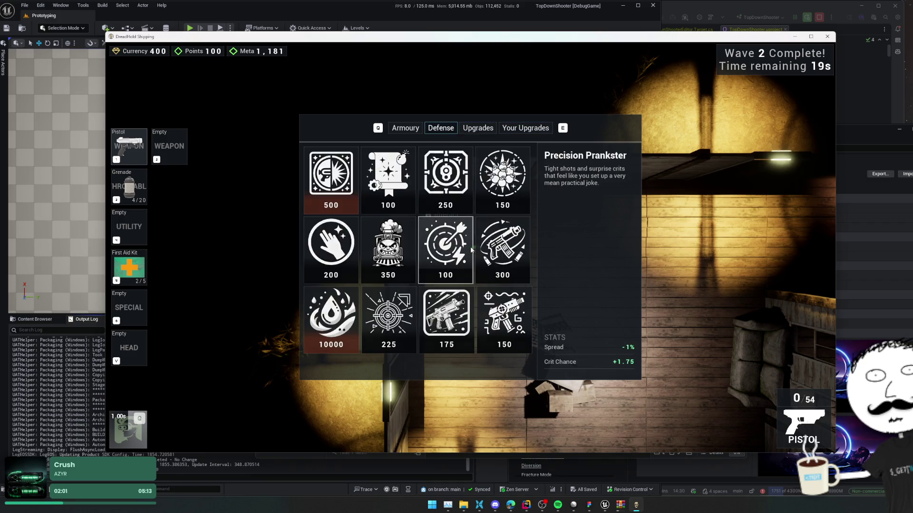
pyautogui.press('q')
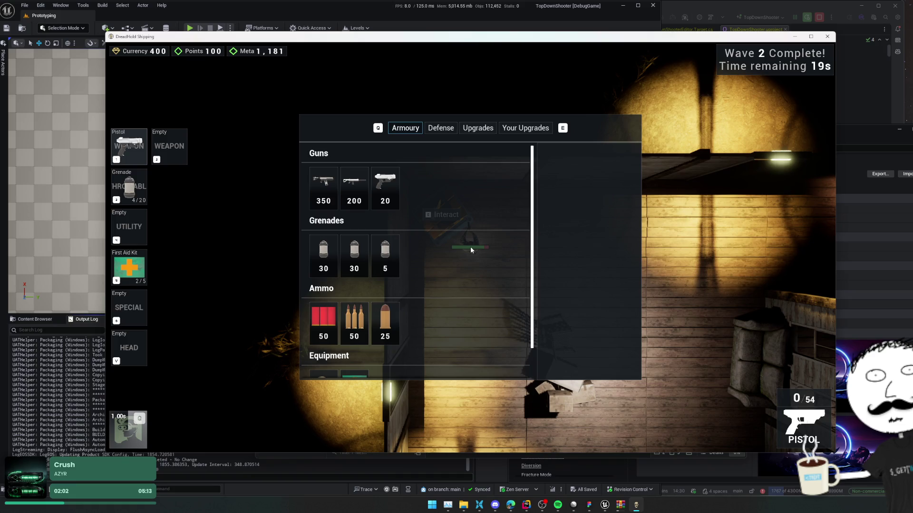
pyautogui.press('Escape')
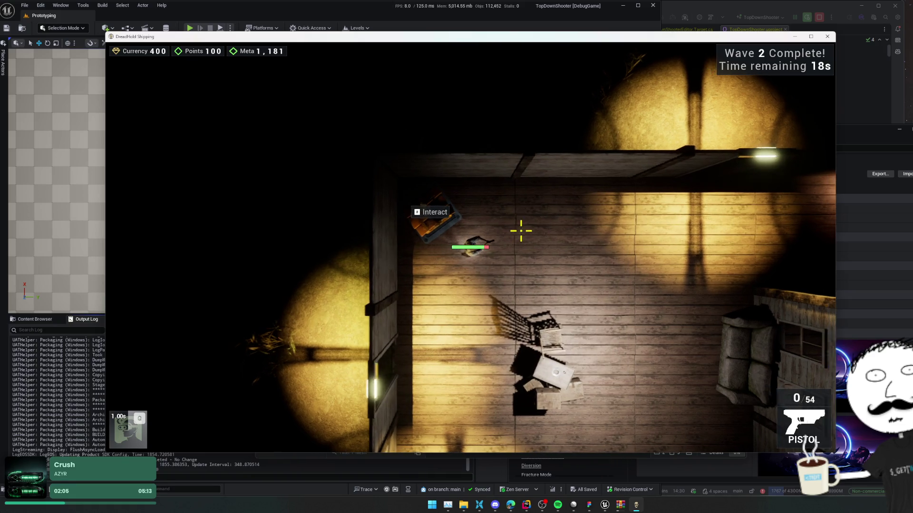
# - Walk back to the chest, reopen the Armoury shop, and bring up Task Manager
pyautogui.press('d')
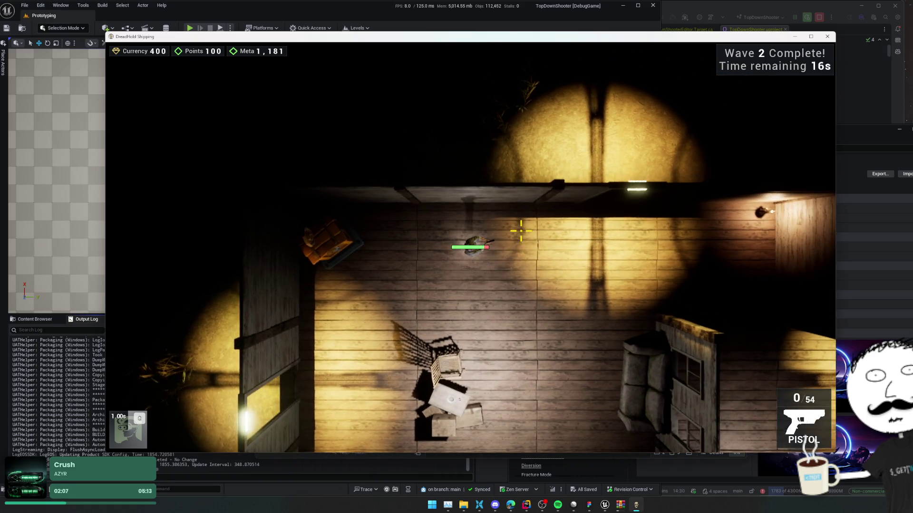
pyautogui.press('s')
pyautogui.press('a')
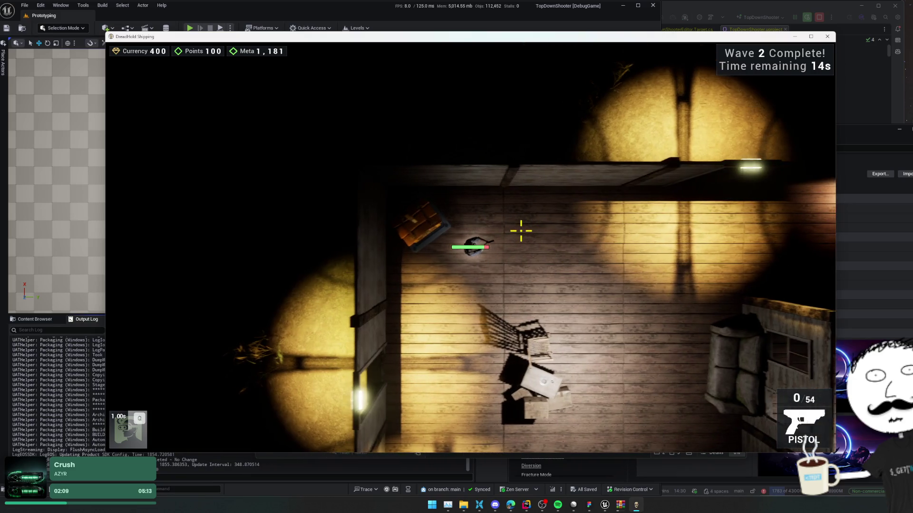
pyautogui.press('a')
pyautogui.press('e')
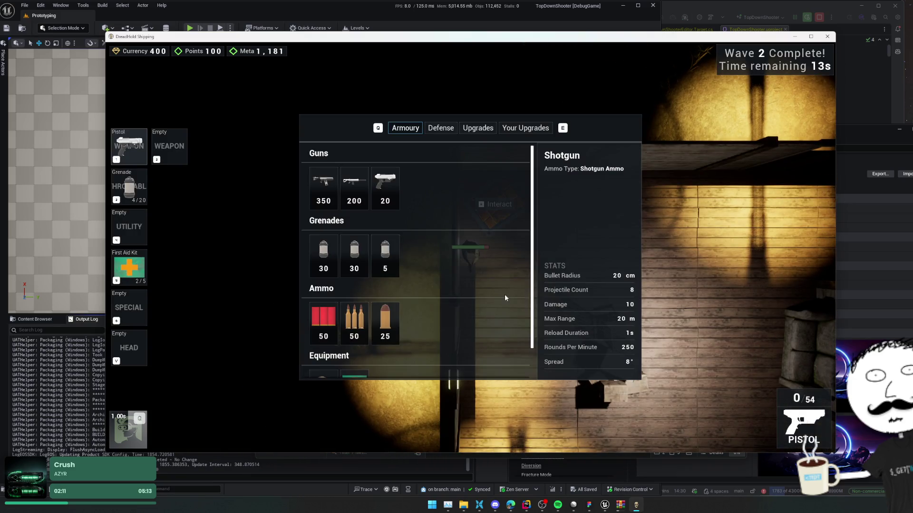
pyautogui.hotkey('ctrl', 'shift', 'Escape')
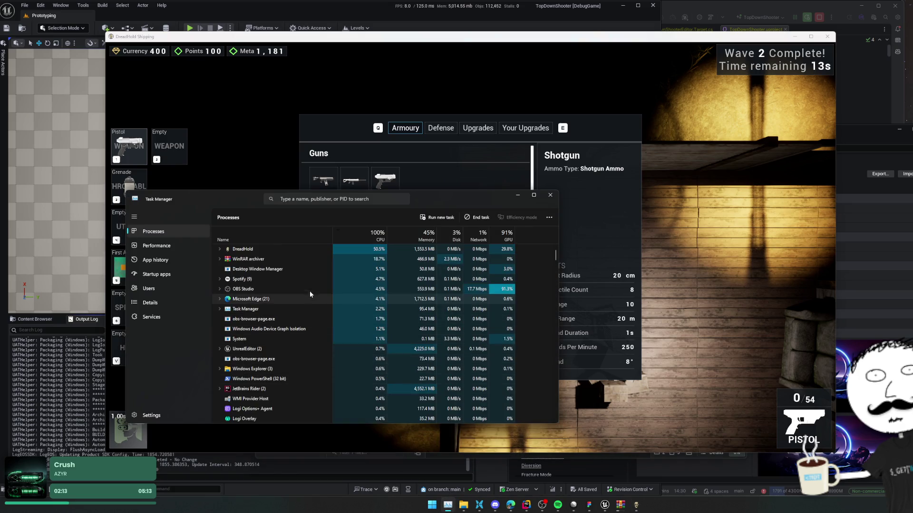
pyautogui.click(219, 248)
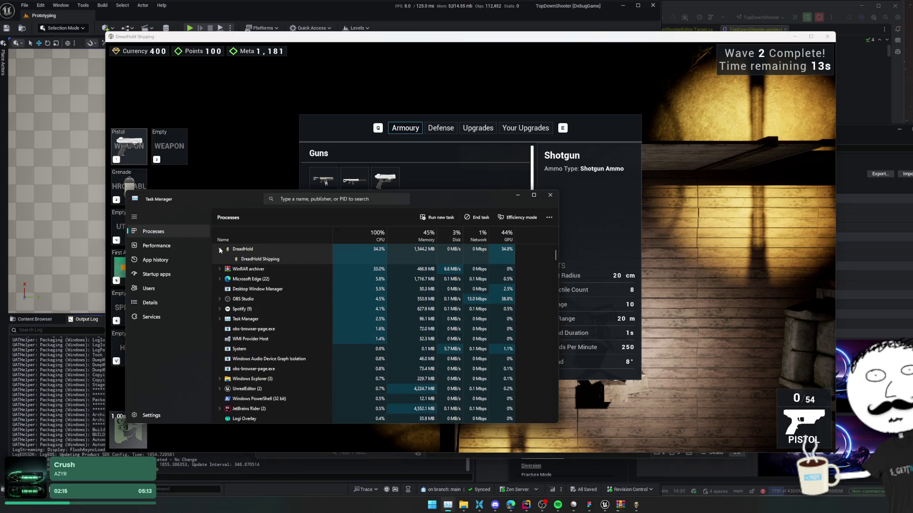
pyautogui.click(219, 248)
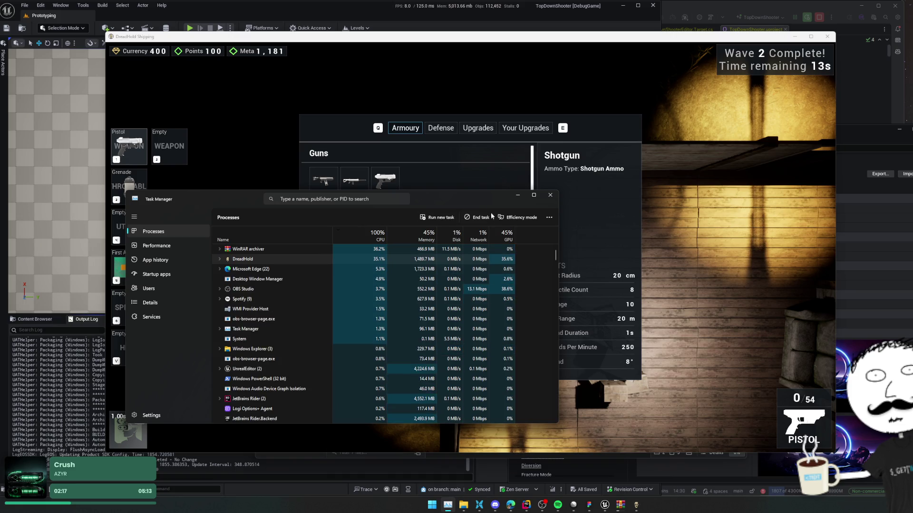
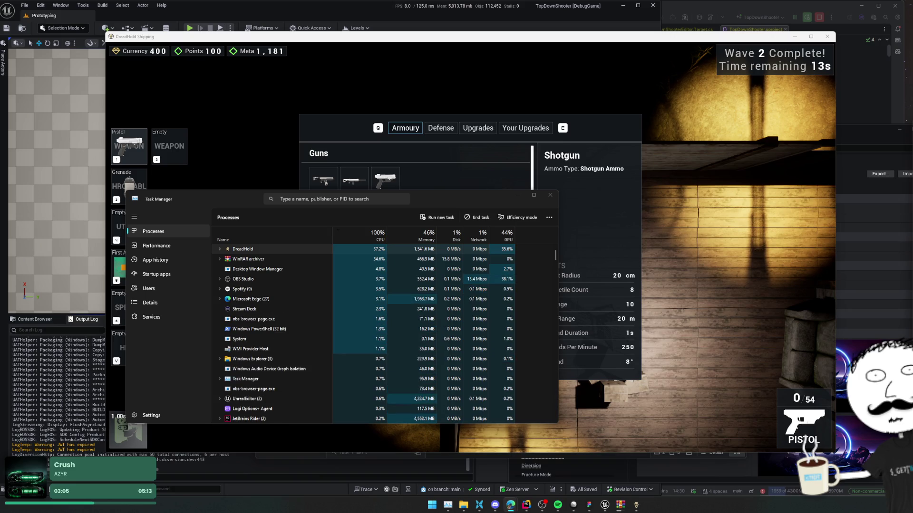
# - Find and open FShaderPipelineCache::NumPrecompilesRemaining in ShaderPipelineCache.cpp
pyautogui.click(862, 100)
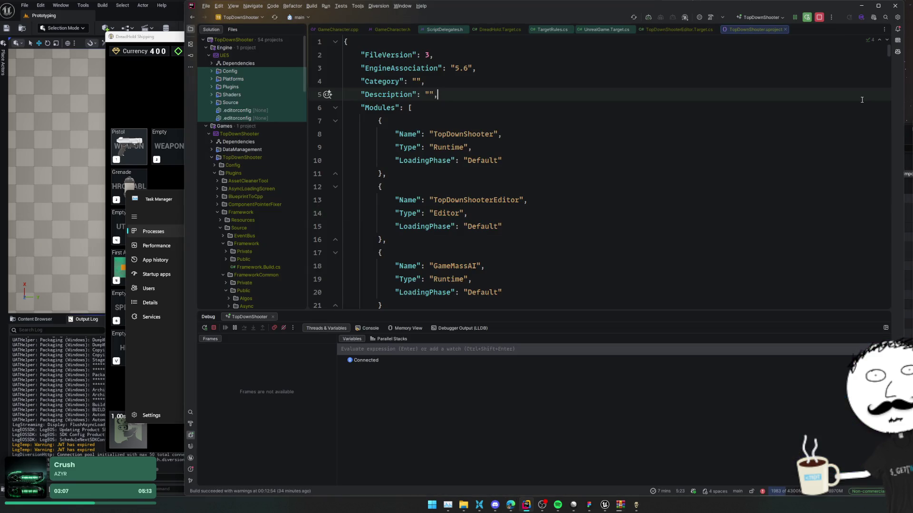
pyautogui.hotkey('alt', 'Tab')
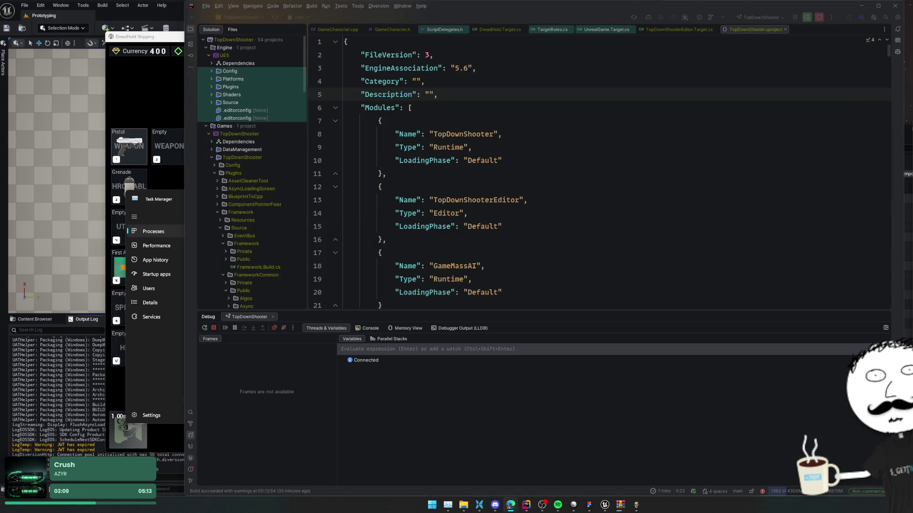
pyautogui.click(629, 213)
pyautogui.hotkey('ctrl', 't')
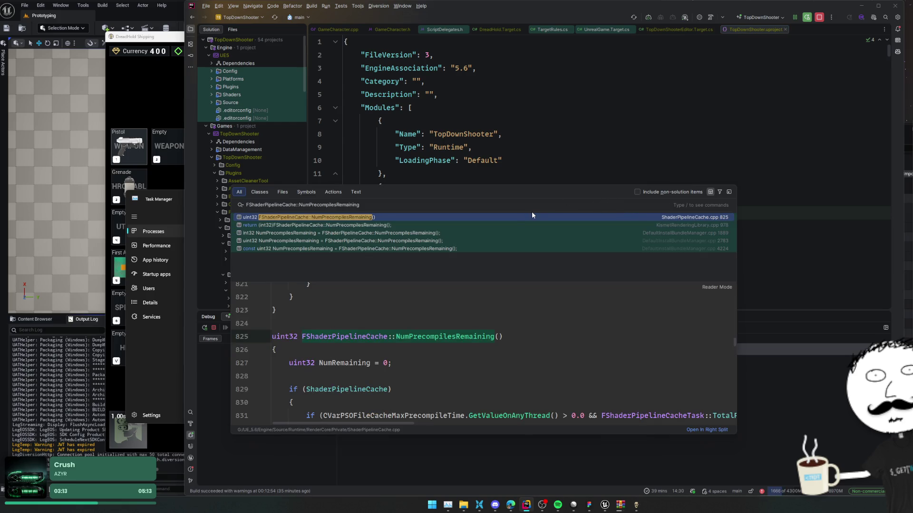
pyautogui.click(502, 217)
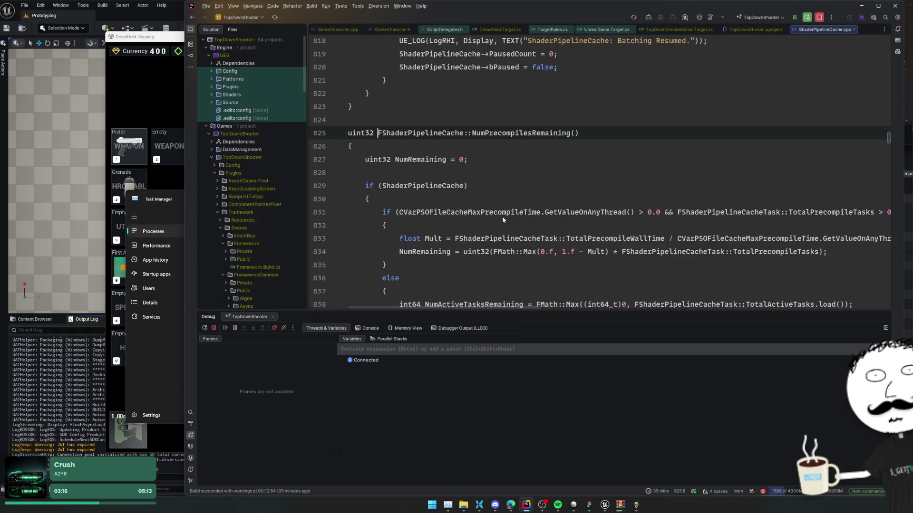
# - Read through the function body, including the else branch and NumActivePrecacheRequests
pyautogui.click(547, 184)
pyautogui.scroll(-3, 546, 182)
pyautogui.click(545, 180)
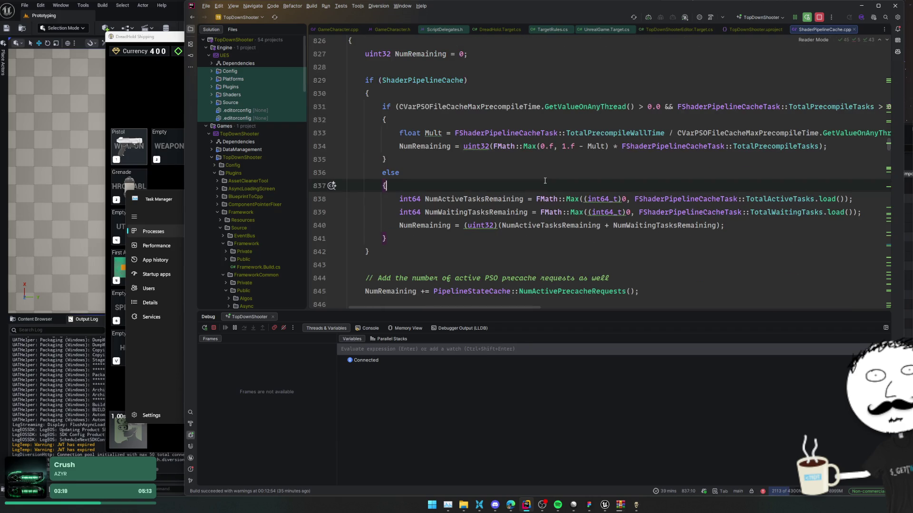
pyautogui.scroll(-2, 545, 180)
pyautogui.click(545, 180)
pyautogui.scroll(-1, 545, 181)
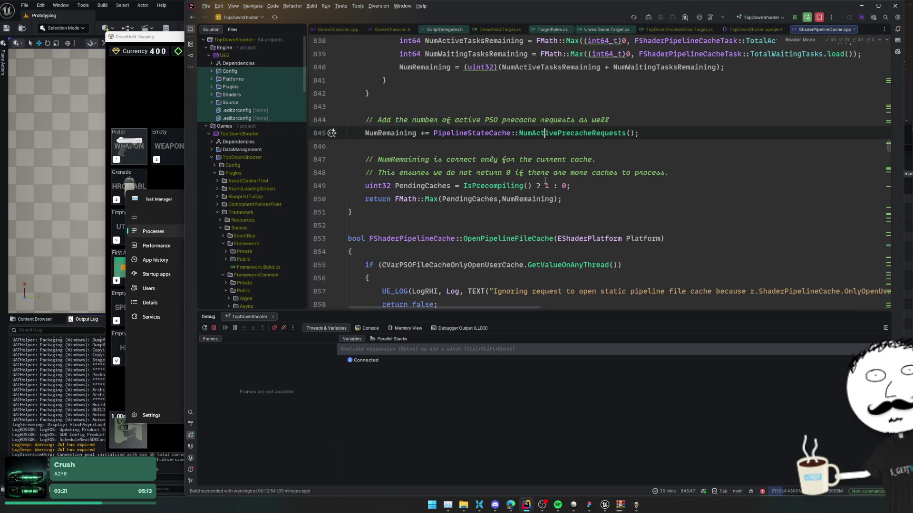
pyautogui.scroll(7, 545, 180)
# - Go to the NumPrecompilesRemaining declaration in ShaderPipelineCache.h, then return to DreadHold
pyautogui.click(531, 133)
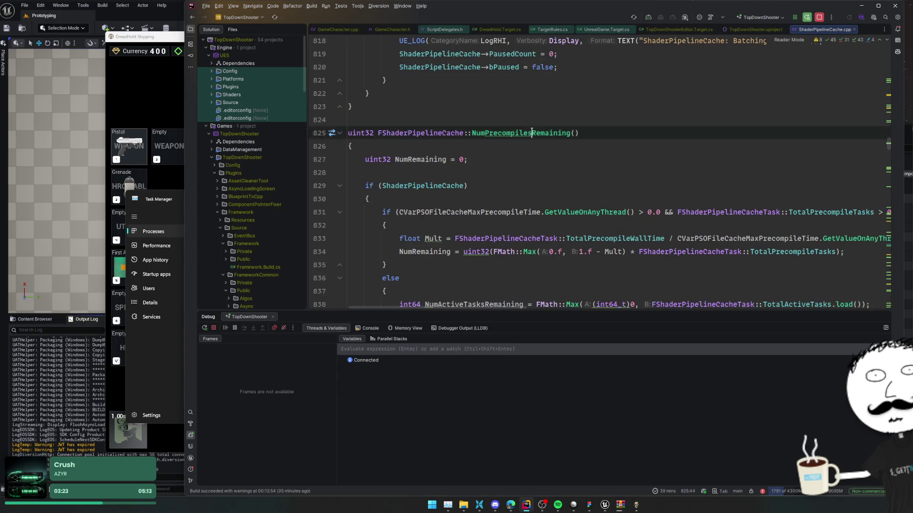
pyautogui.keyDown('ctrl'); pyautogui.click(531, 132); pyautogui.keyUp('ctrl')
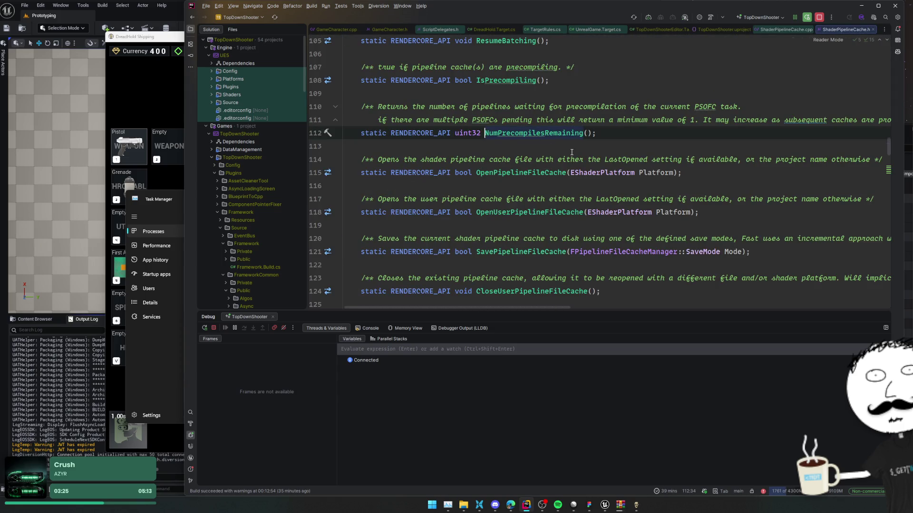
pyautogui.click(667, 147)
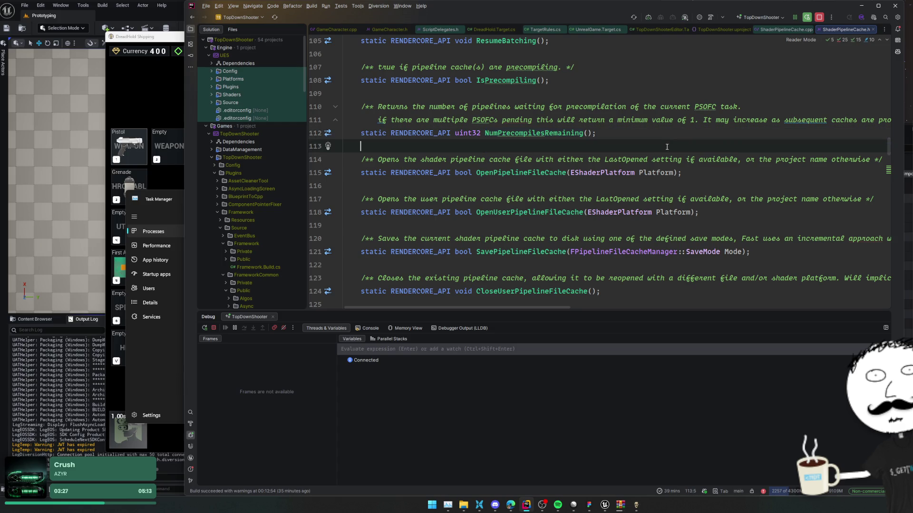
pyautogui.scroll(2, 659, 144)
pyautogui.scroll(-3, 659, 143)
pyautogui.scroll(-5, 659, 144)
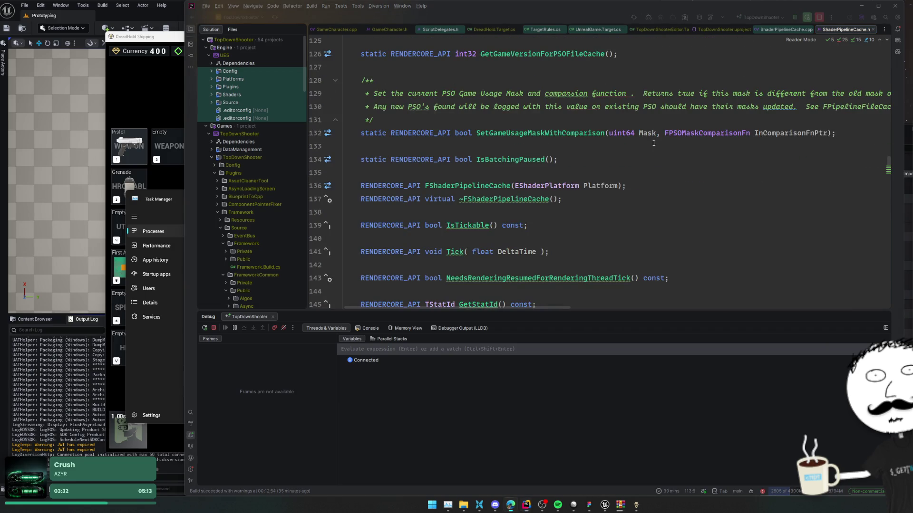
pyautogui.click(162, 112)
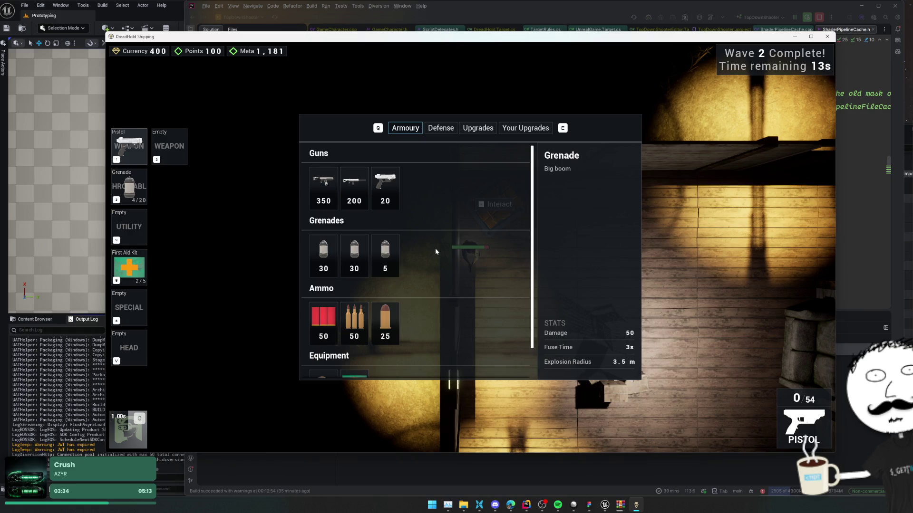
# - Leave the Armoury shop and walk through the house's rooms and corridor, reloading the pistol
pyautogui.press('Escape')
pyautogui.press('d')
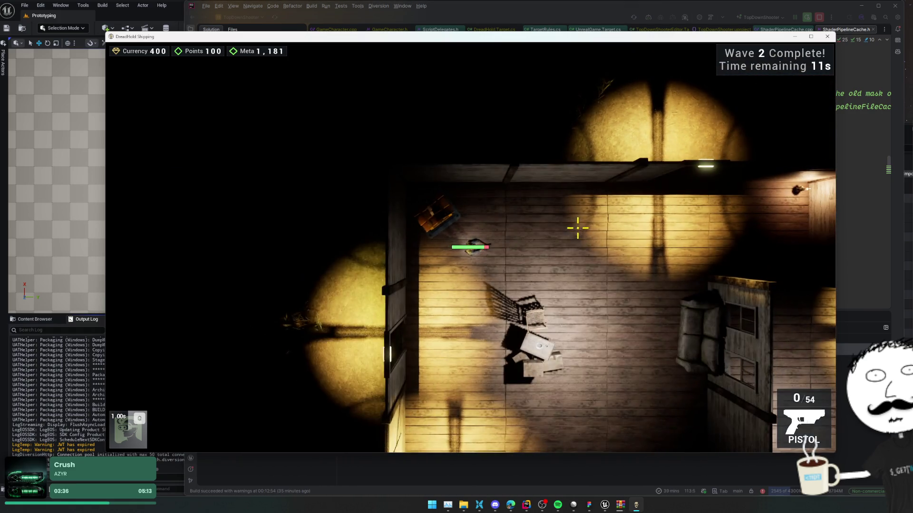
pyautogui.press('d')
pyautogui.press('r')
pyautogui.press('w')
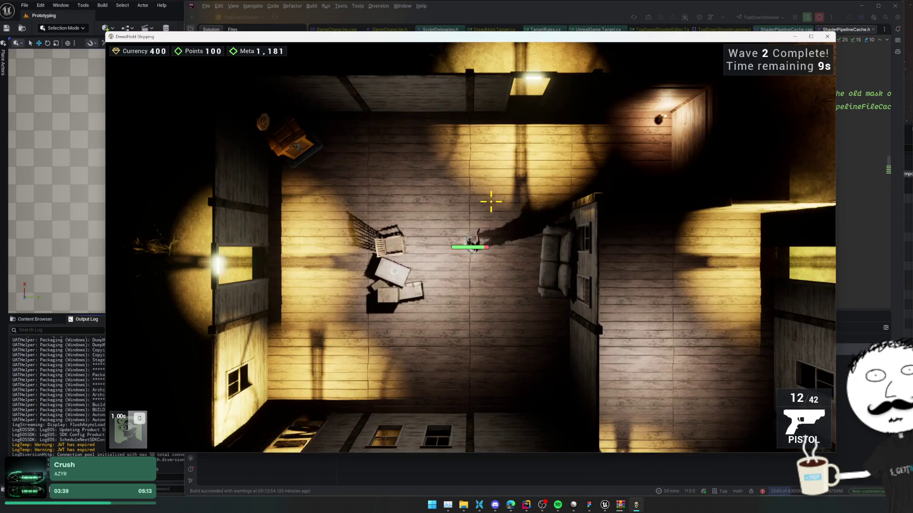
pyautogui.press('s')
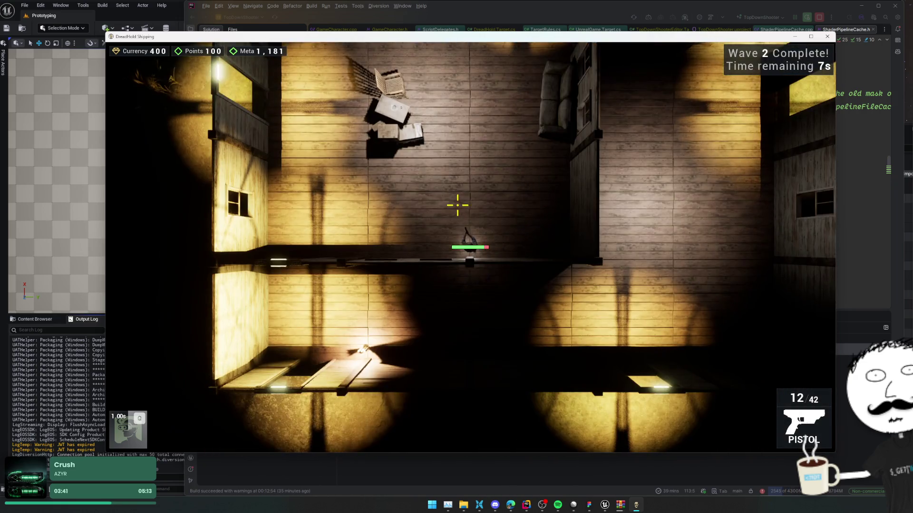
pyautogui.press('a')
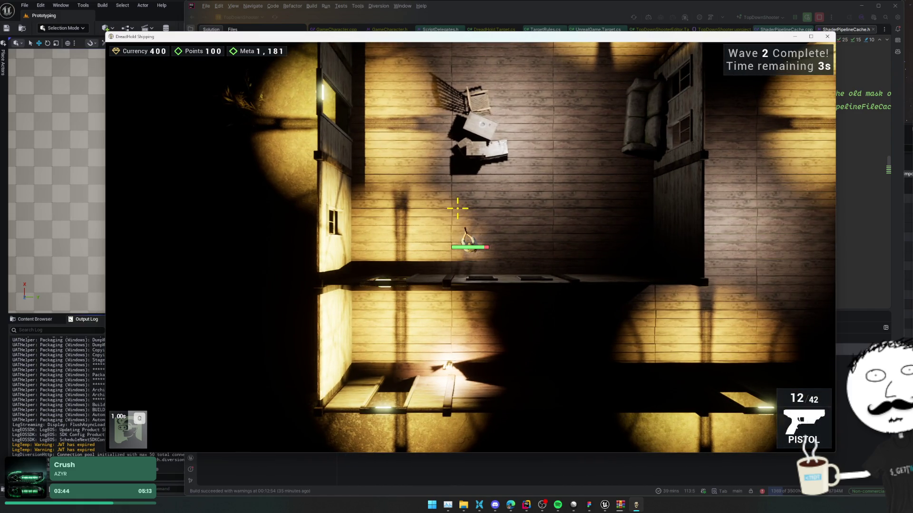
pyautogui.press('w')
pyautogui.press('d')
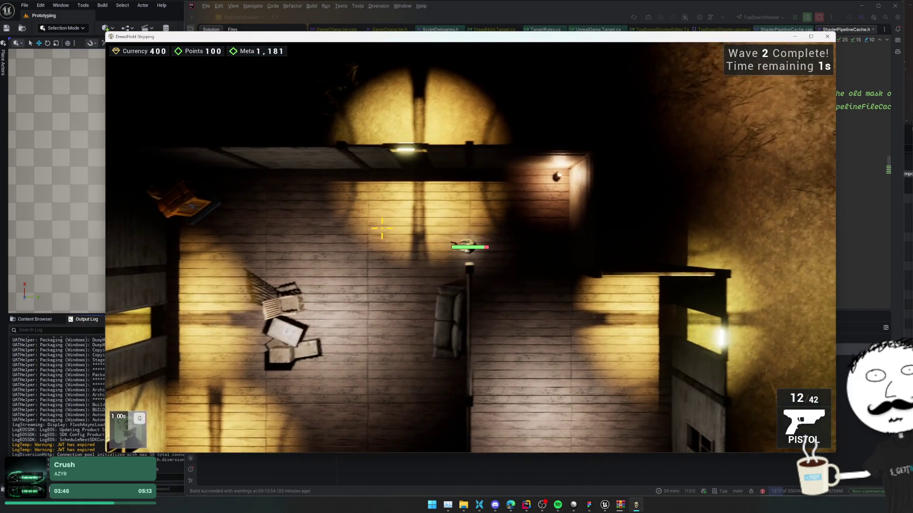
# - Reset all settings to defaults and clear Melee Attack's secondary binding in Mouse & Keyboard
pyautogui.press('Escape')
pyautogui.click(476, 240)
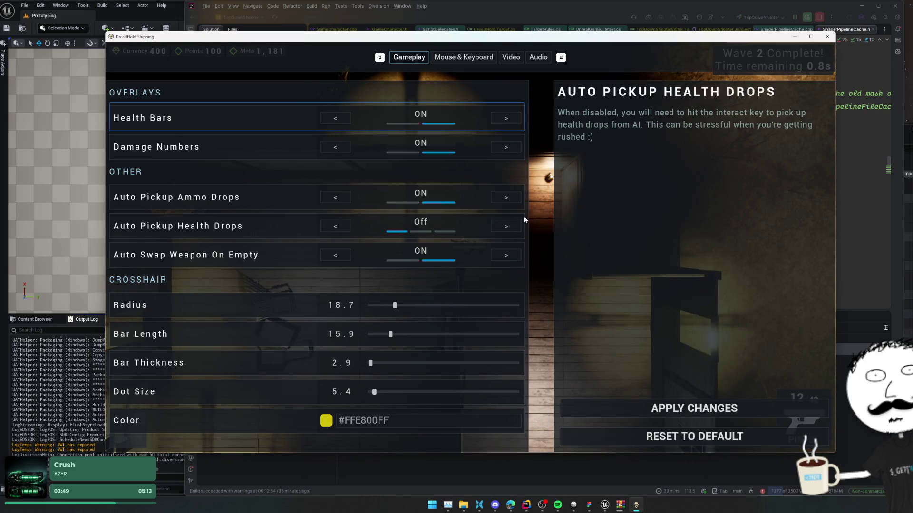
pyautogui.click(675, 439)
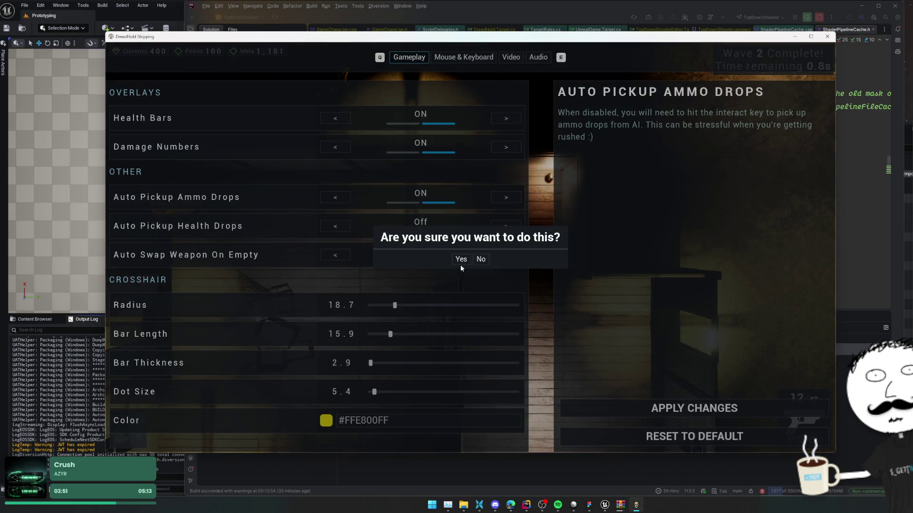
pyautogui.click(461, 259)
pyautogui.click(475, 58)
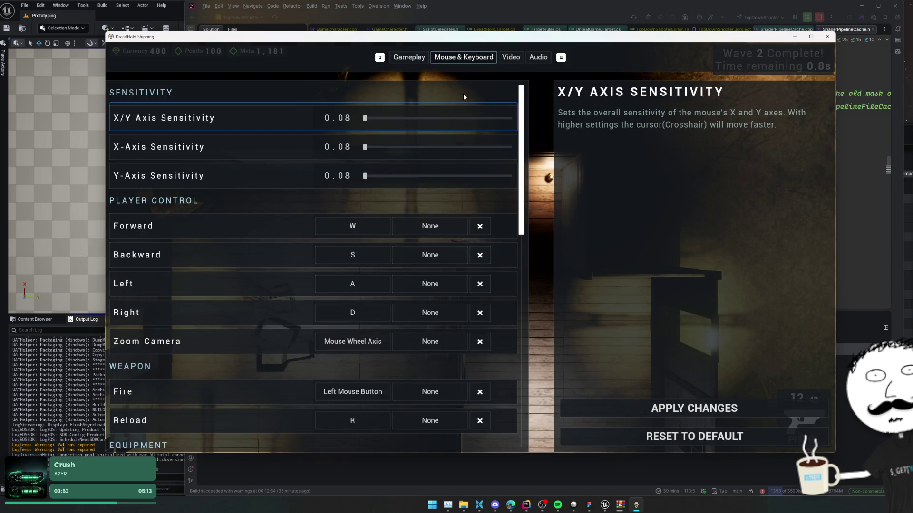
pyautogui.scroll(-10, 442, 241)
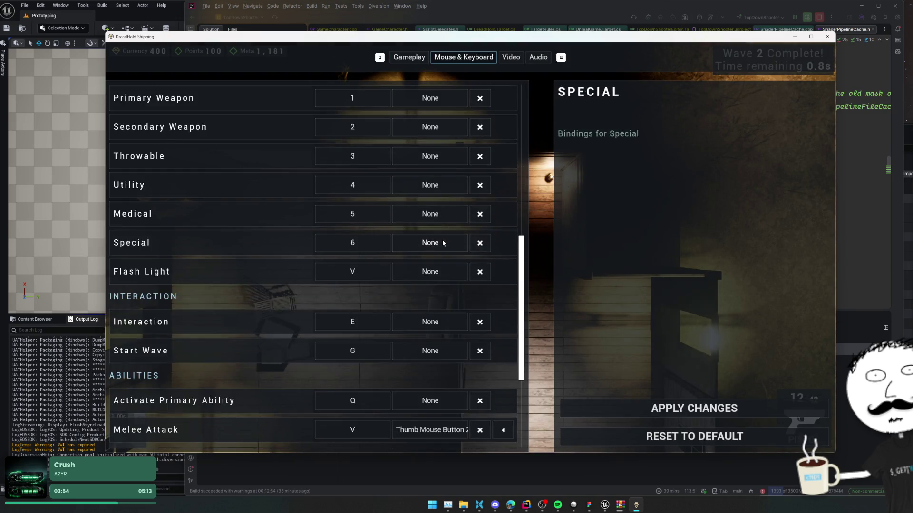
pyautogui.scroll(-5, 442, 242)
pyautogui.click(500, 250)
pyautogui.click(685, 409)
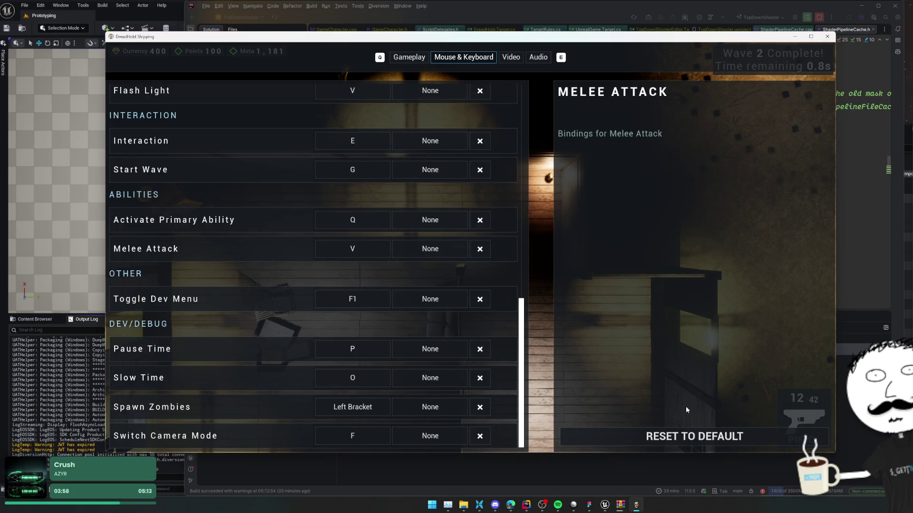
pyautogui.press('Escape')
pyautogui.press('Escape')
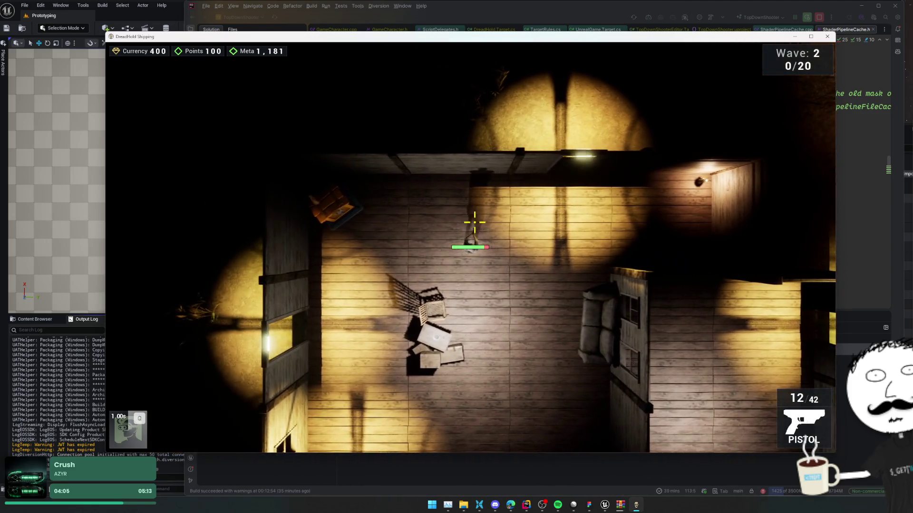
# - Add a secondary binding for Toggle Dev Menu, apply it, then clear it again
pyautogui.press('Escape')
pyautogui.click(481, 241)
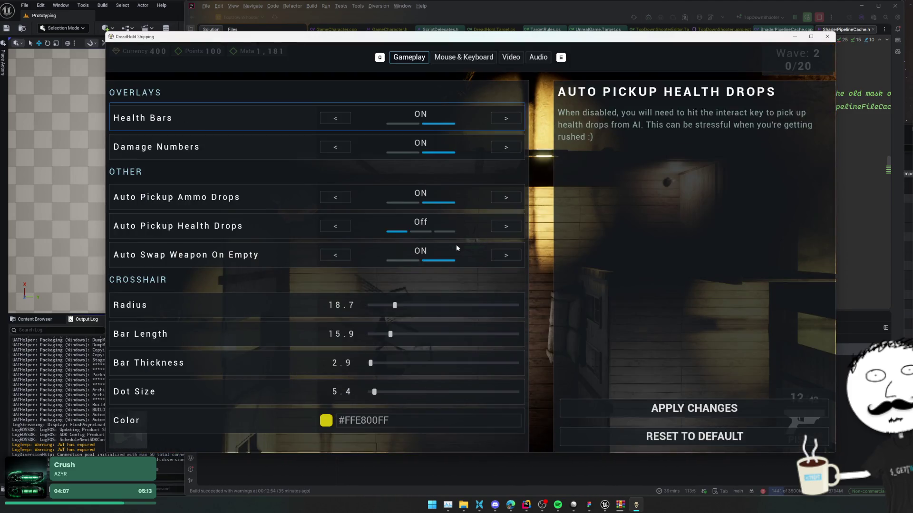
pyautogui.click(449, 58)
pyautogui.scroll(-3, 271, 209)
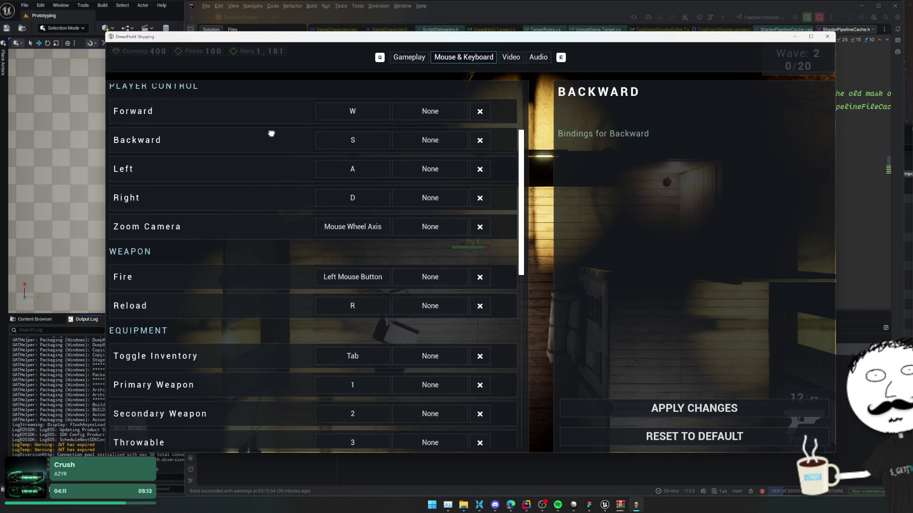
pyautogui.scroll(-5, 266, 214)
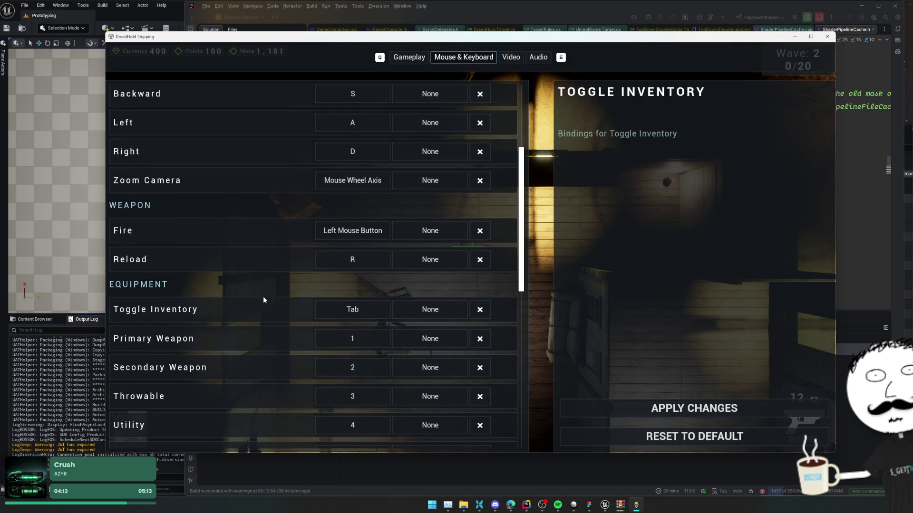
pyautogui.scroll(-7, 252, 199)
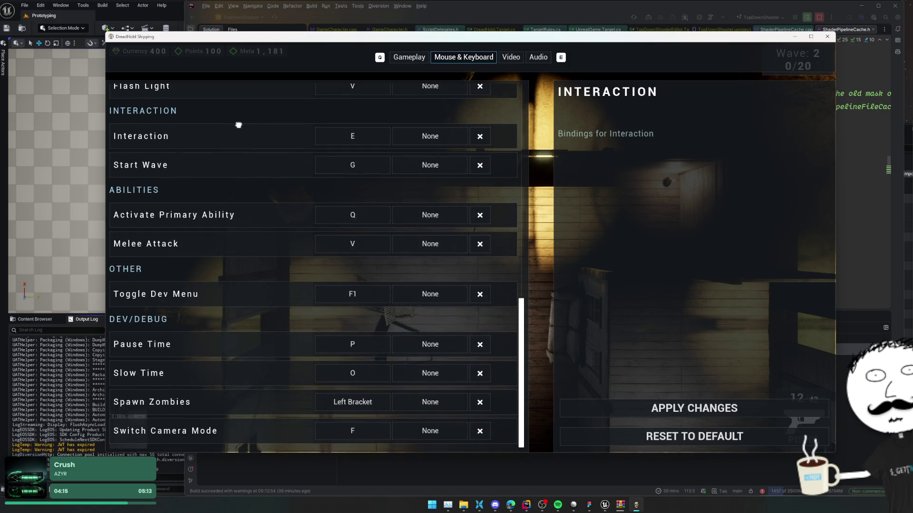
pyautogui.click(429, 298)
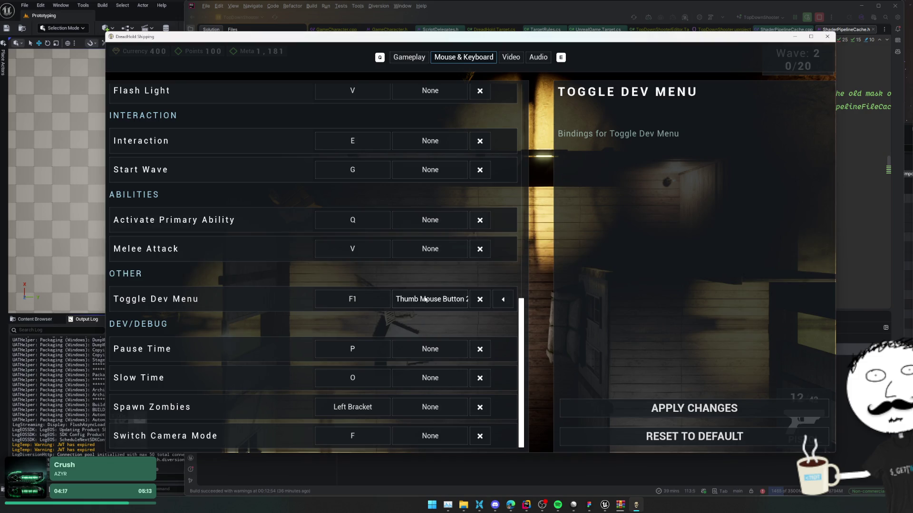
pyautogui.click(665, 404)
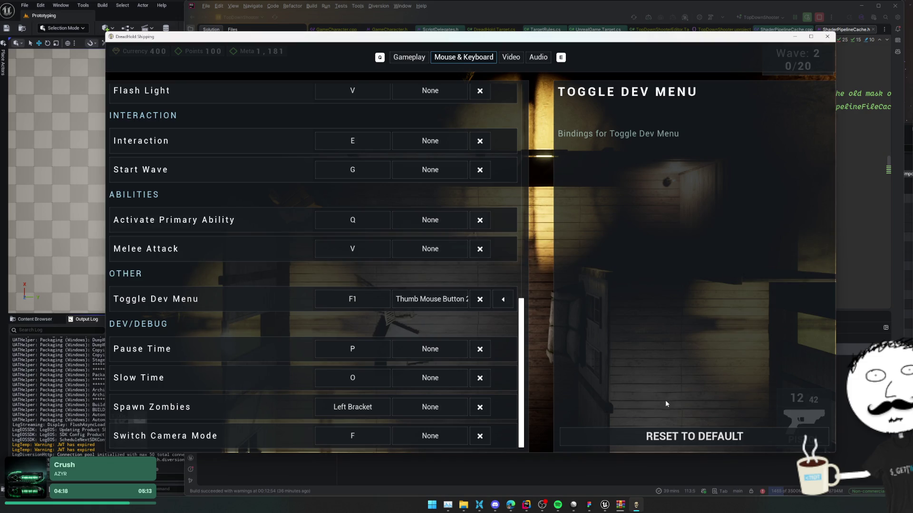
pyautogui.click(480, 299)
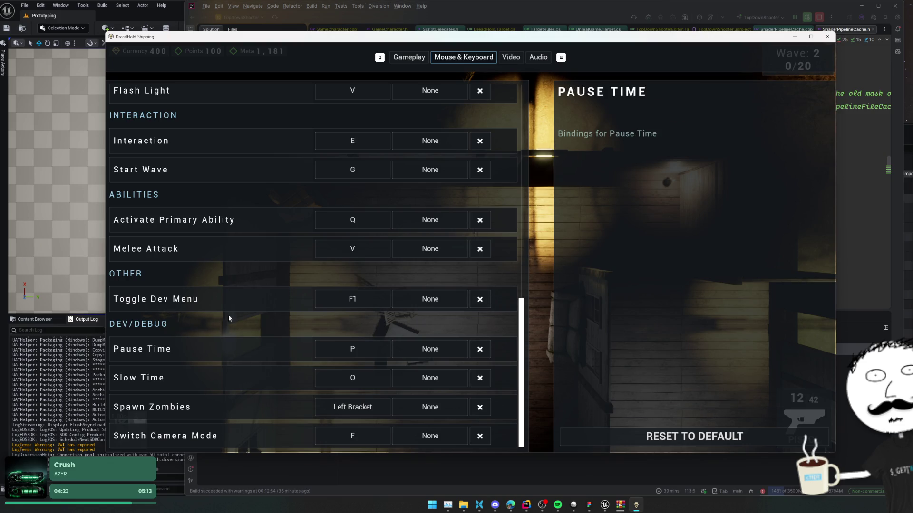
# - Bind Thumb Mouse Button 2 as Melee Attack's secondary key and resume the game
pyautogui.scroll(1, 223, 323)
pyautogui.click(443, 278)
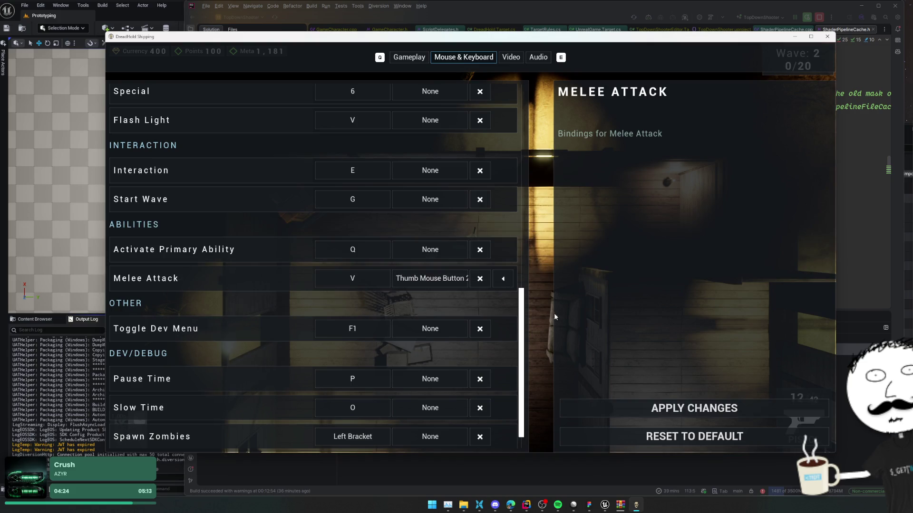
pyautogui.press('Escape')
pyautogui.click(471, 226)
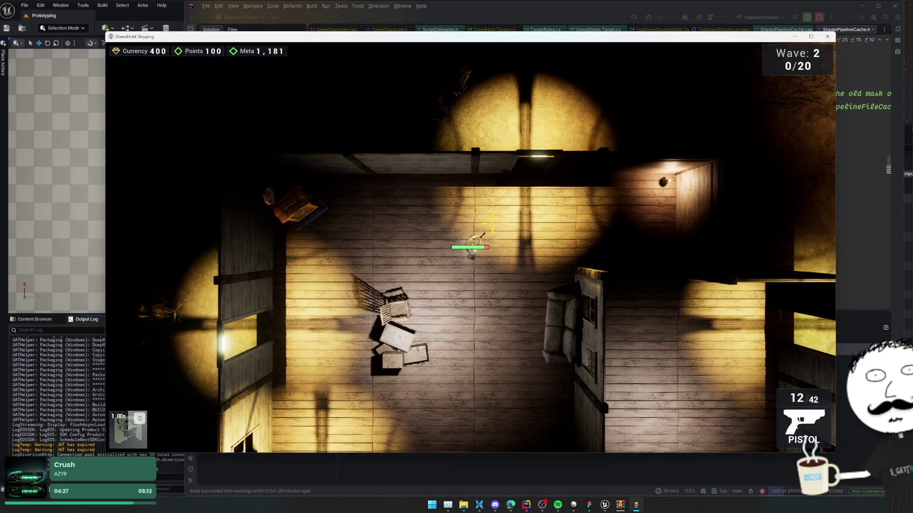
# - Move through the room shooting the approaching enemies
pyautogui.hotkey('s', 'd')
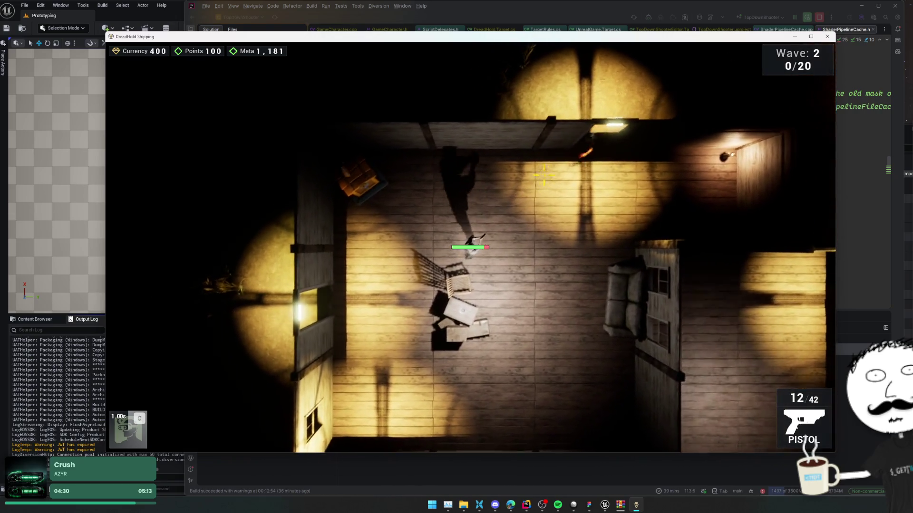
pyautogui.press('d')
pyautogui.click(544, 175)
pyautogui.press('s')
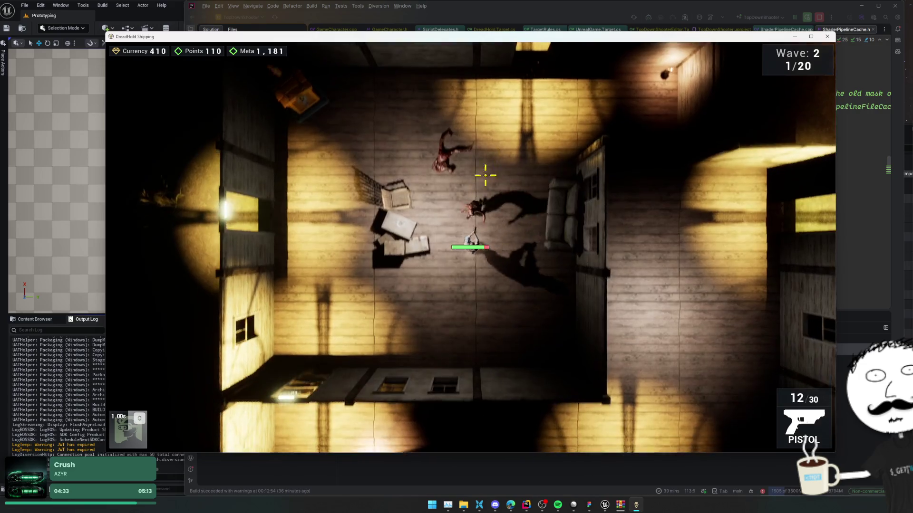
pyautogui.click(485, 177)
pyautogui.click(484, 148)
pyautogui.click(357, 195)
pyautogui.press('s')
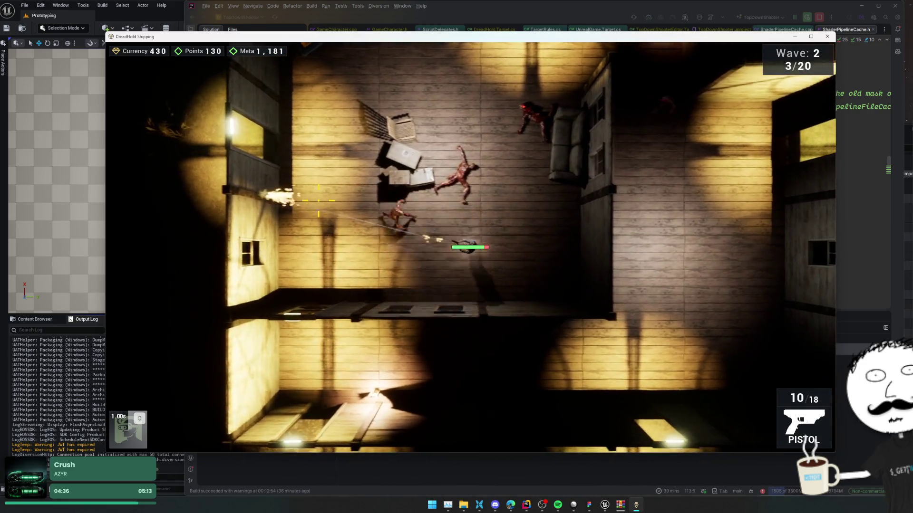
pyautogui.click(335, 201)
# - Circle around the couch while firing repeatedly at the horde near the doorway
pyautogui.press('w')
pyautogui.press('a')
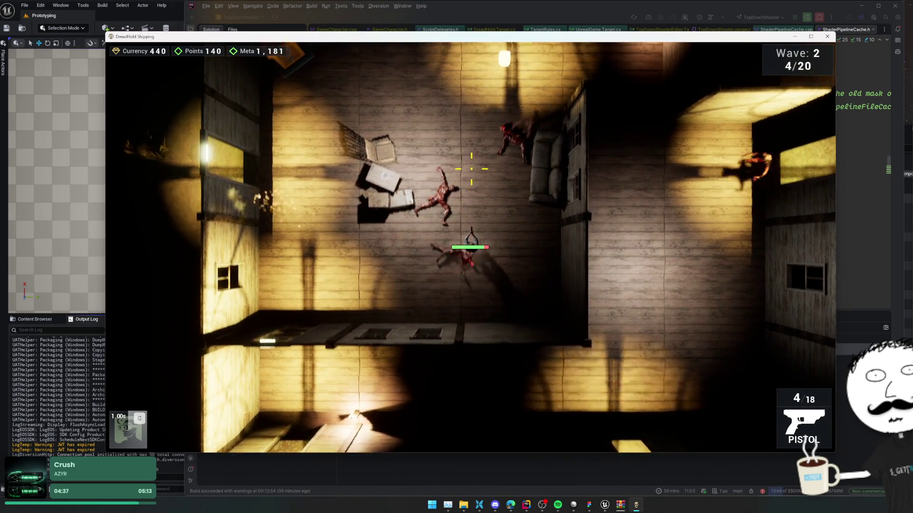
pyautogui.press('a')
pyautogui.press('s')
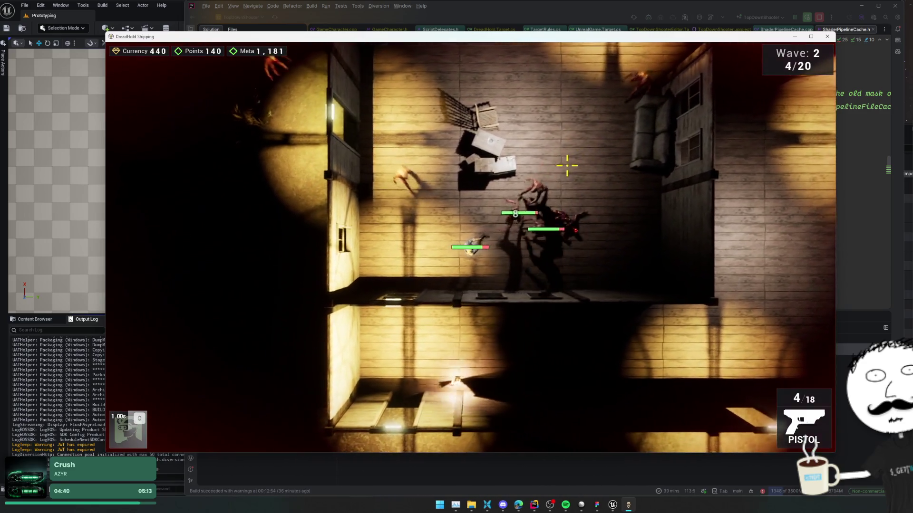
pyautogui.click(547, 170)
pyautogui.click(533, 175)
pyautogui.click(520, 180)
pyautogui.click(510, 183)
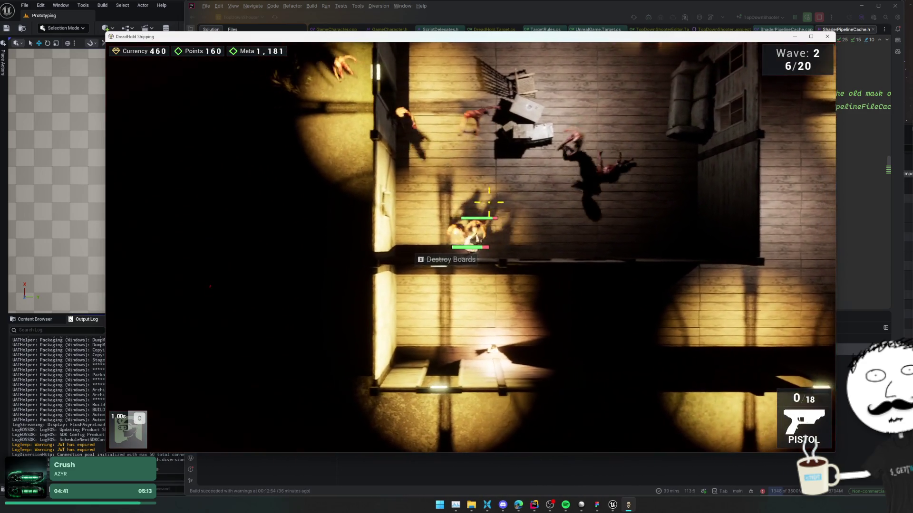
pyautogui.click(468, 236)
pyautogui.click(468, 236)
pyautogui.click(468, 236)
pyautogui.click(468, 236)
pyautogui.click(468, 233)
pyautogui.click(468, 232)
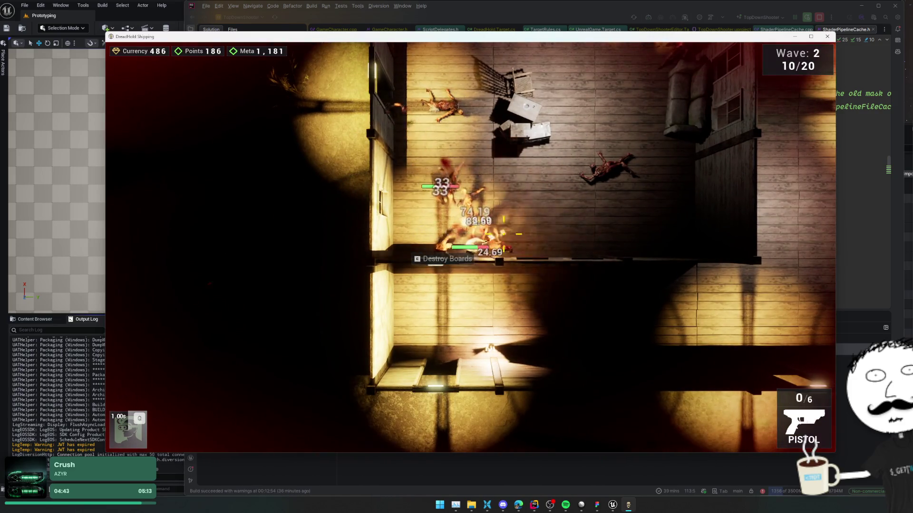
pyautogui.click(466, 228)
pyautogui.press('w')
pyautogui.click(461, 218)
pyautogui.click(459, 212)
pyautogui.click(456, 205)
pyautogui.click(456, 204)
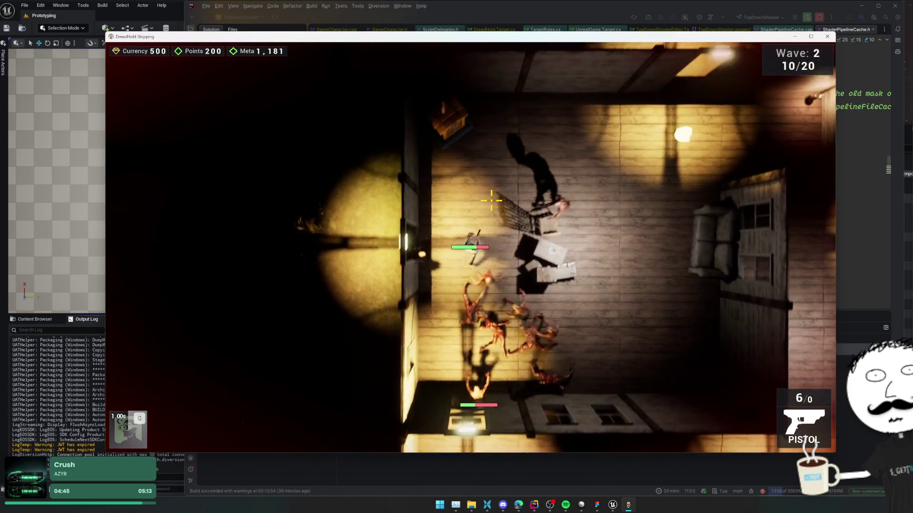
# - Visit the Armoury shop, then after dying leave the death screen for the main menu
pyautogui.press('Escape')
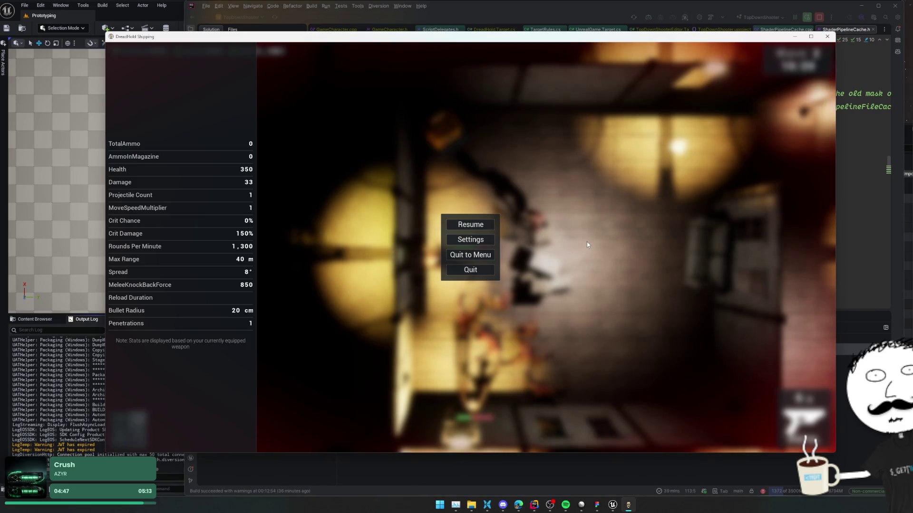
pyautogui.click(482, 227)
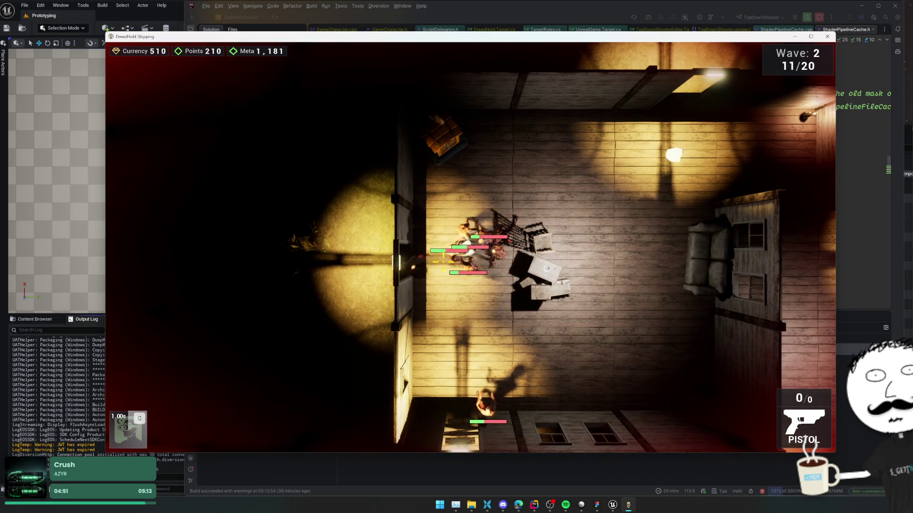
pyautogui.press('w')
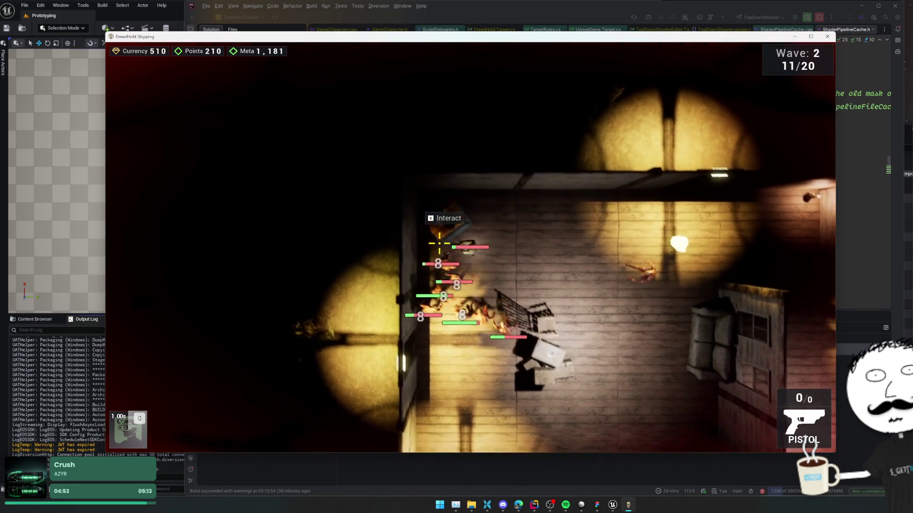
pyautogui.press('e')
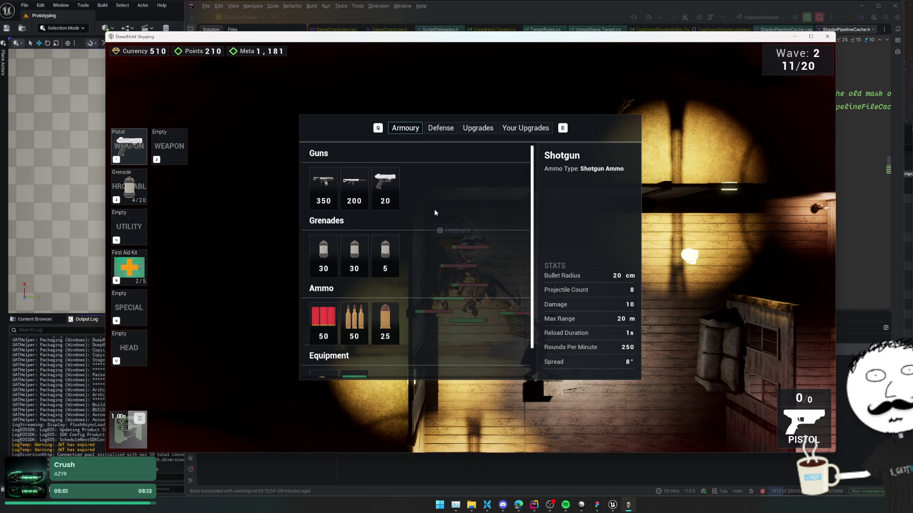
pyautogui.press('Escape')
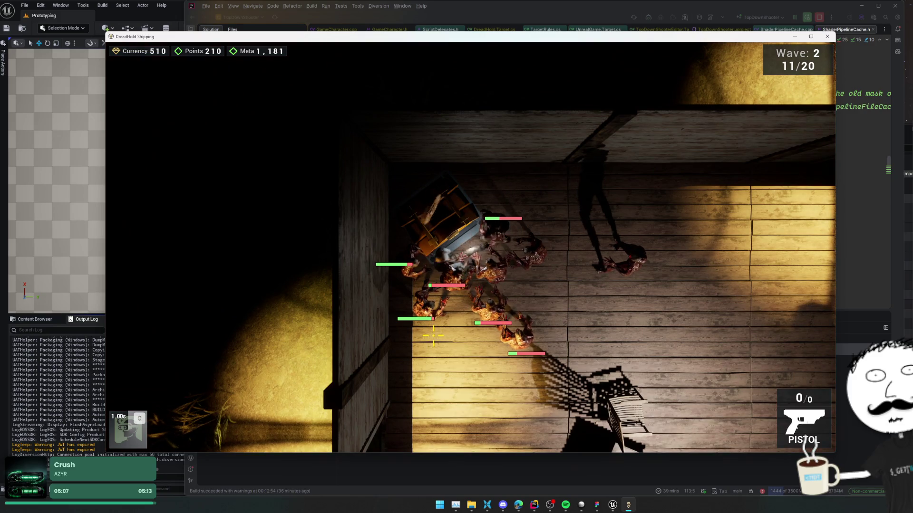
pyautogui.press('Escape')
pyautogui.press('Escape')
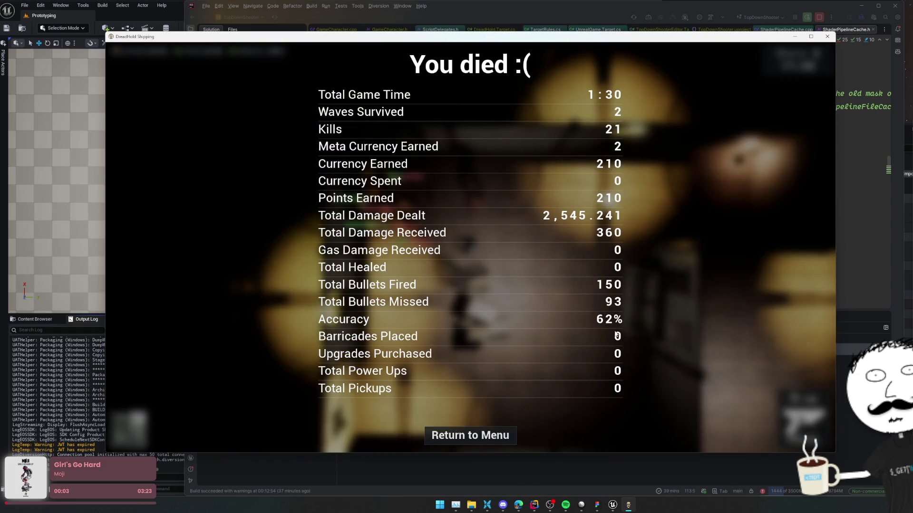
pyautogui.click(491, 435)
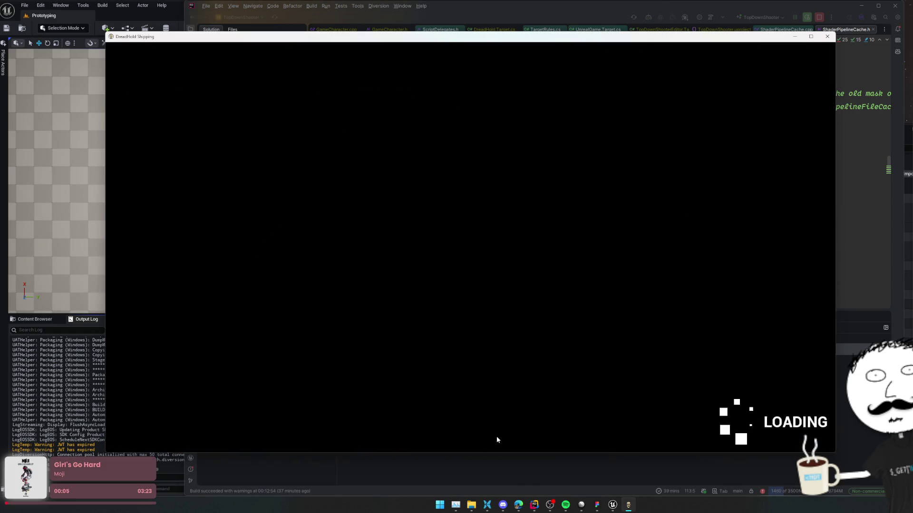
# - Minimize the game and close Unreal's Project Settings window
pyautogui.click(627, 509)
pyautogui.click(628, 509)
pyautogui.click(628, 509)
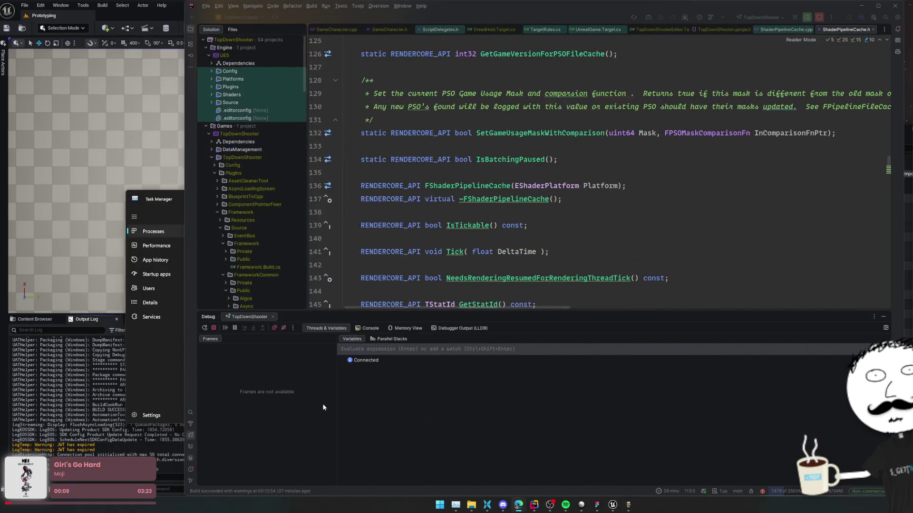
pyautogui.click(149, 169)
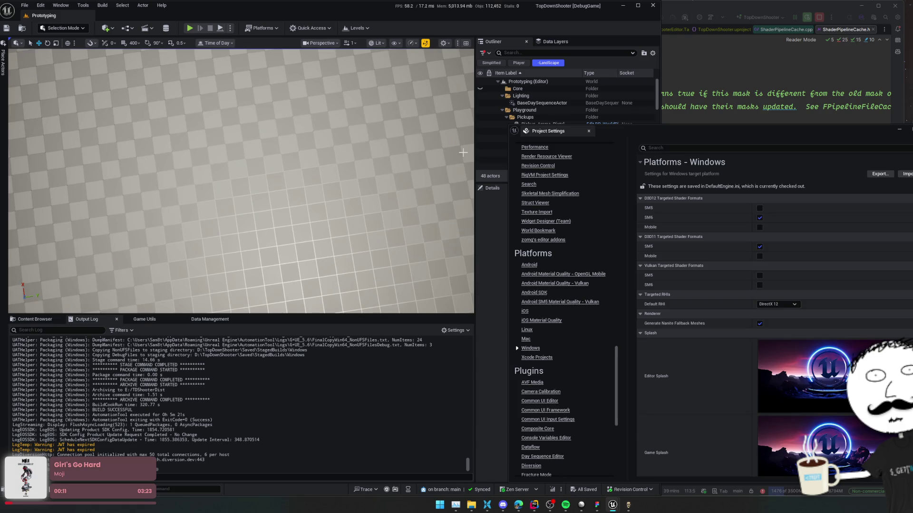
pyautogui.click(421, 157)
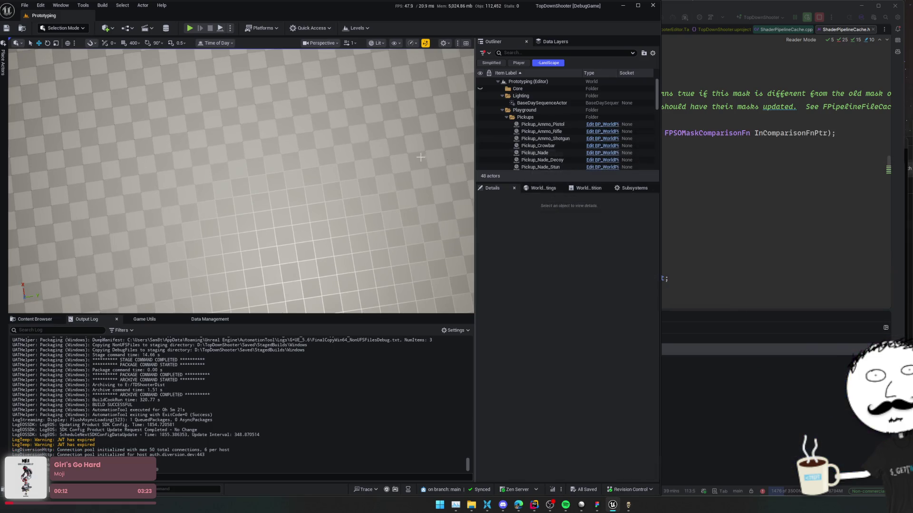
# - Show the Content Browser, then open GameCharacter.cpp in Rider
pyautogui.click(35, 319)
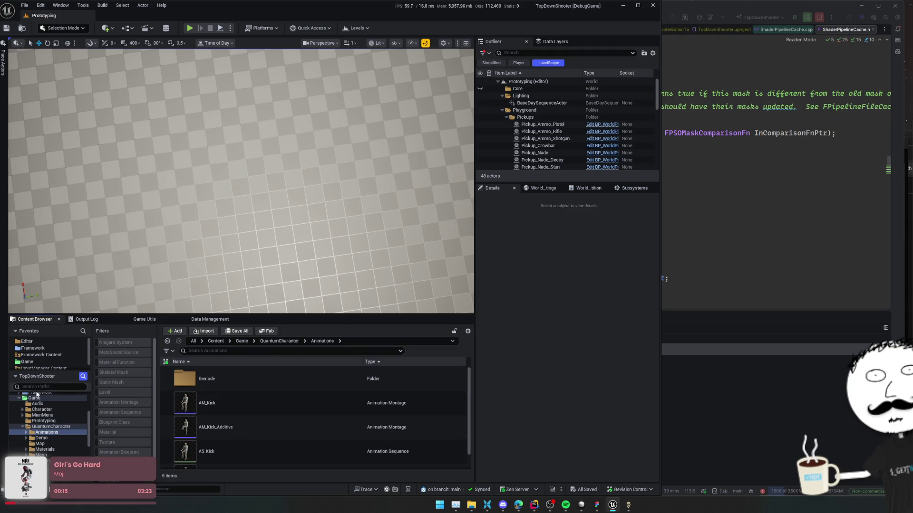
pyautogui.scroll(-3, 57, 431)
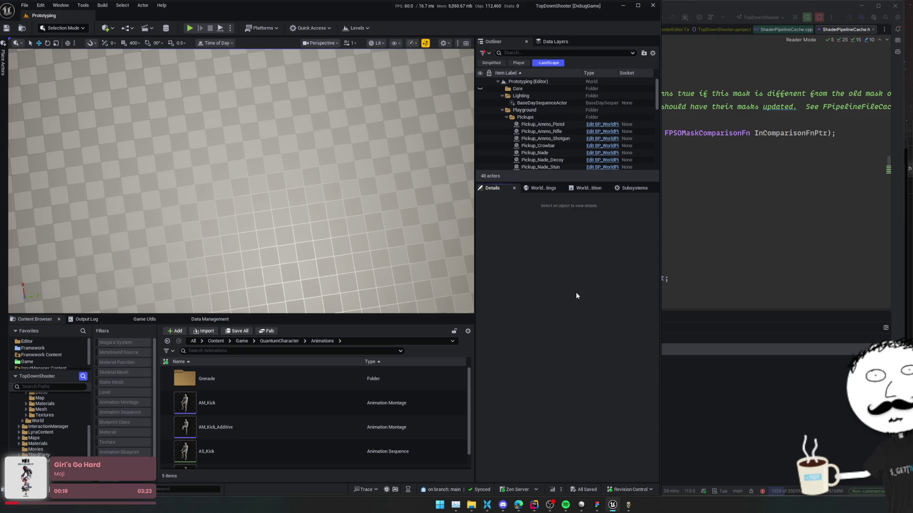
pyautogui.hotkey('alt', 'Tab')
pyautogui.click(335, 30)
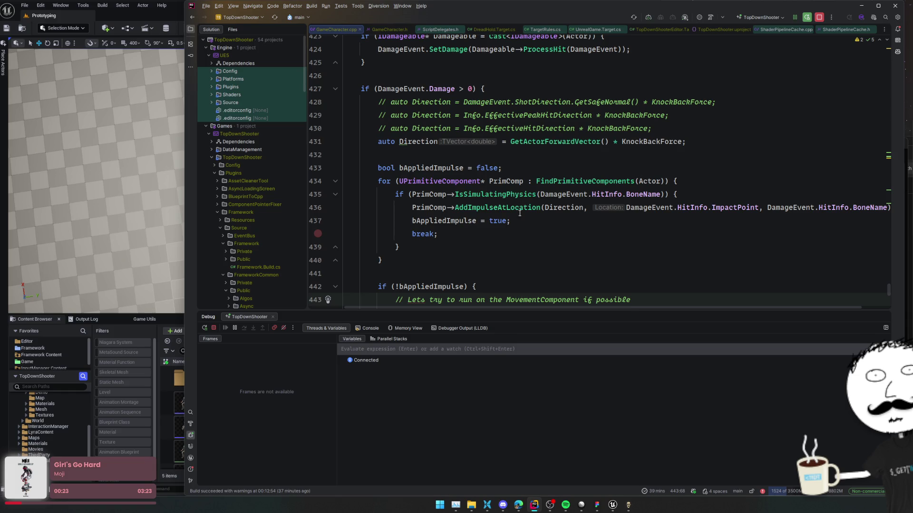
# - Search for and open GamePlayerController.cpp
pyautogui.scroll(2, 521, 197)
pyautogui.click(463, 167)
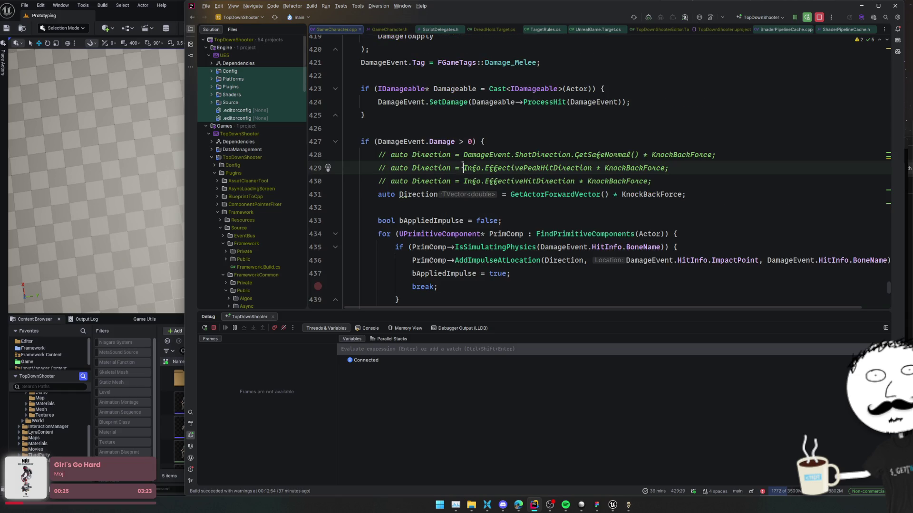
pyautogui.hotkey('ctrl', 't')
pyautogui.write('GameChar')
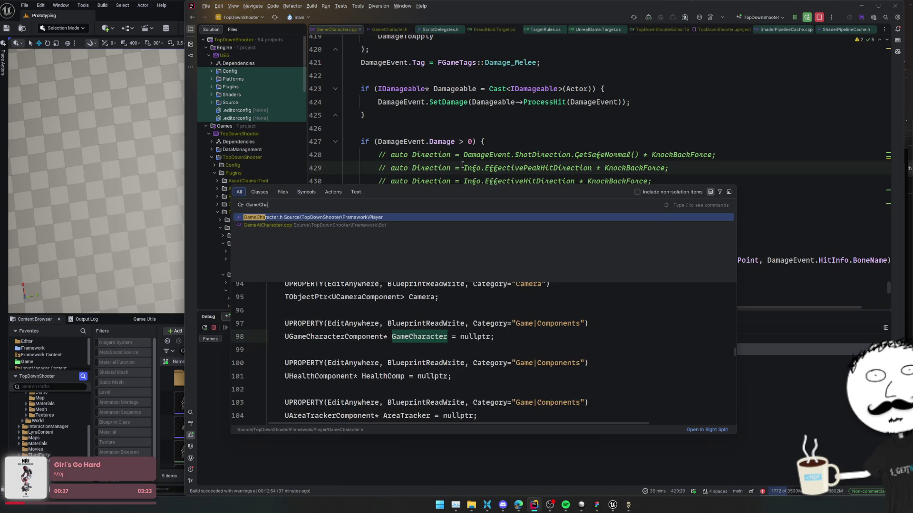
pyautogui.press('BackSpace')
pyautogui.press('BackSpace')
pyautogui.press('BackSpace')
pyautogui.write('Player')
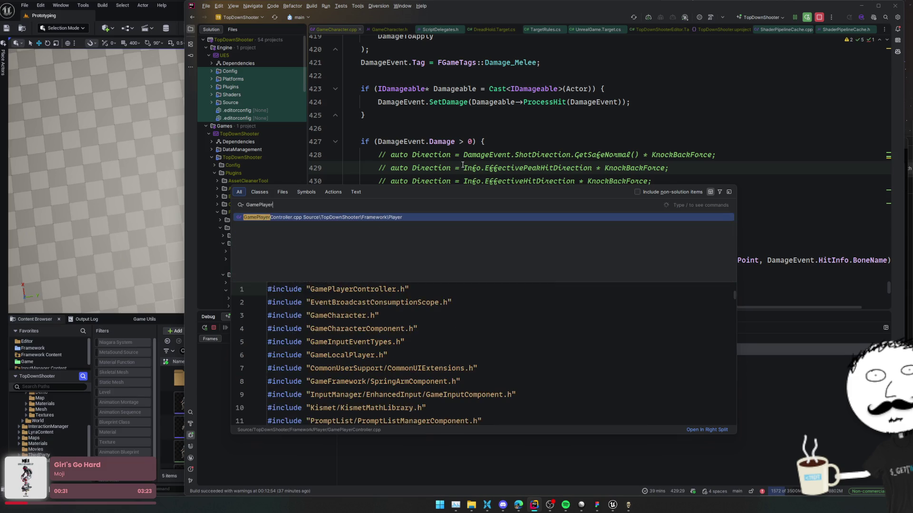
pyautogui.press('Return')
# - Follow ToggleDevMenu to OnAction_ToggleDevMenu and UDevMenuManager::ToggleNewDevMenu, then return to Unreal
pyautogui.scroll(-15, 461, 164)
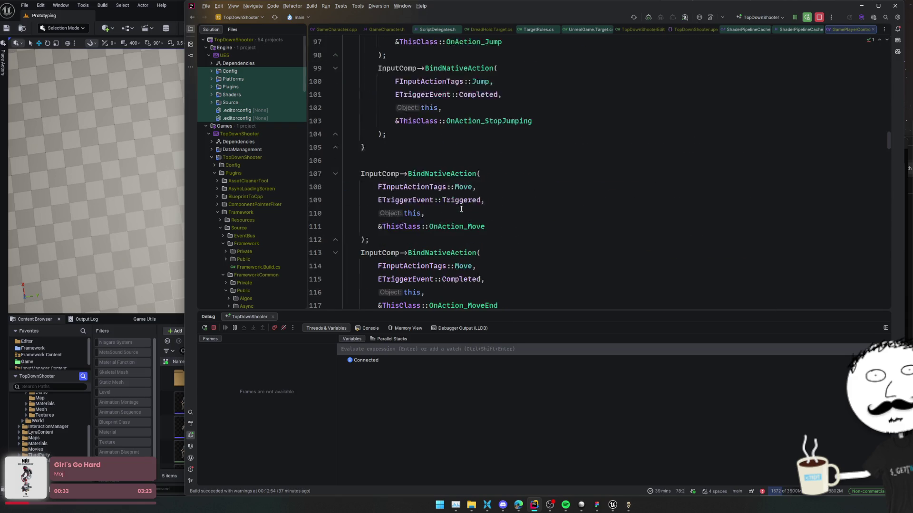
pyautogui.hotkey('ctrl', 'f')
pyautogui.write('ToggleDevMenu')
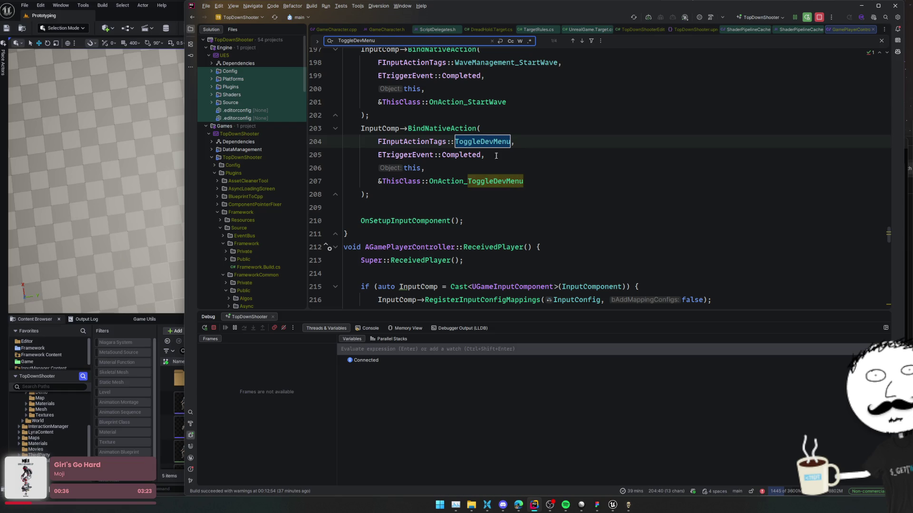
pyautogui.keyDown('ctrl'); pyautogui.click(495, 181); pyautogui.keyUp('ctrl')
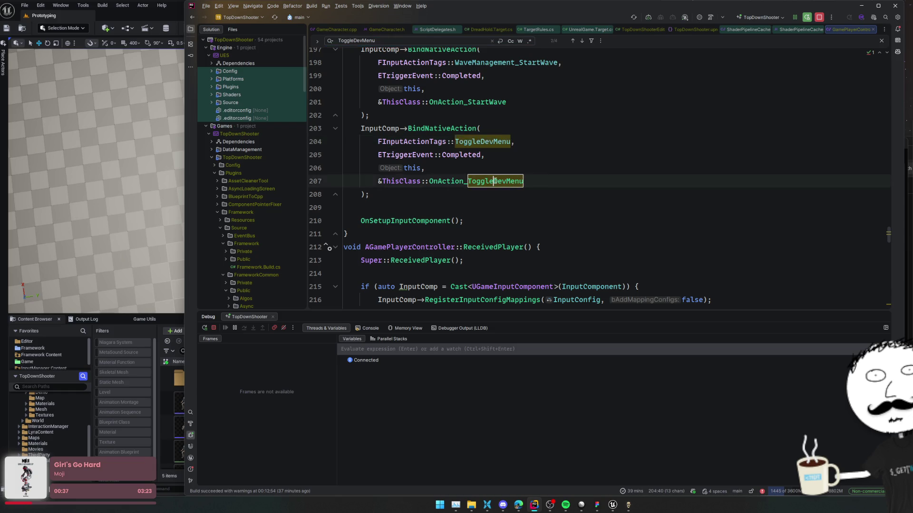
pyautogui.click(553, 170)
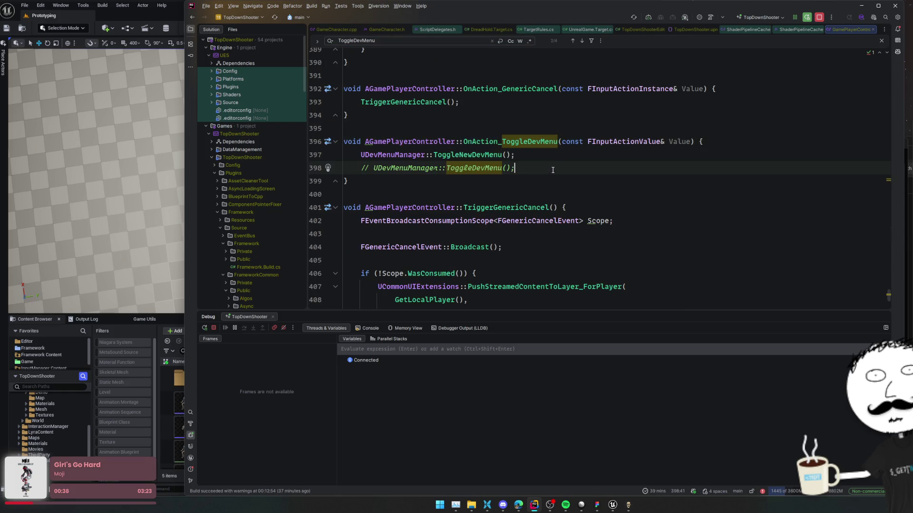
pyautogui.keyDown('ctrl'); pyautogui.click(485, 155); pyautogui.keyUp('ctrl')
pyautogui.click(585, 177)
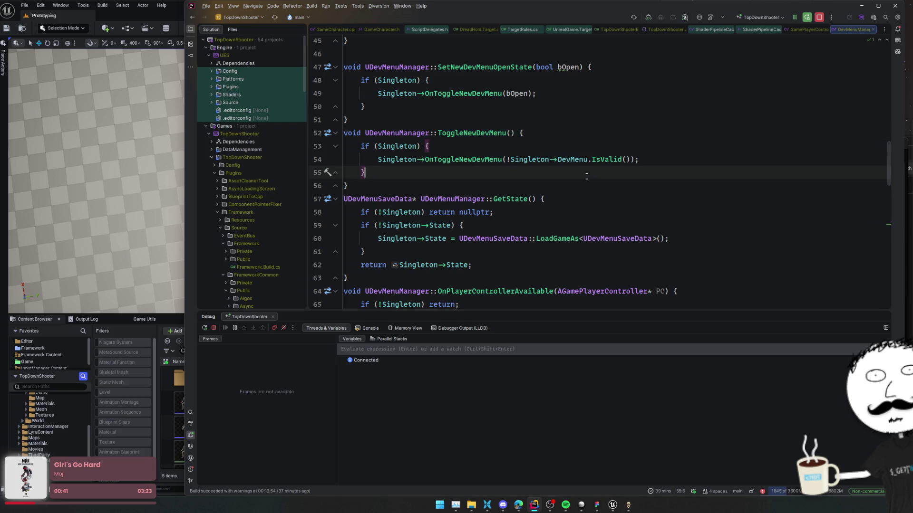
pyautogui.click(58, 319)
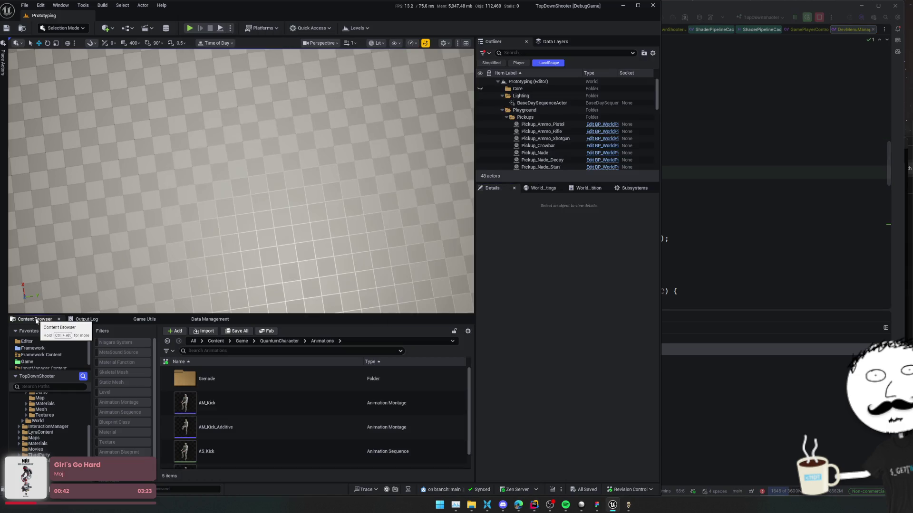
# - Browse to Game > Framework > Input and inspect the IMC_Default mappings
pyautogui.scroll(4, 61, 413)
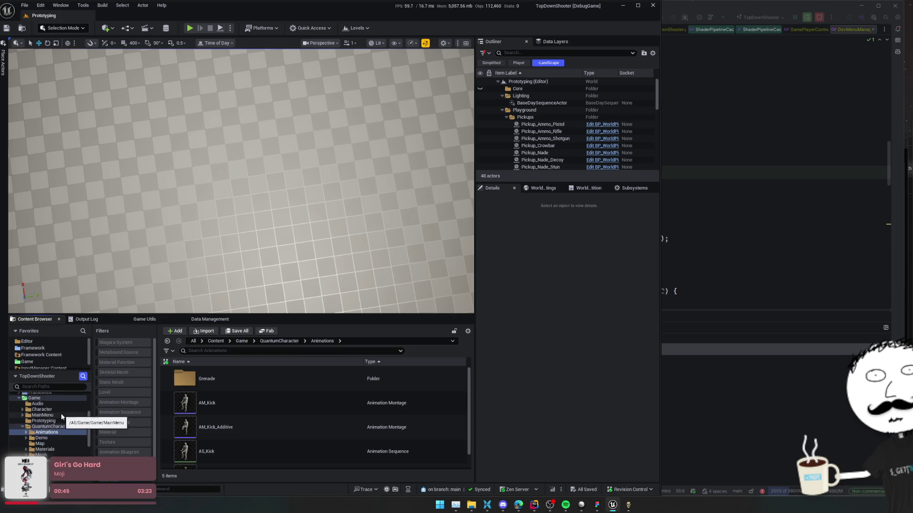
pyautogui.click(57, 422)
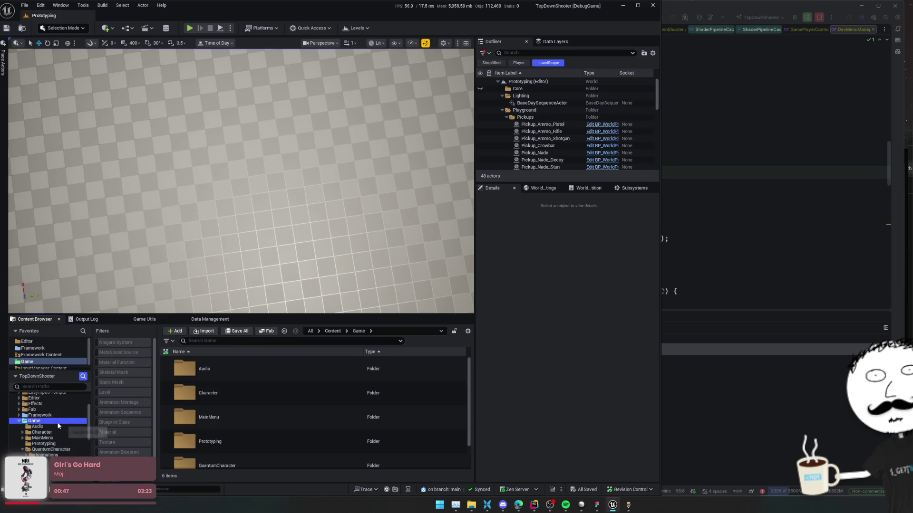
pyautogui.click(60, 414)
pyautogui.scroll(-3, 251, 412)
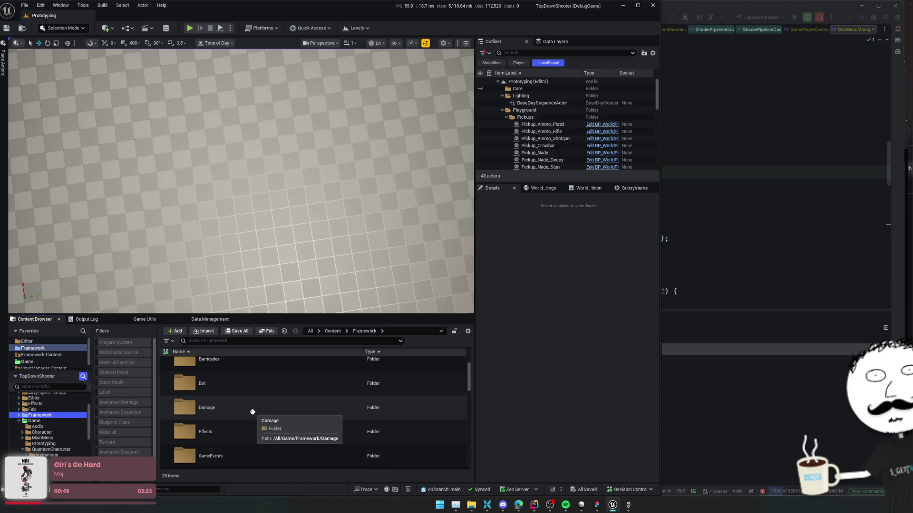
pyautogui.doubleClick(252, 404)
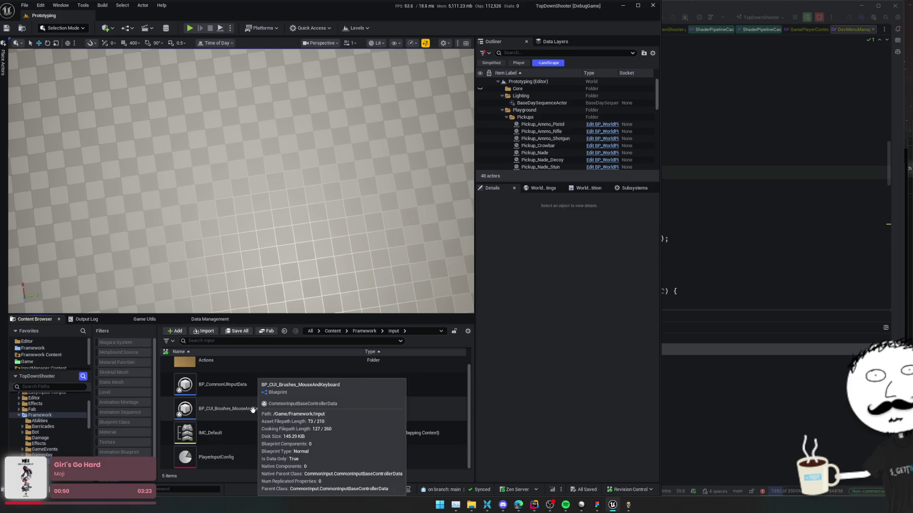
pyautogui.click(241, 434)
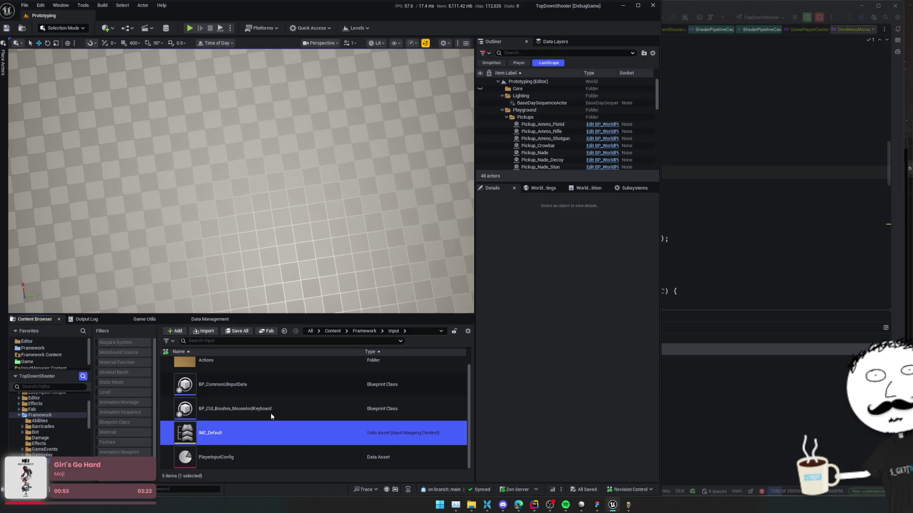
pyautogui.doubleClick(275, 433)
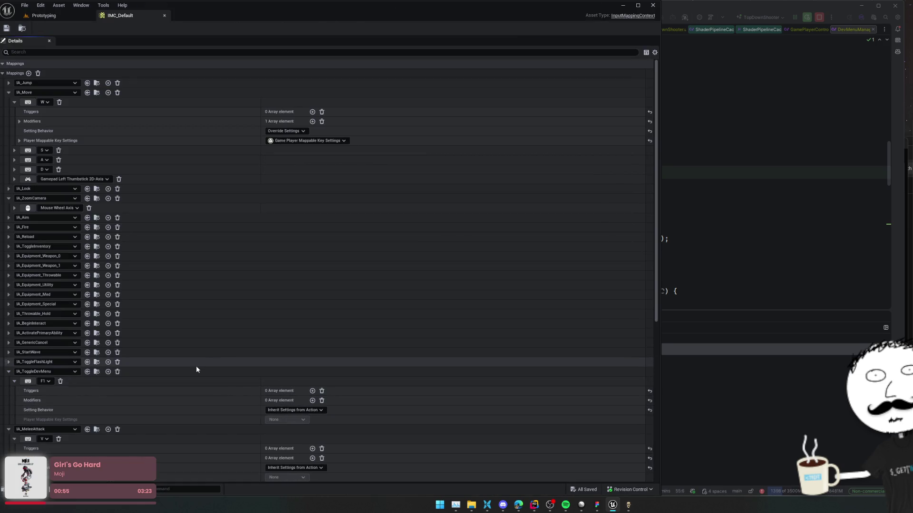
pyautogui.middleClick(129, 18)
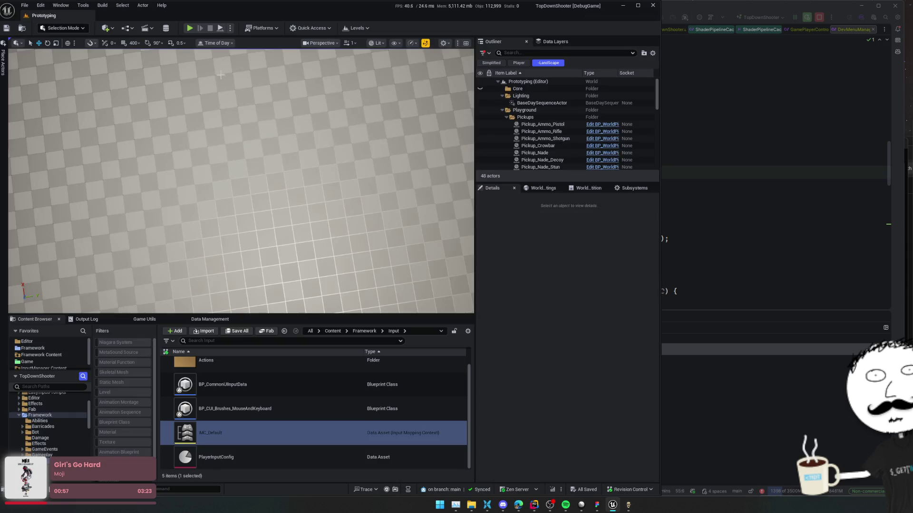
# - Review PlayerInputConfig's input actions, then set a breakpoint on line 53 in Rider
pyautogui.click(254, 460)
pyautogui.doubleClick(255, 461)
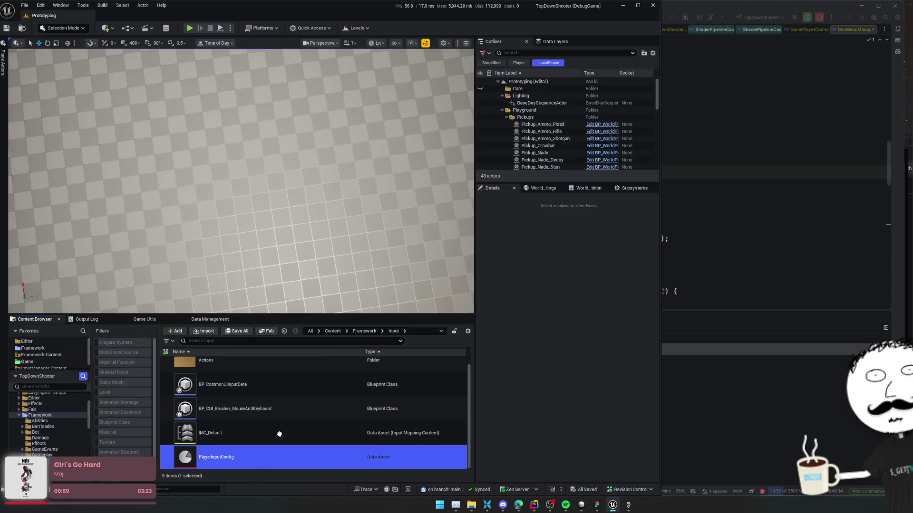
pyautogui.scroll(-10, 241, 379)
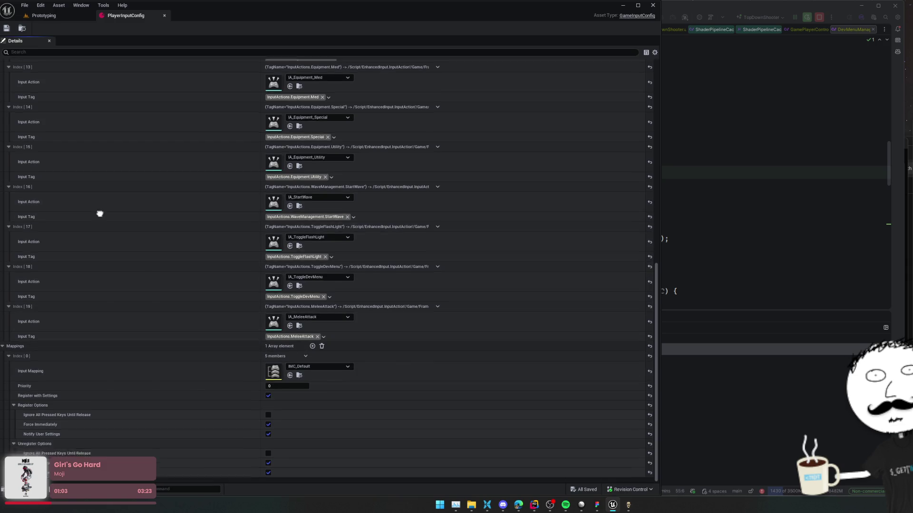
pyautogui.scroll(3, 95, 88)
pyautogui.middleClick(90, 13)
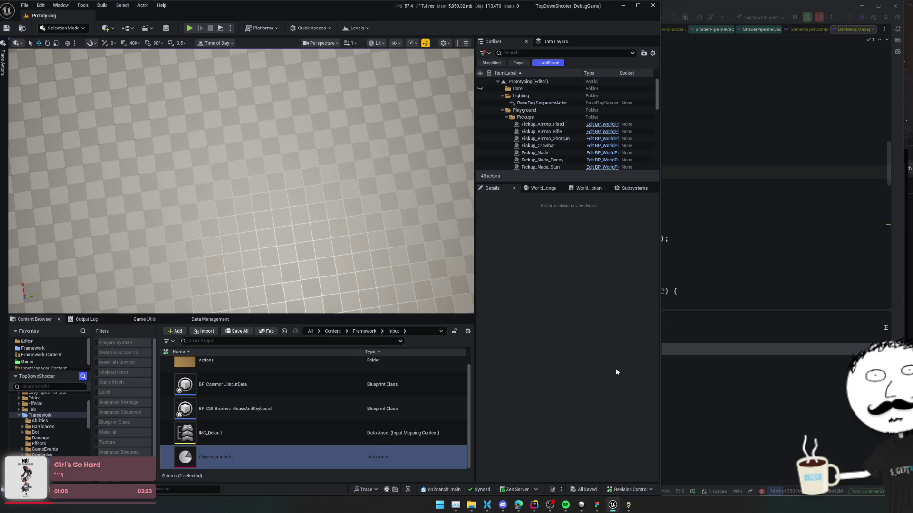
pyautogui.click(738, 294)
pyautogui.click(318, 146)
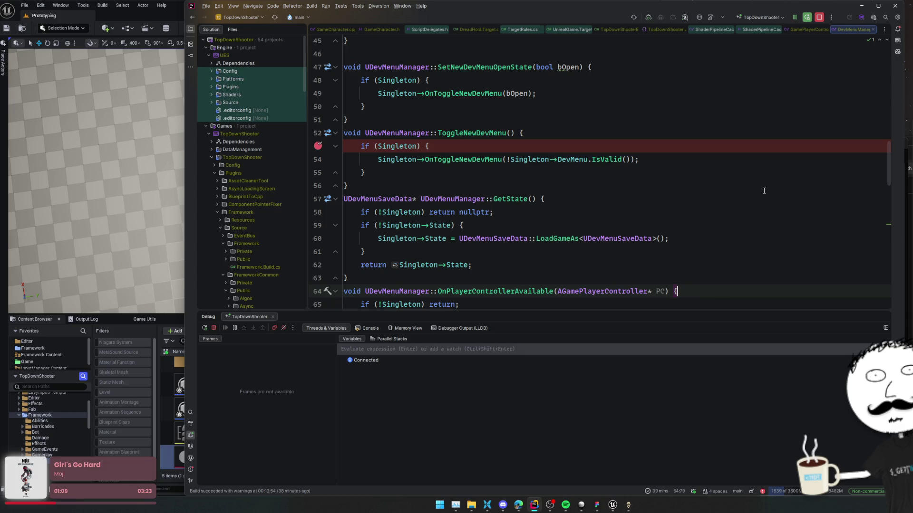
# - Launch the packaged DreadHold build and open Rider's Attach to Process list
pyautogui.click(722, 17)
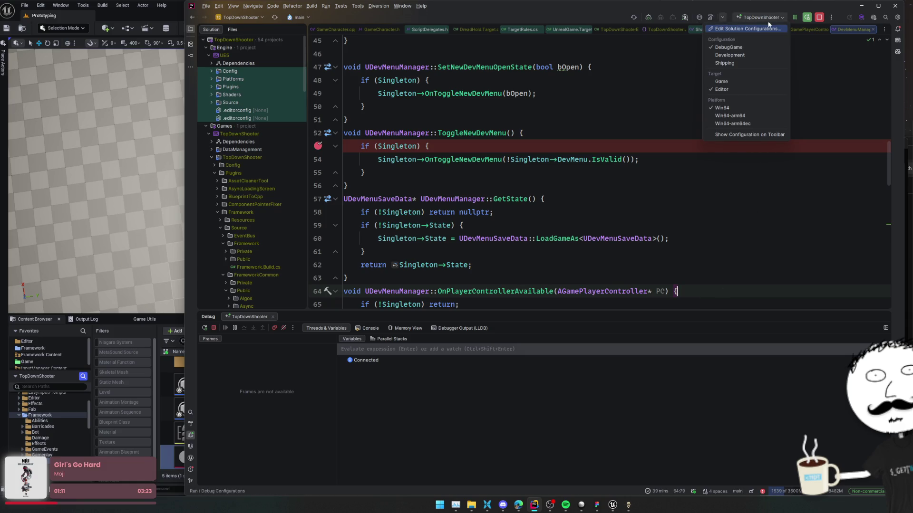
pyautogui.click(474, 506)
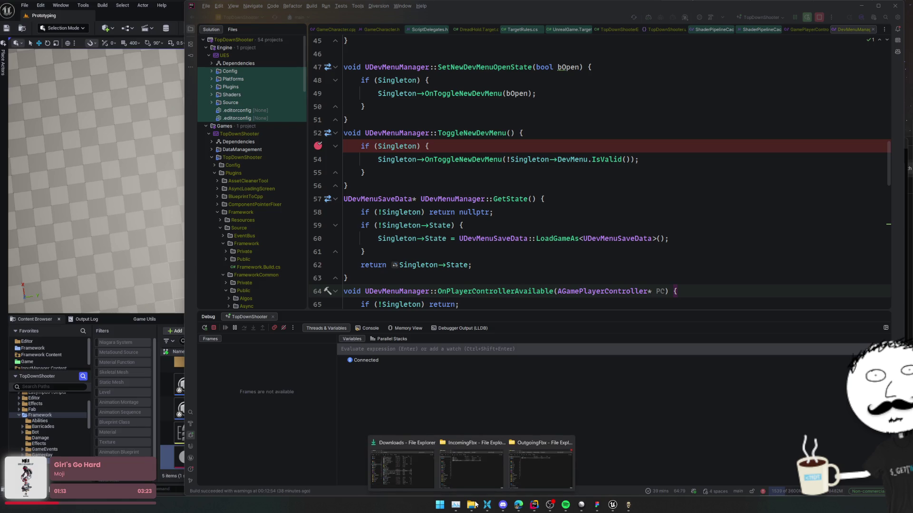
pyautogui.rightClick(469, 507)
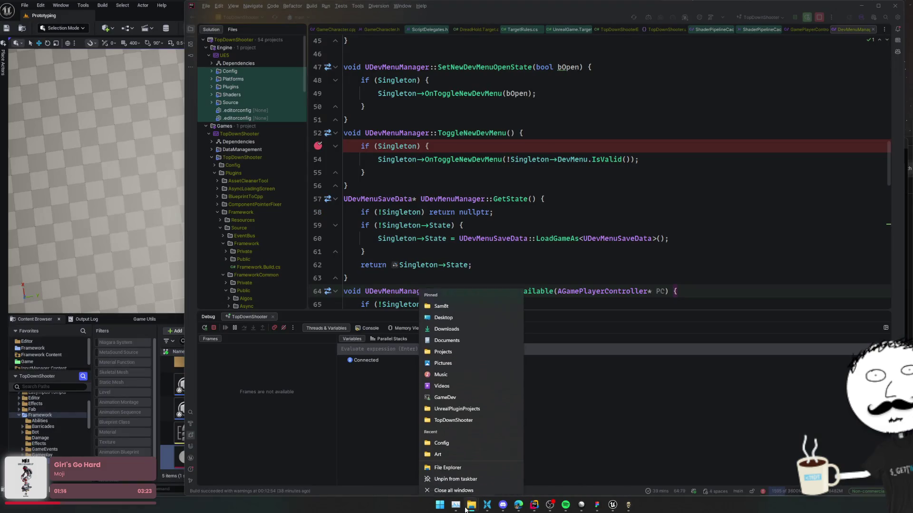
pyautogui.click(459, 486)
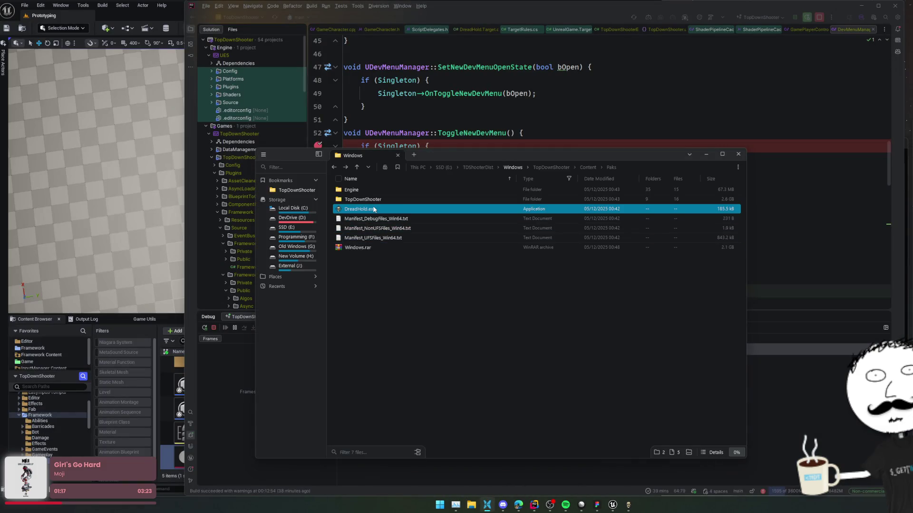
pyautogui.click(874, 22)
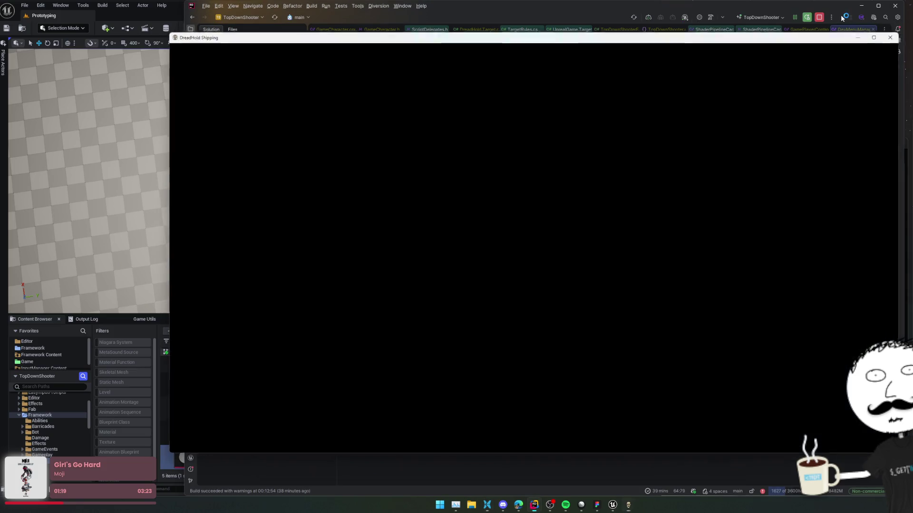
pyautogui.hotkey('ctrl', 'alt', 'F5')
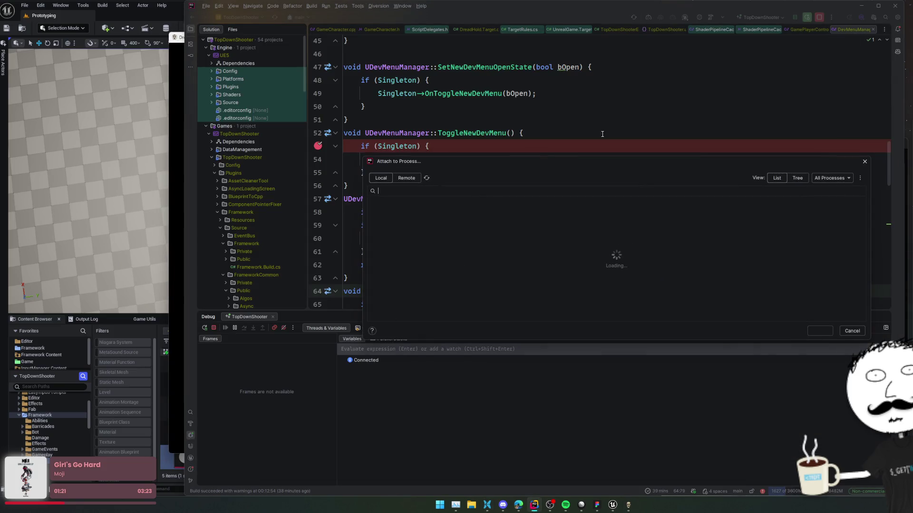
# - Cancel the first attach attempt and close the running DreadHold game window
pyautogui.write('Dreadhold')
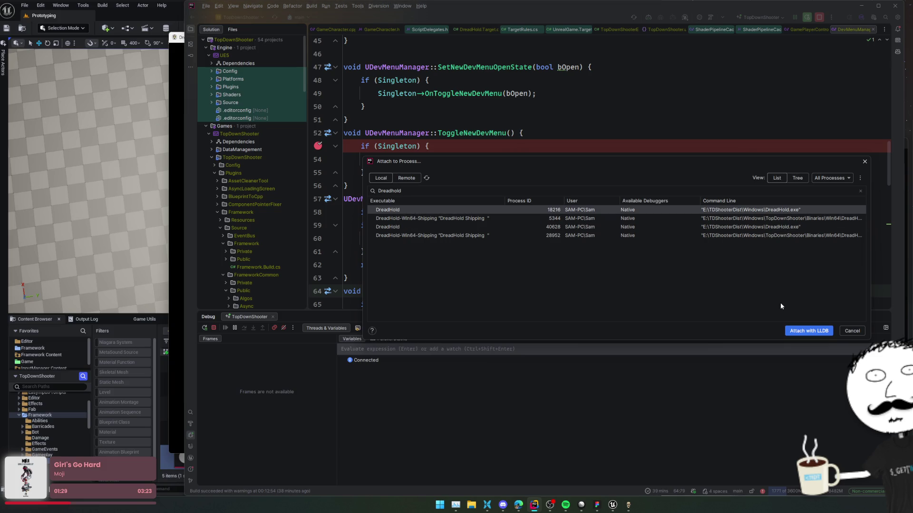
pyautogui.click(852, 331)
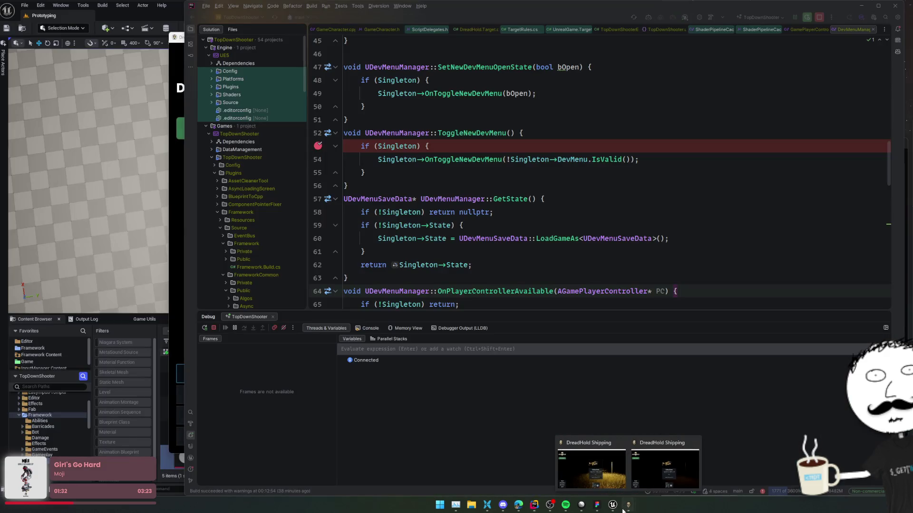
pyautogui.rightClick(625, 501)
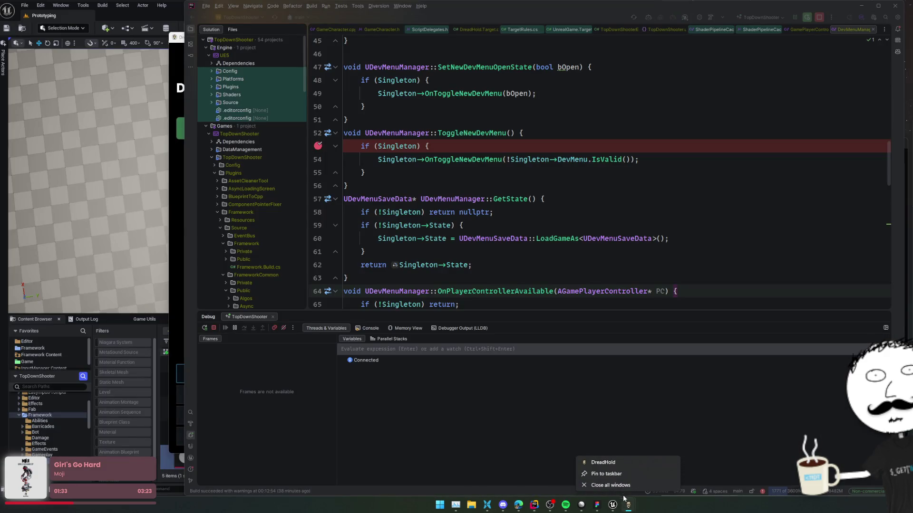
pyautogui.click(623, 486)
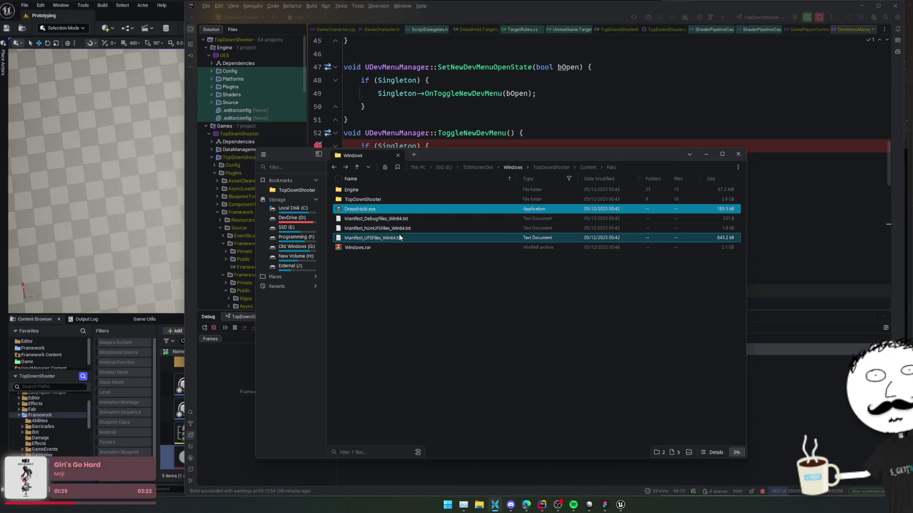
pyautogui.click(835, 19)
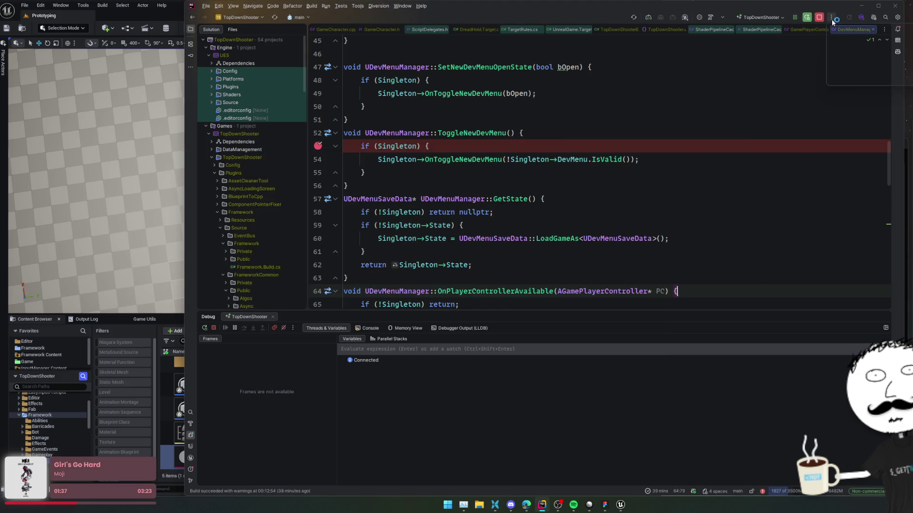
# - Filter the attach list for 'Dread', refresh it, and end a stray DreadHold process in Task Manager
pyautogui.click(873, 40)
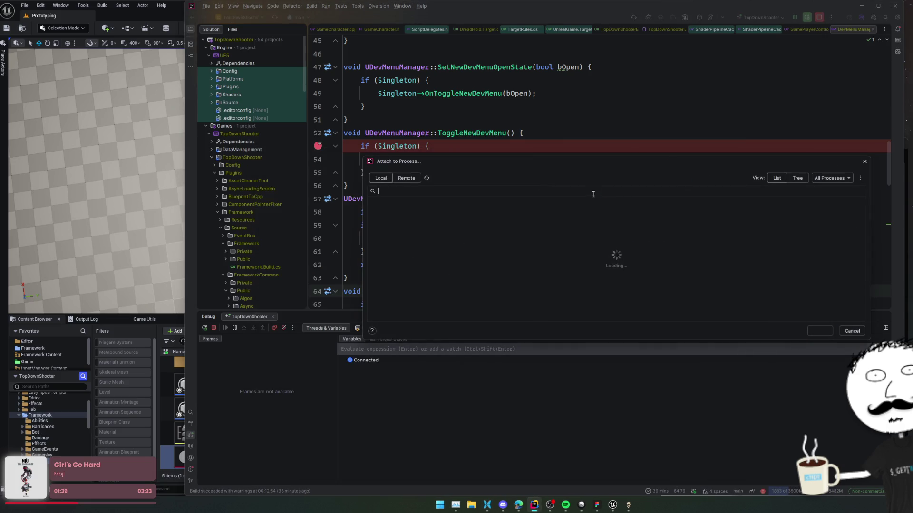
pyautogui.write('Dread')
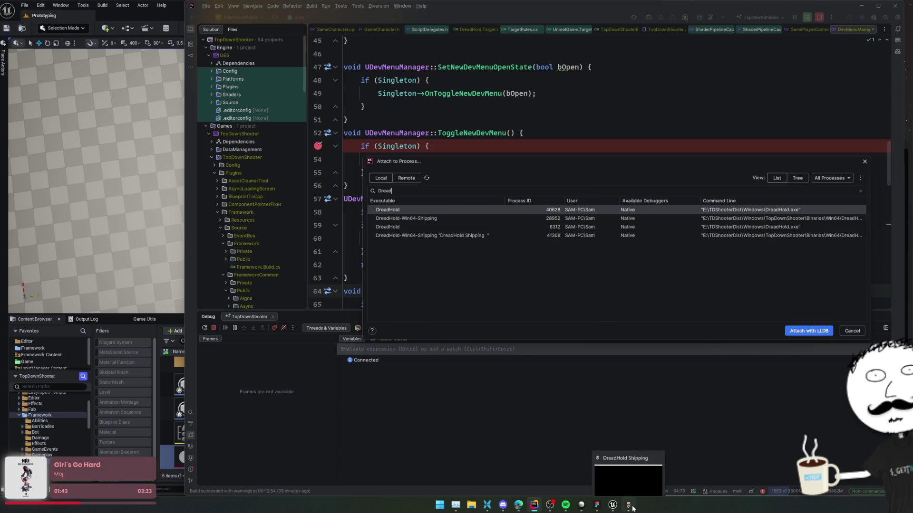
pyautogui.click(640, 492)
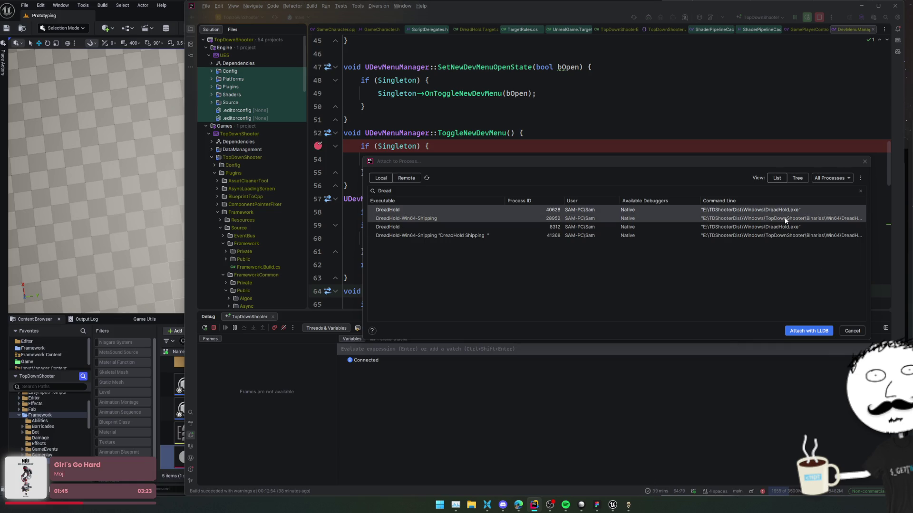
pyautogui.click(427, 178)
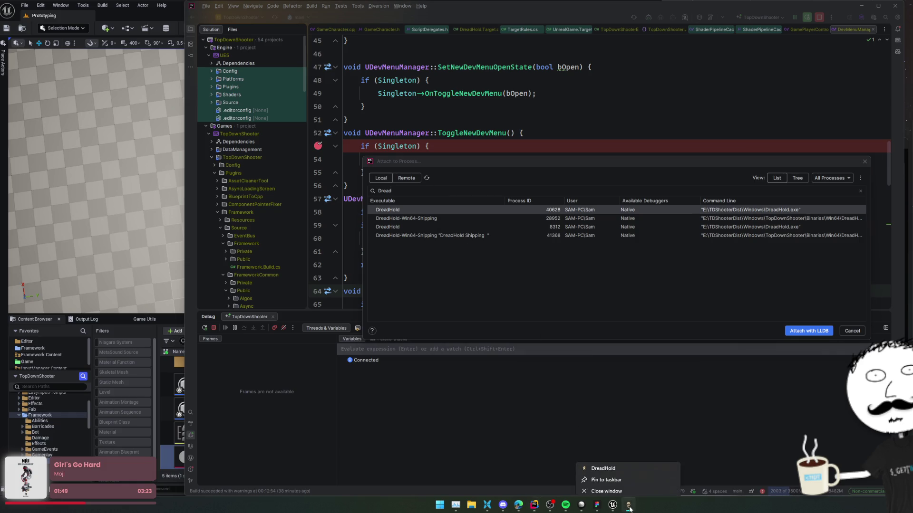
pyautogui.click(428, 180)
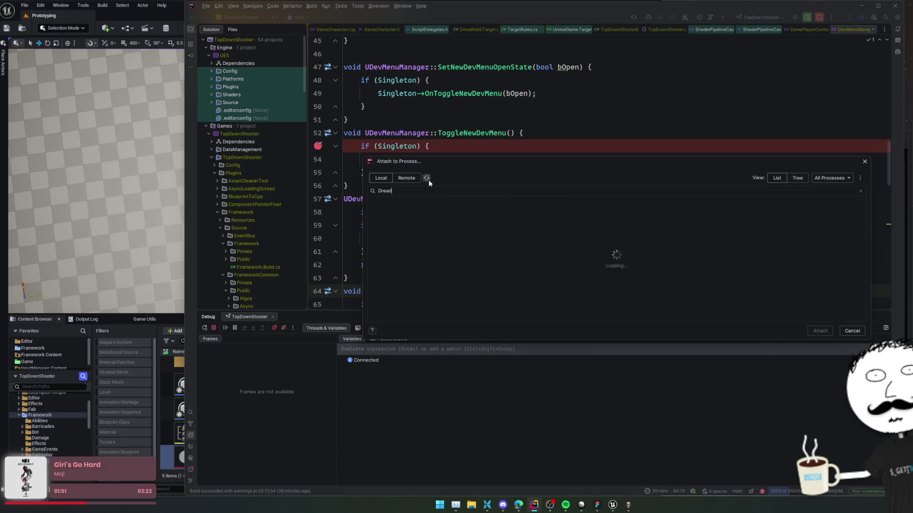
pyautogui.click(428, 178)
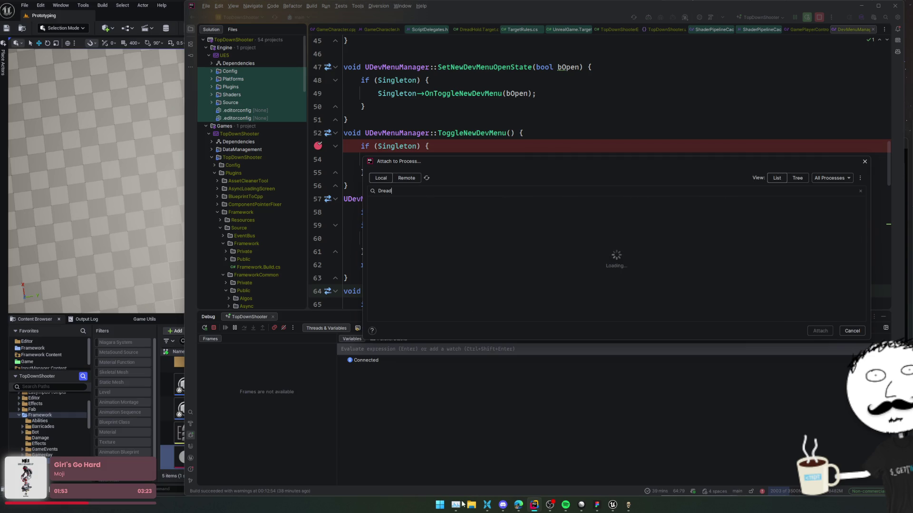
pyautogui.click(456, 505)
pyautogui.click(291, 253)
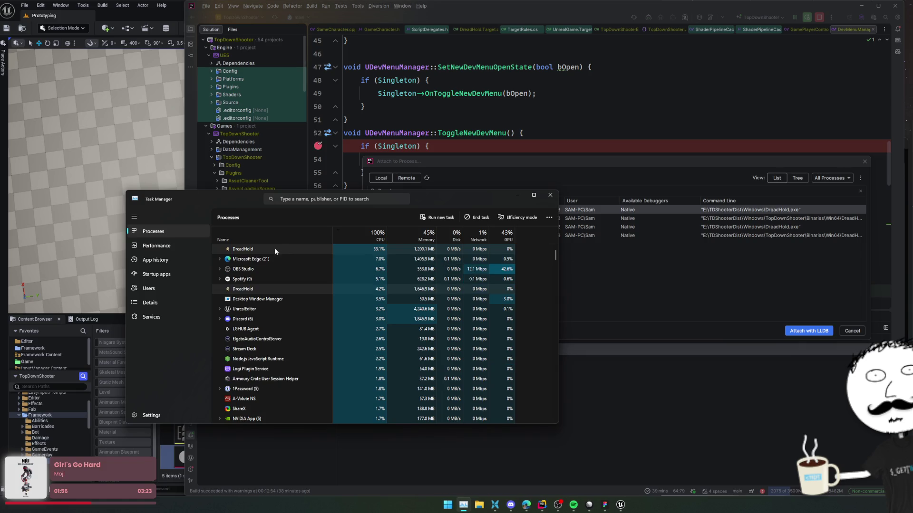
pyautogui.press('Delete')
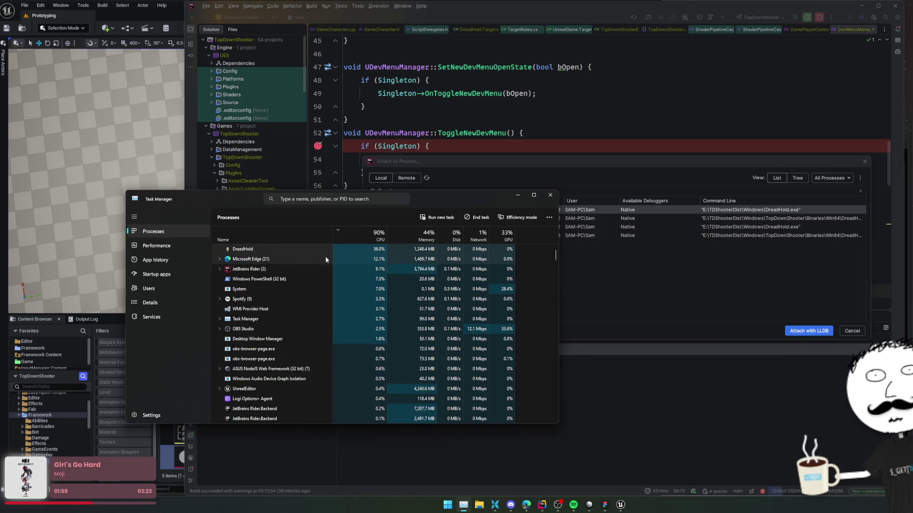
pyautogui.moveTo(471, 194)
pyautogui.mouseDown()
pyautogui.moveTo(440, 214)
pyautogui.moveTo(435, 236)
pyautogui.mouseUp()
pyautogui.click(430, 175)
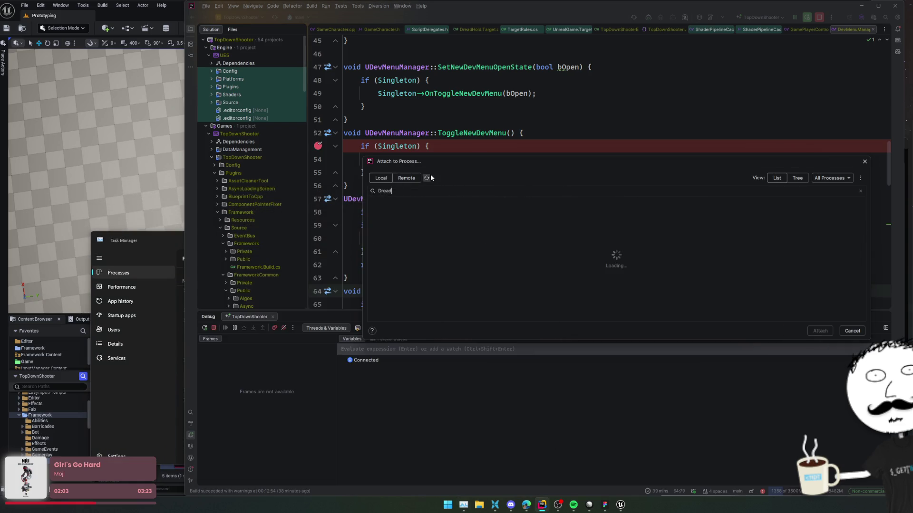
# - Refresh the process list, select DreadHold, and attach the LLDB debugger to it
pyautogui.hotkey('alt', 'Tab')
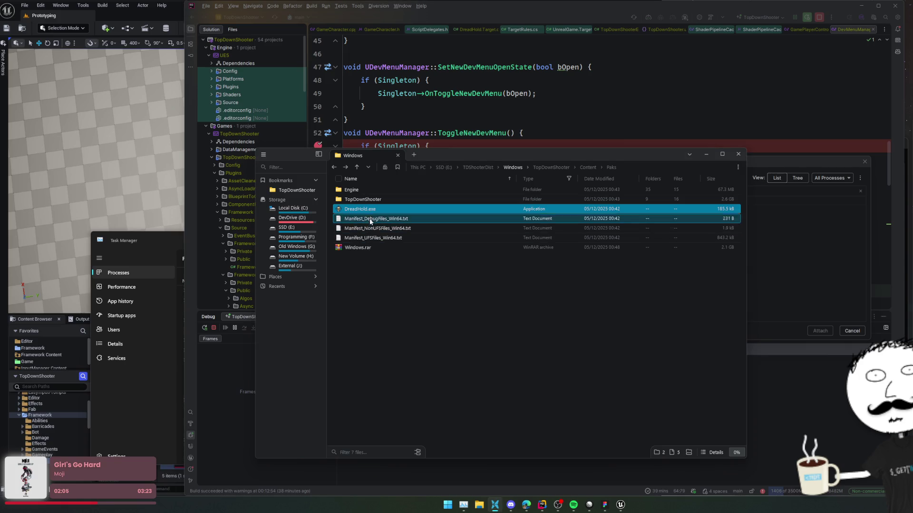
pyautogui.click(705, 155)
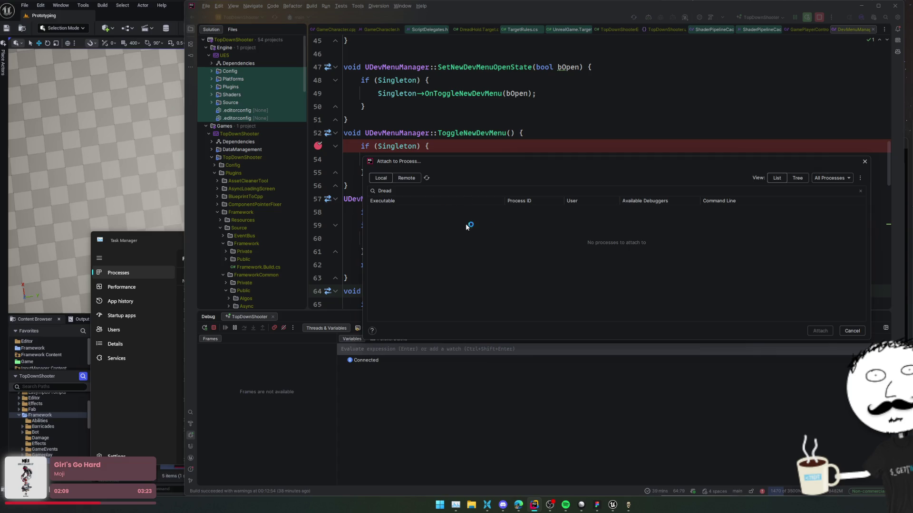
pyautogui.click(427, 178)
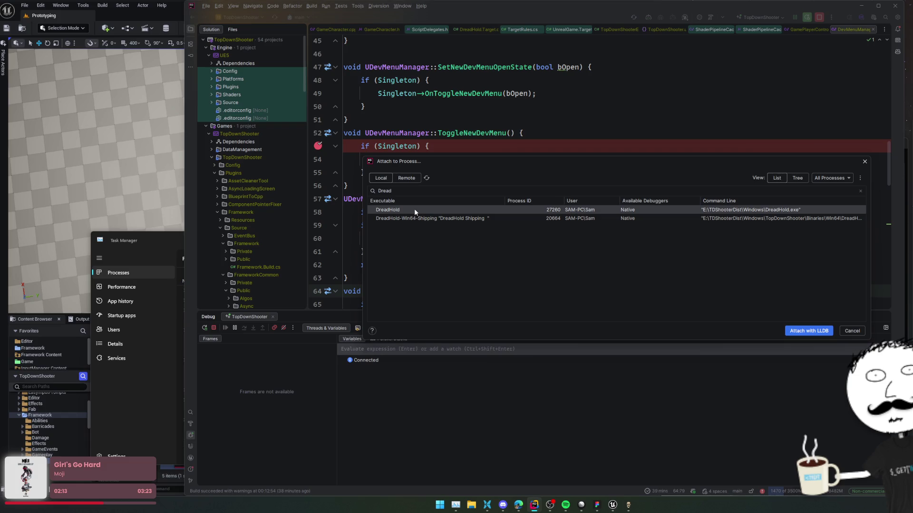
pyautogui.click(410, 218)
pyautogui.click(413, 213)
pyautogui.click(413, 220)
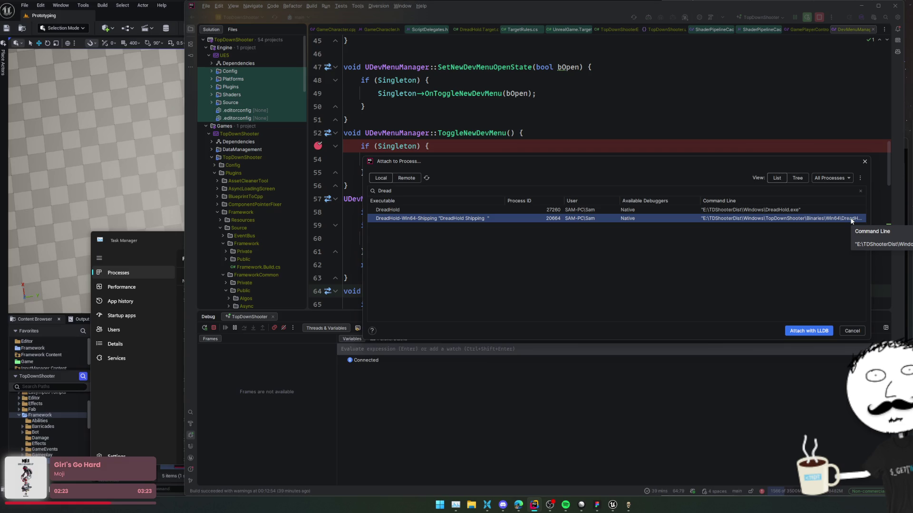
pyautogui.click(834, 212)
pyautogui.click(811, 332)
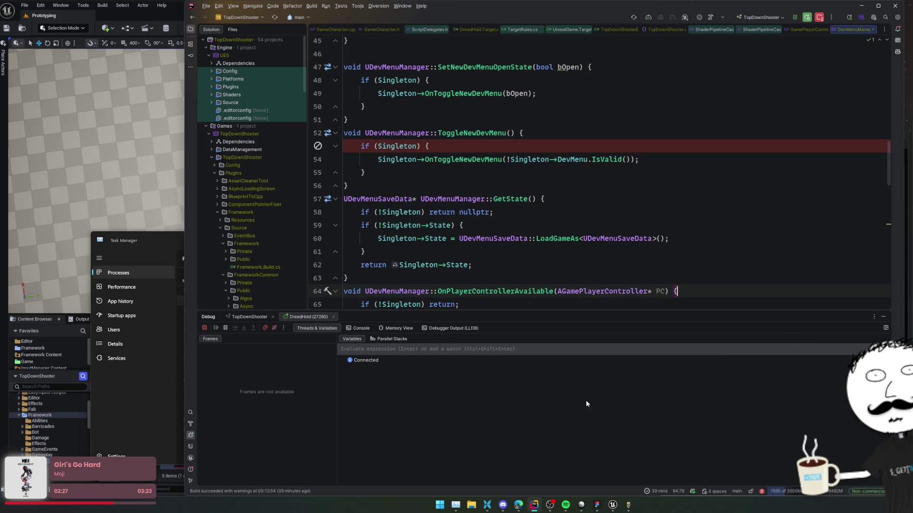
# - Toggle the line 53 breakpoint off and back on
pyautogui.moveTo(630, 503)
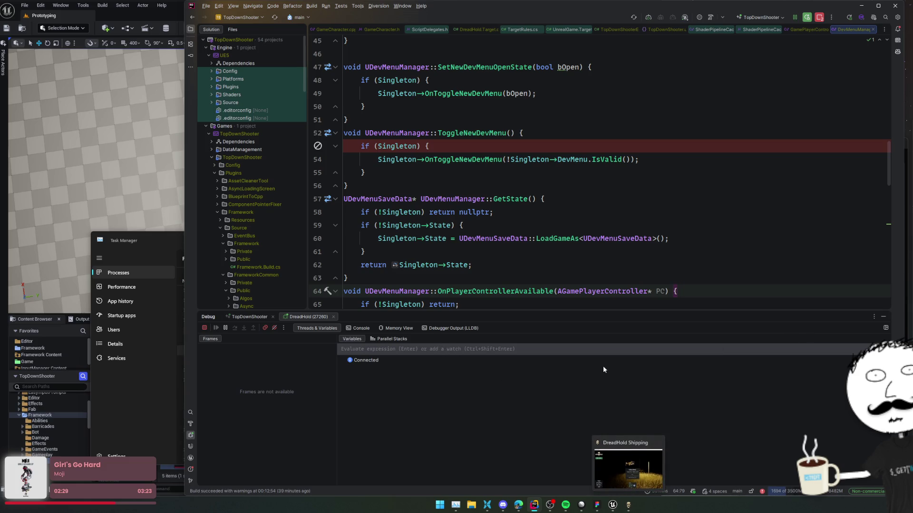
pyautogui.click(628, 505)
pyautogui.click(628, 507)
pyautogui.click(318, 147)
pyautogui.click(317, 146)
pyautogui.doubleClick(316, 146)
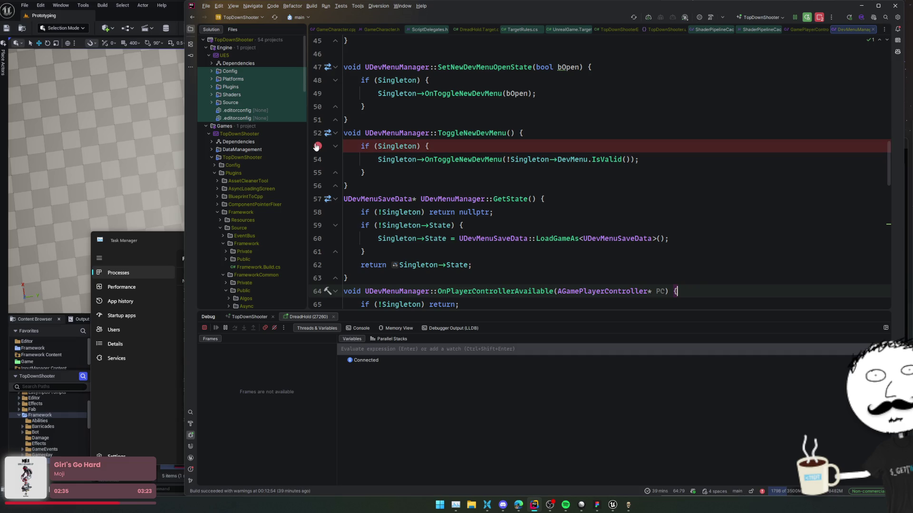
# - Stop the launcher session and attach LLDB to DreadHold-Win64-Shipping using a 'dreadh' filter
pyautogui.click(205, 328)
pyautogui.click(833, 18)
pyautogui.click(847, 42)
pyautogui.write('d')
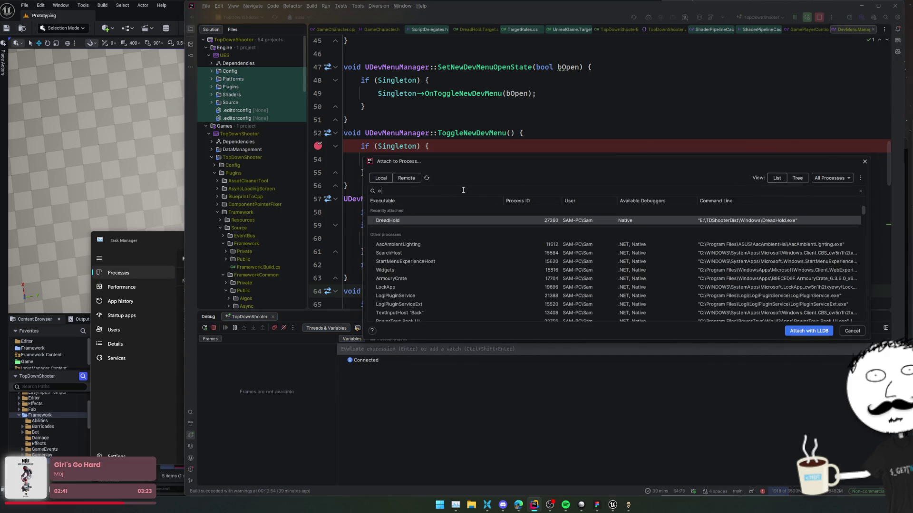
pyautogui.press('BackSpace')
pyautogui.write('dreadh')
pyautogui.click(454, 246)
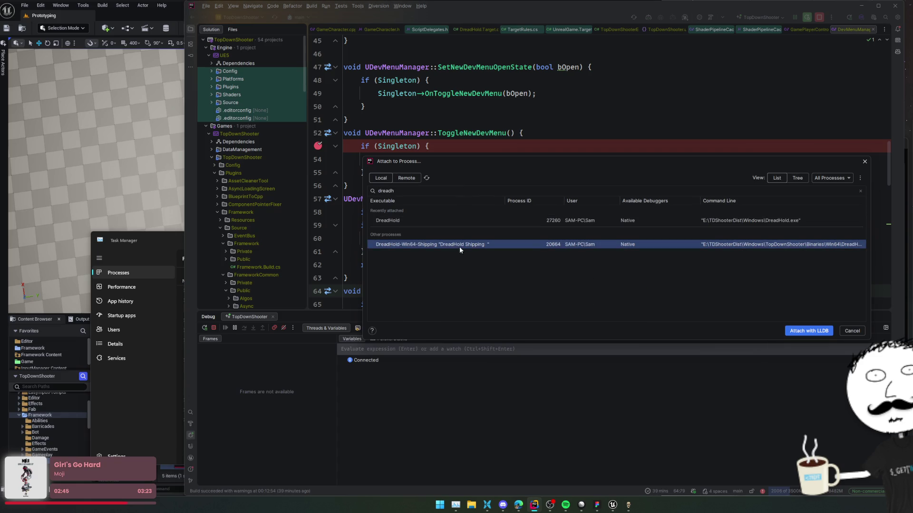
pyautogui.click(809, 331)
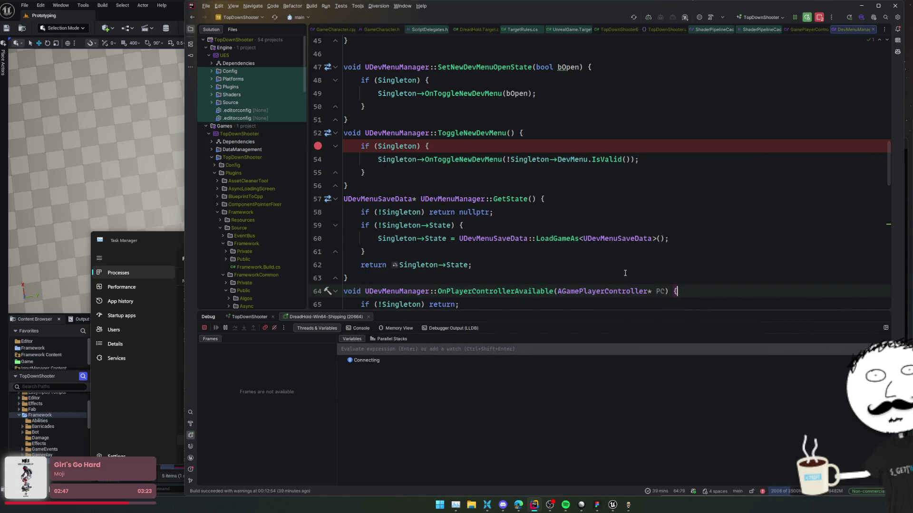
pyautogui.click(447, 180)
# - Start the Cabin Fever level and press the dev menu key to hit the line 53 breakpoint
pyautogui.click(628, 505)
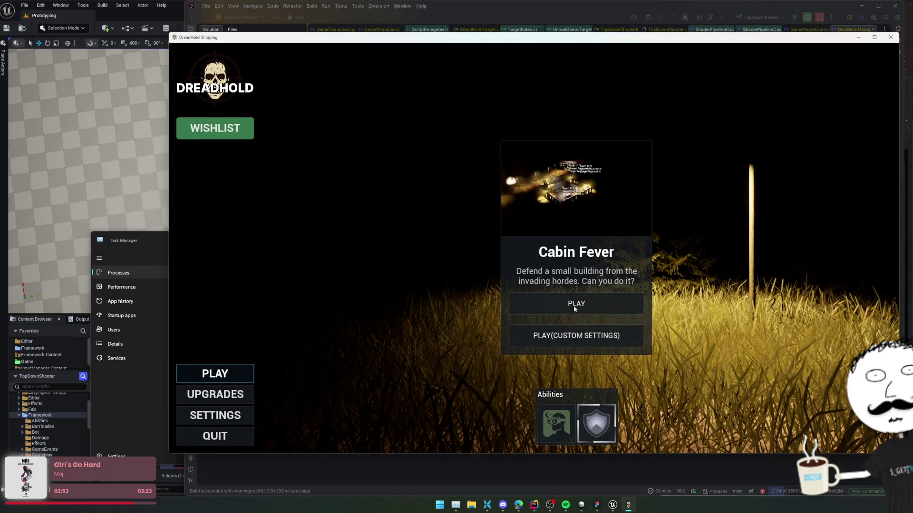
pyautogui.click(573, 304)
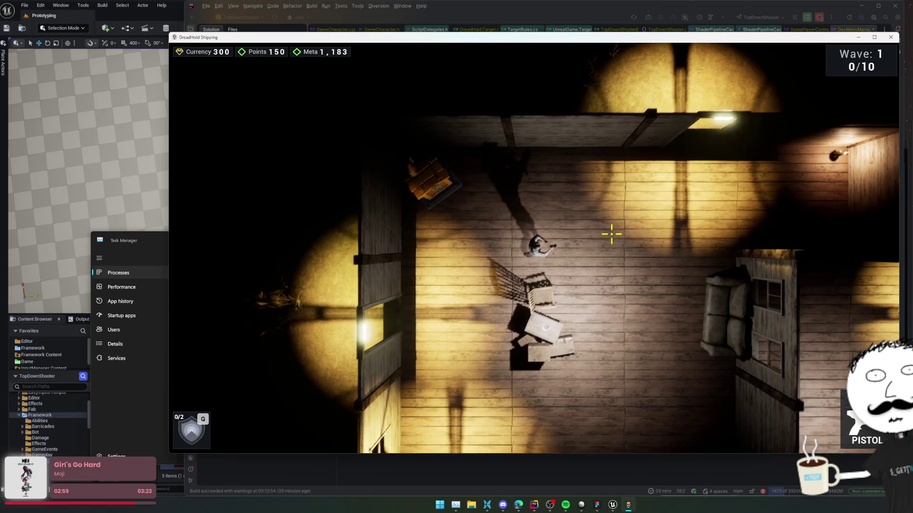
pyautogui.press('`')
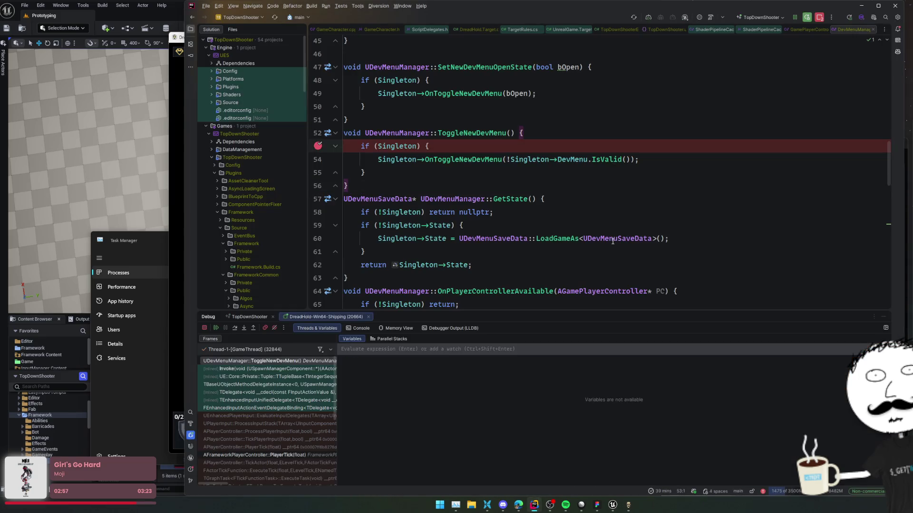
pyautogui.click(525, 177)
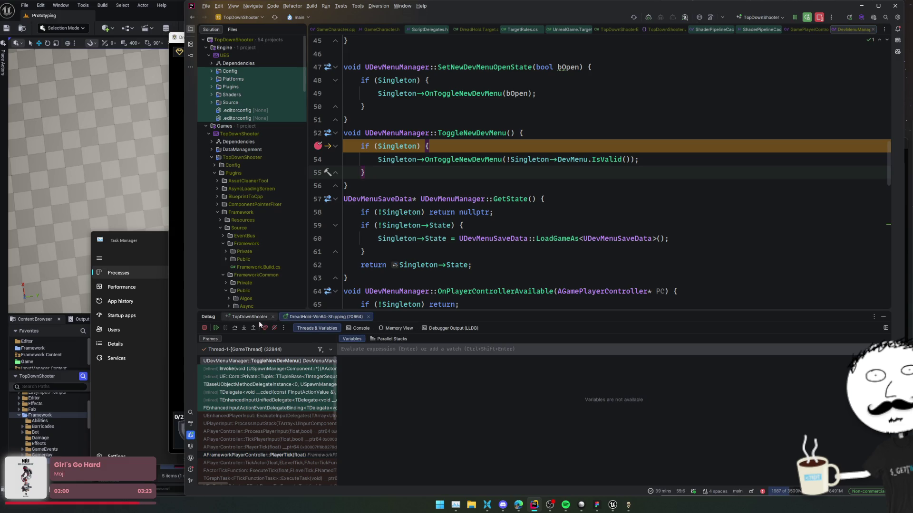
# - Step into OnToggleNewDevMenu and past the bOpen check to where DevMenu is cleared
pyautogui.click(235, 328)
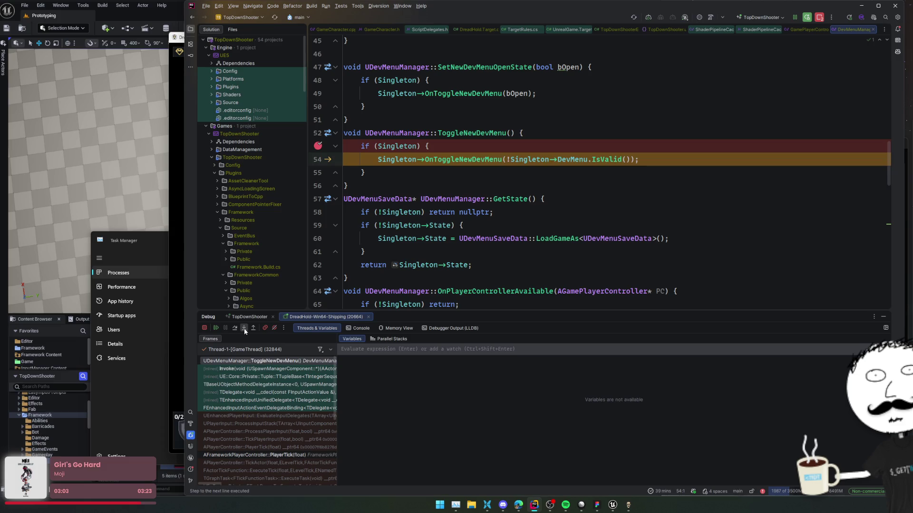
pyautogui.click(244, 328)
pyautogui.click(244, 331)
pyautogui.click(245, 331)
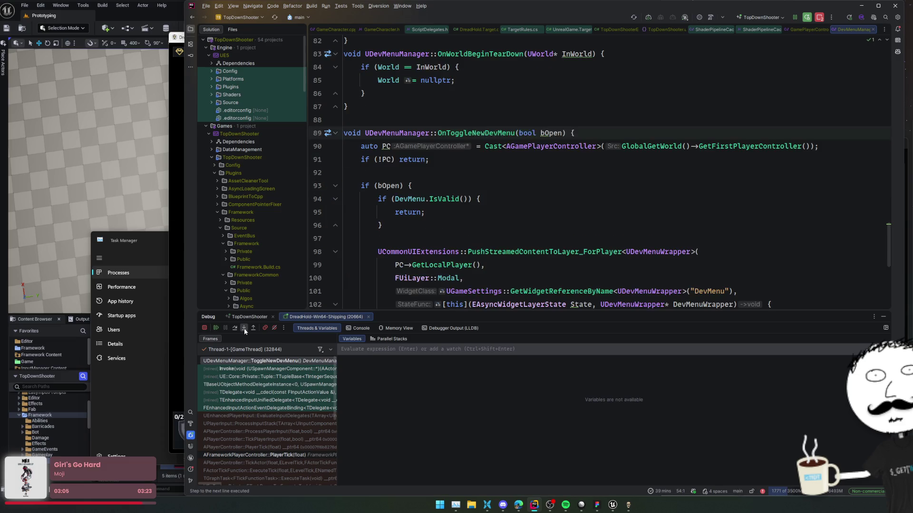
pyautogui.click(236, 327)
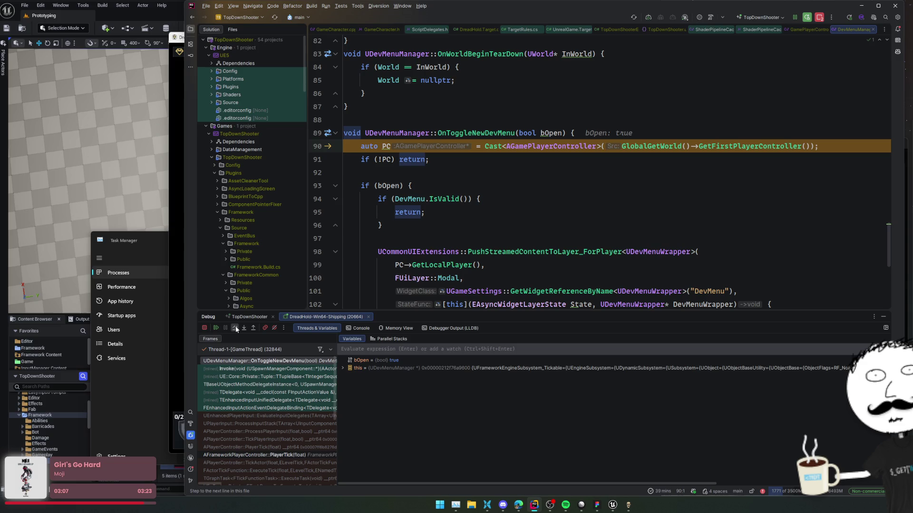
pyautogui.click(236, 328)
pyautogui.click(235, 328)
pyautogui.click(235, 328)
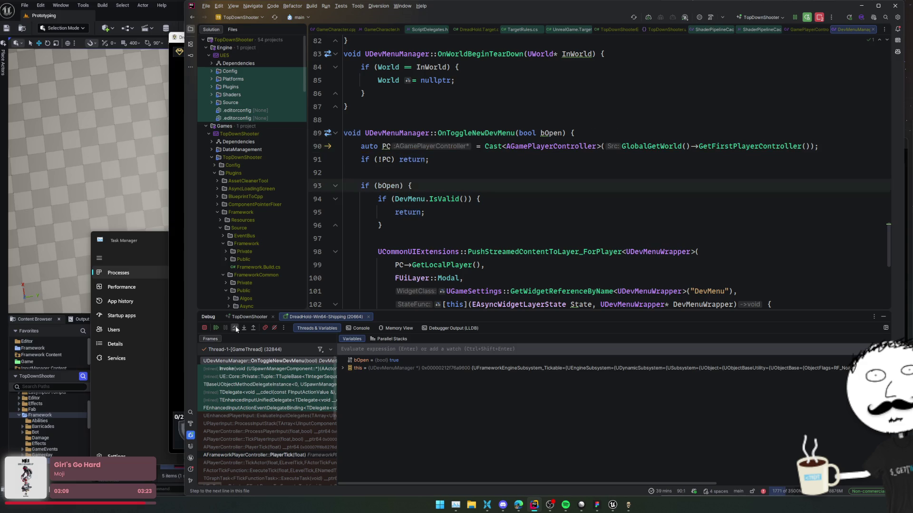
pyautogui.click(236, 328)
pyautogui.click(235, 328)
pyautogui.click(235, 328)
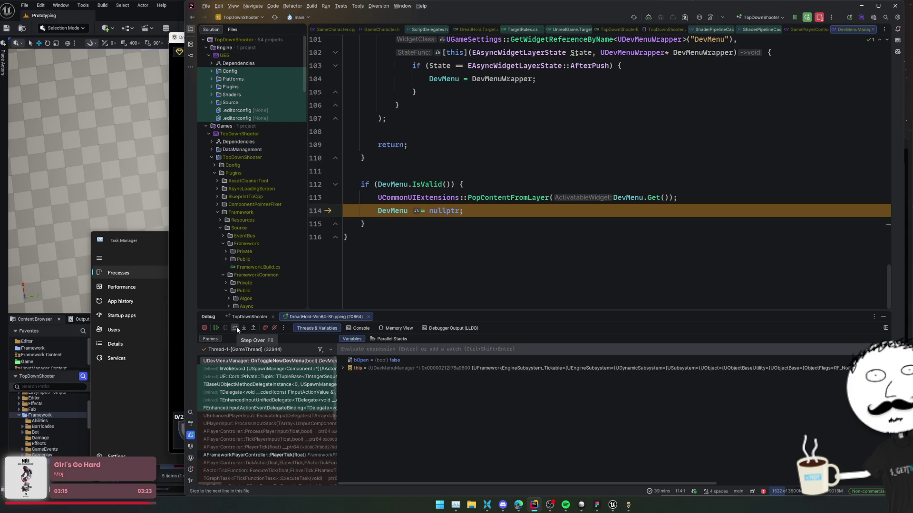
# - Inspect the PlayerTick call-stack frame, then check variable values back in DevMenuManager
pyautogui.scroll(8, 373, 276)
pyautogui.scroll(-2, 373, 275)
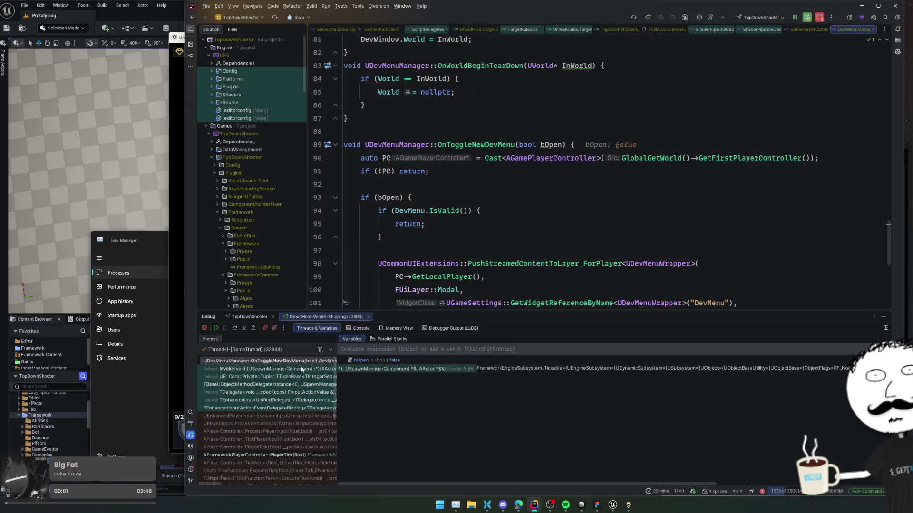
pyautogui.scroll(-2, 301, 369)
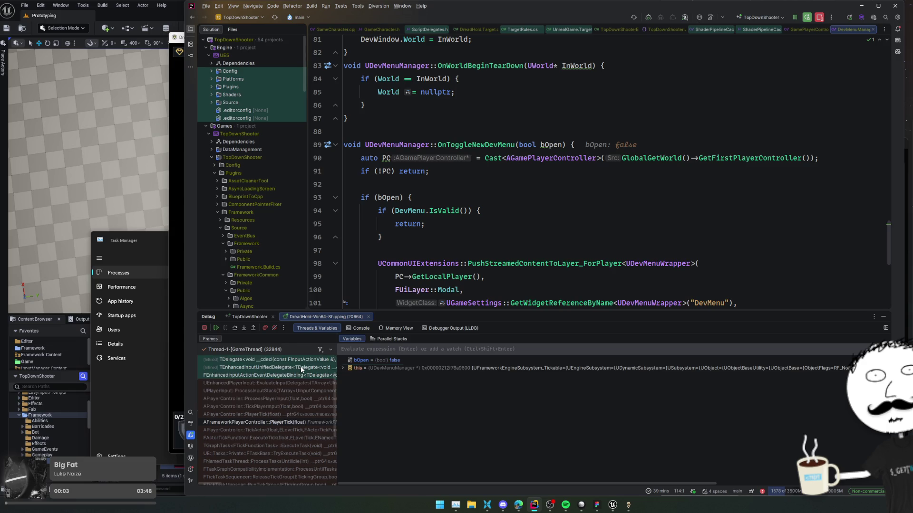
pyautogui.click(301, 422)
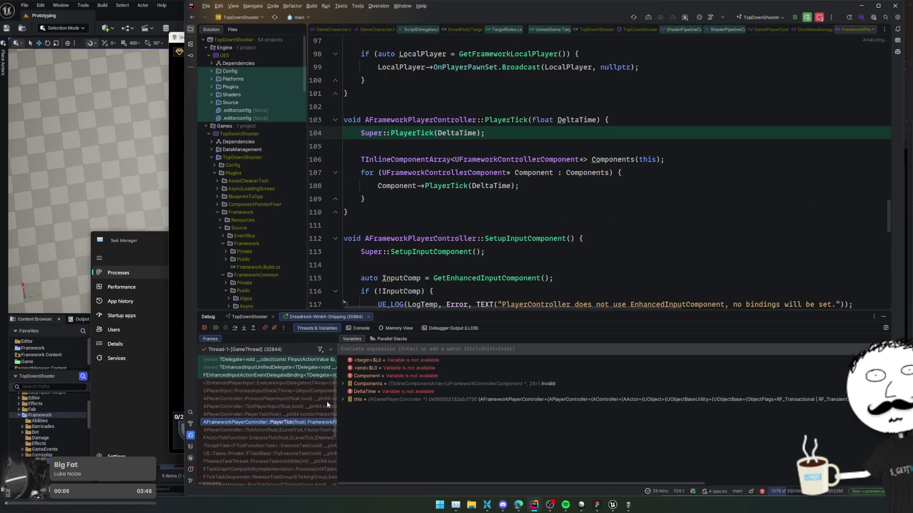
pyautogui.hotkey('ctrl', 'Tab')
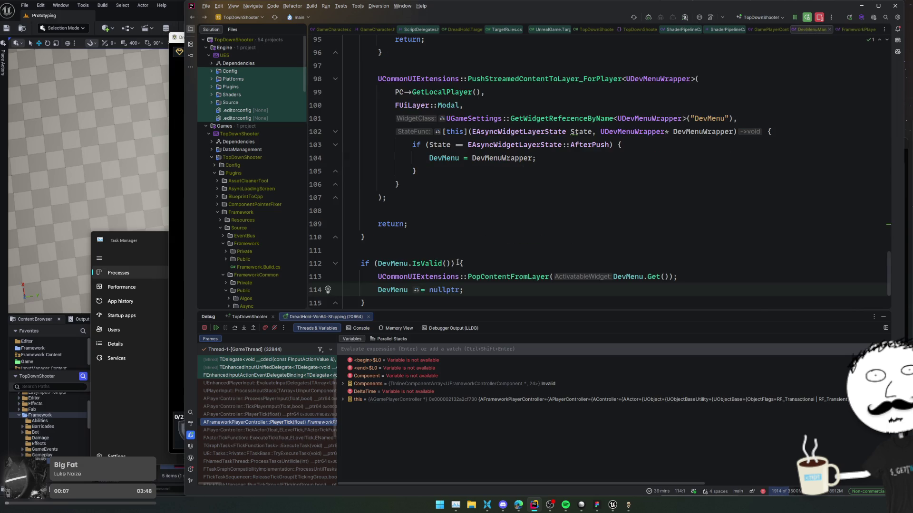
pyautogui.press('pageup')
pyautogui.press('pageup')
pyautogui.press('pageup')
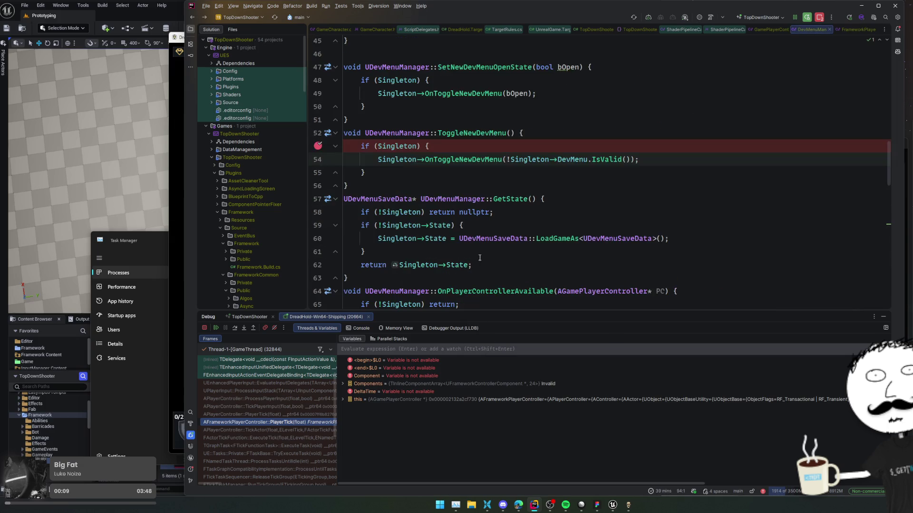
pyautogui.scroll(2, 466, 203)
pyautogui.moveTo(477, 187)
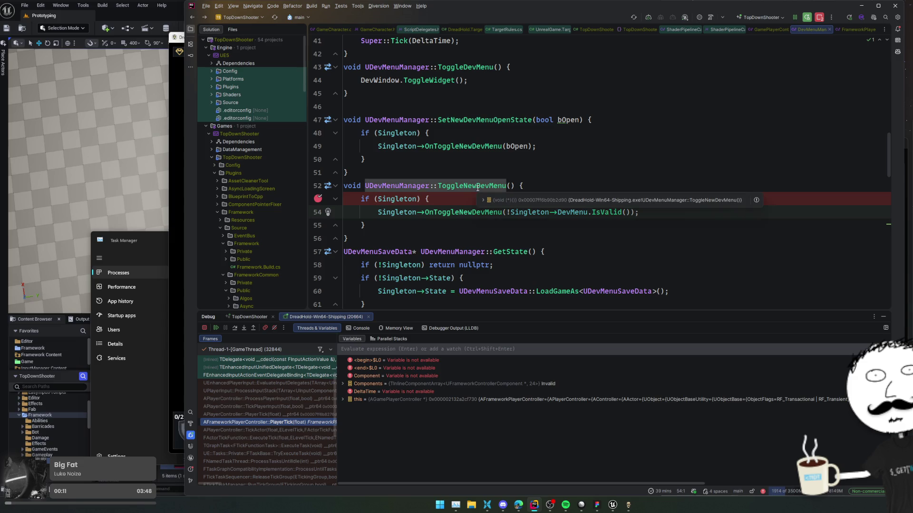
pyautogui.click(475, 220)
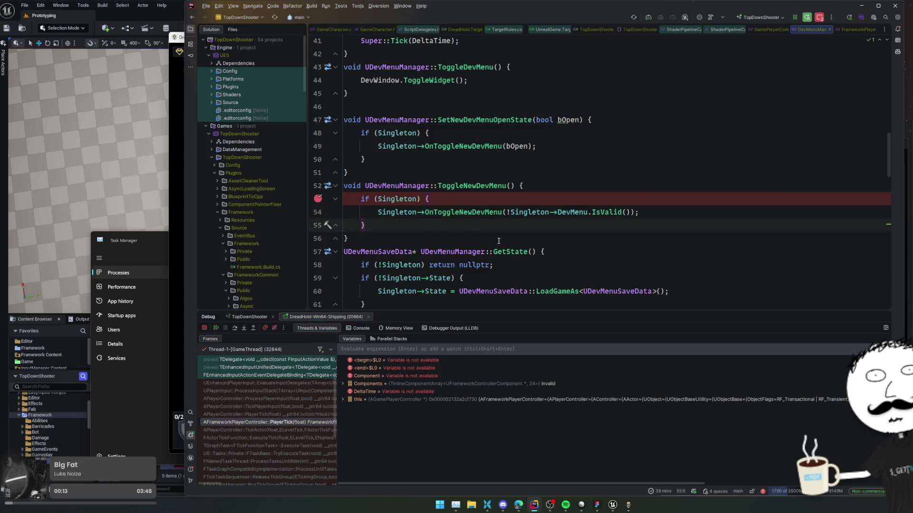
pyautogui.moveTo(532, 213)
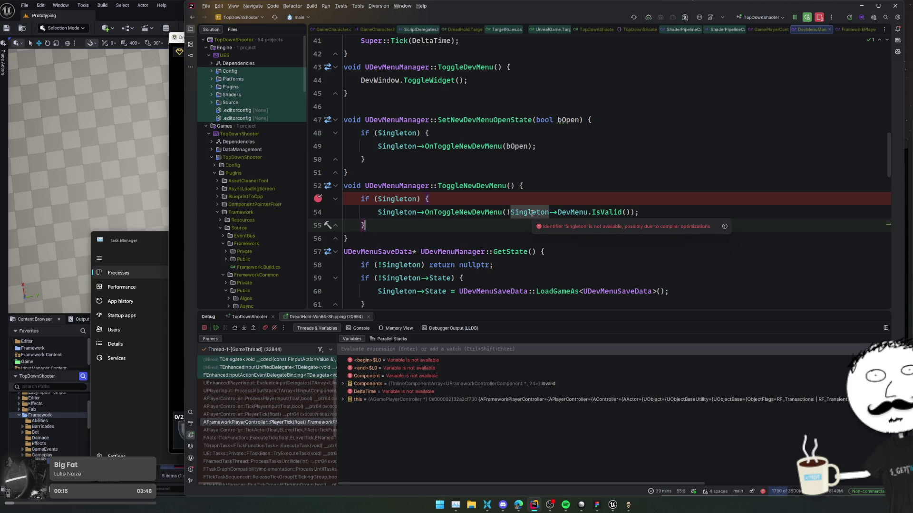
# - Resume to the next stop in OnToggleNewDevMenu, check DevMenu, and step out past line 114
pyautogui.press('F5')
pyautogui.scroll(4, 507, 239)
pyautogui.scroll(-4, 507, 239)
pyautogui.moveTo(628, 249)
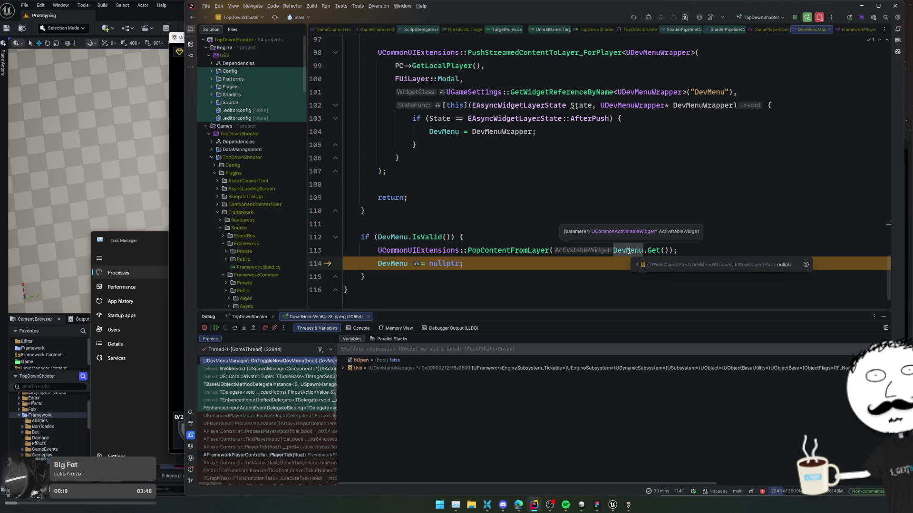
pyautogui.click(591, 227)
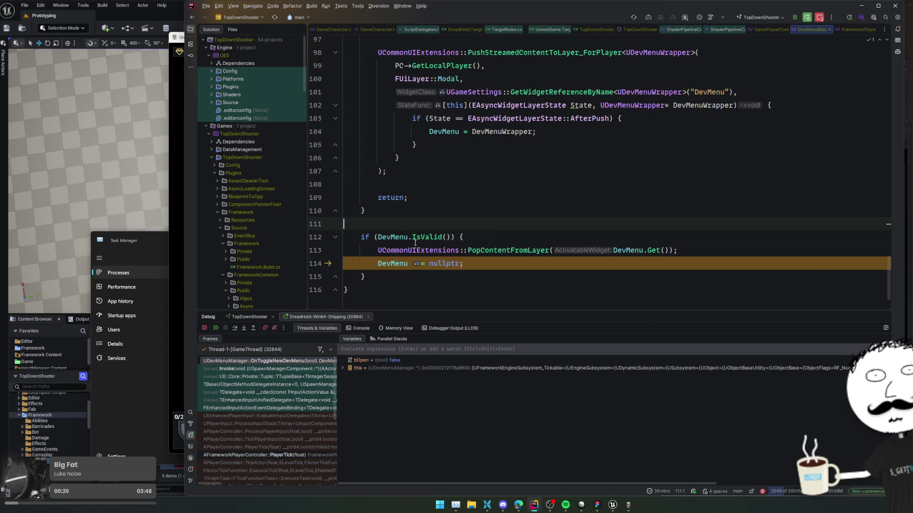
pyautogui.click(235, 328)
pyautogui.click(234, 329)
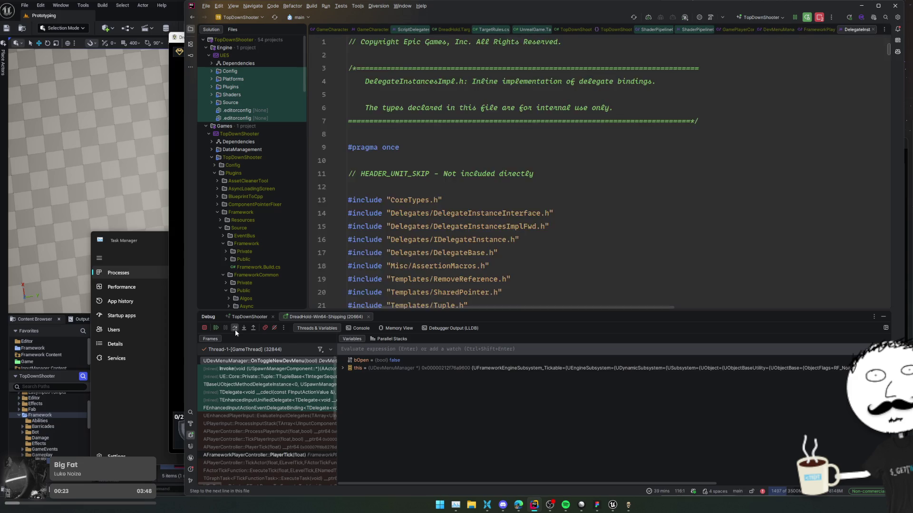
# - Resume the game, reposition the Dev Window, and switch between the game and Rider
pyautogui.click(216, 328)
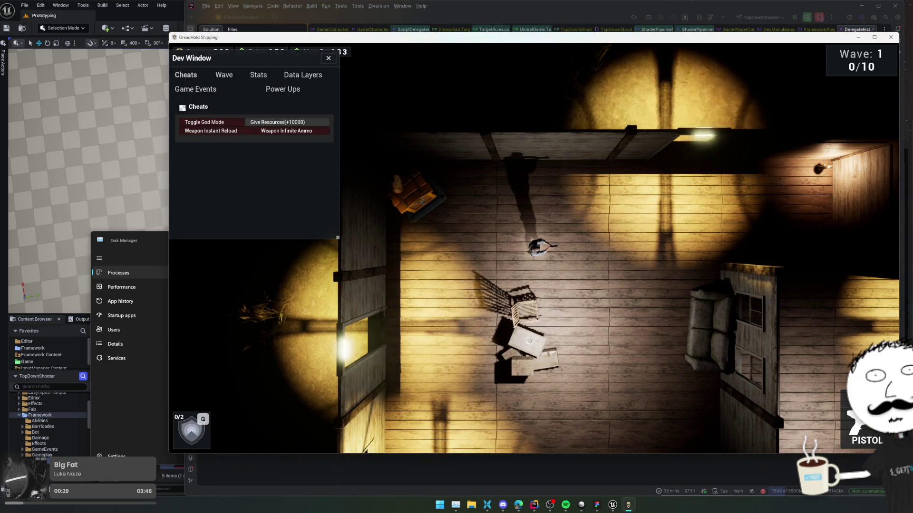
pyautogui.press('super')
pyautogui.click(307, 206)
pyautogui.moveTo(276, 59); pyautogui.dragTo(354, 130)
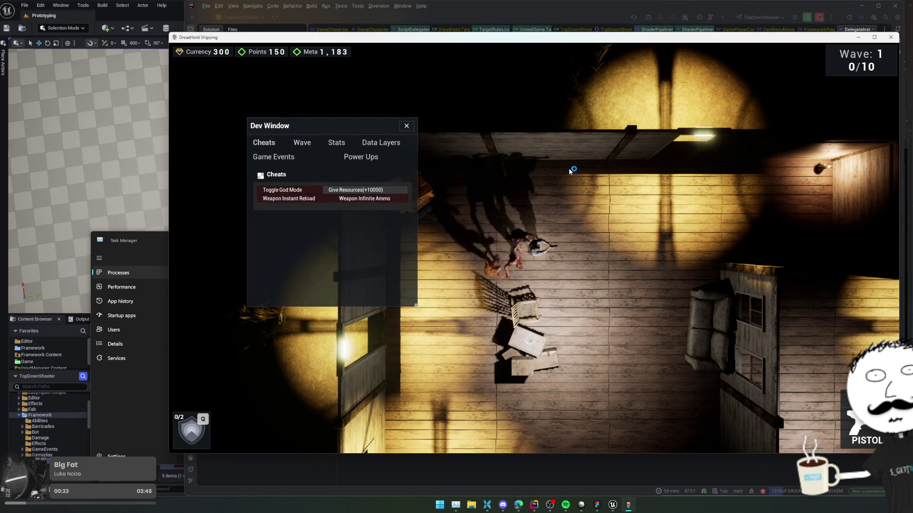
pyautogui.press('Escape')
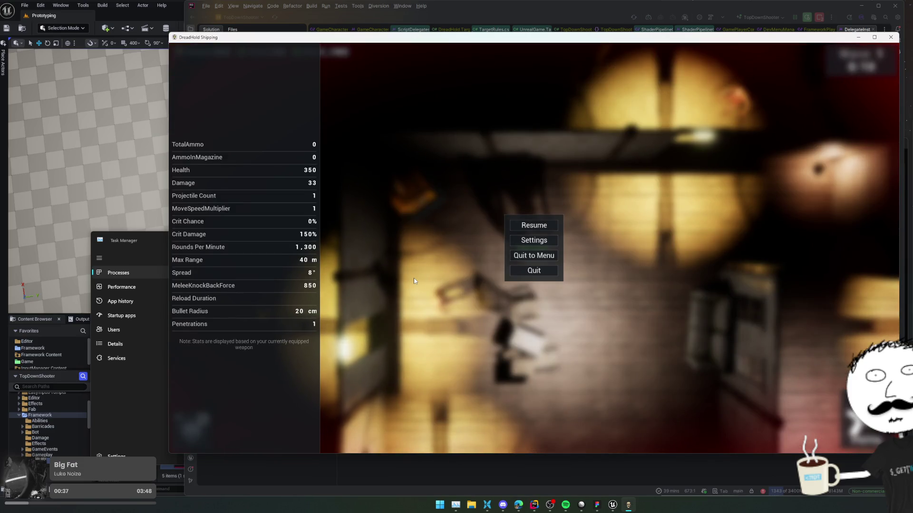
pyautogui.hotkey('alt', 'Tab')
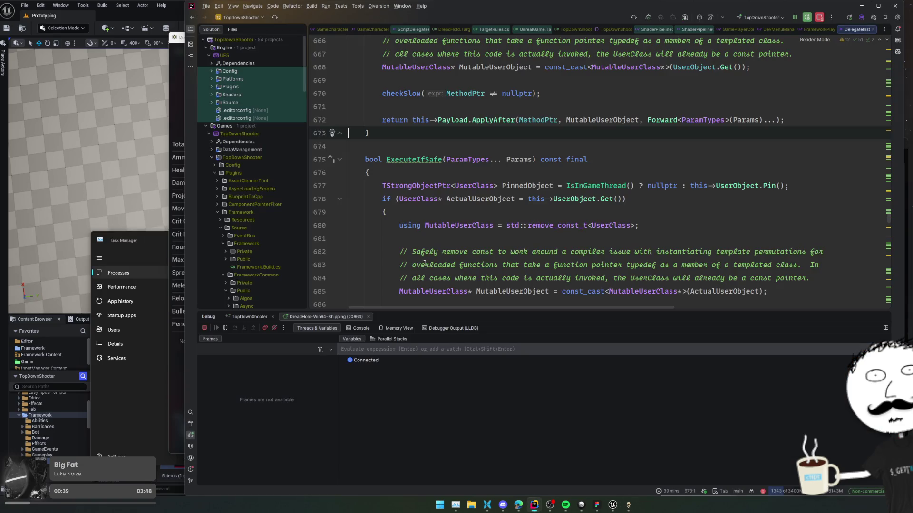
pyautogui.hotkey('ctrl', 'Tab')
pyautogui.hotkey('alt', 'Tab')
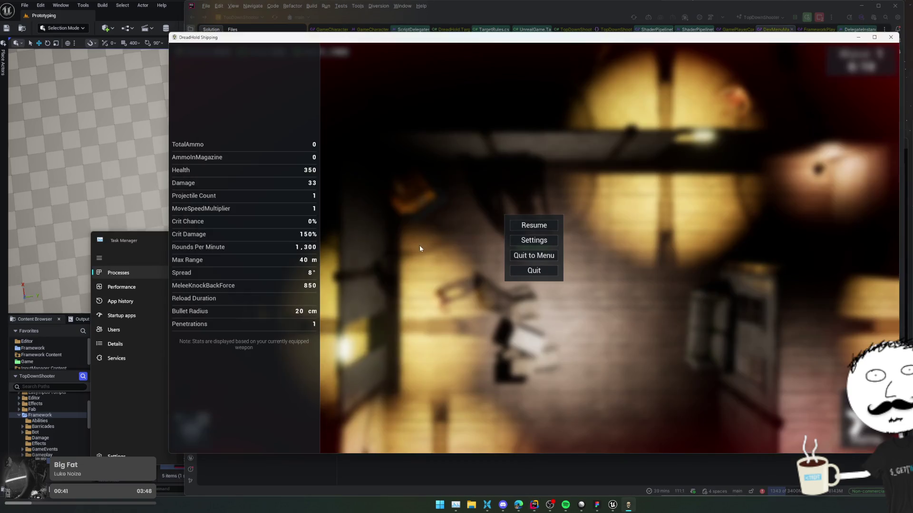
pyautogui.press('Escape')
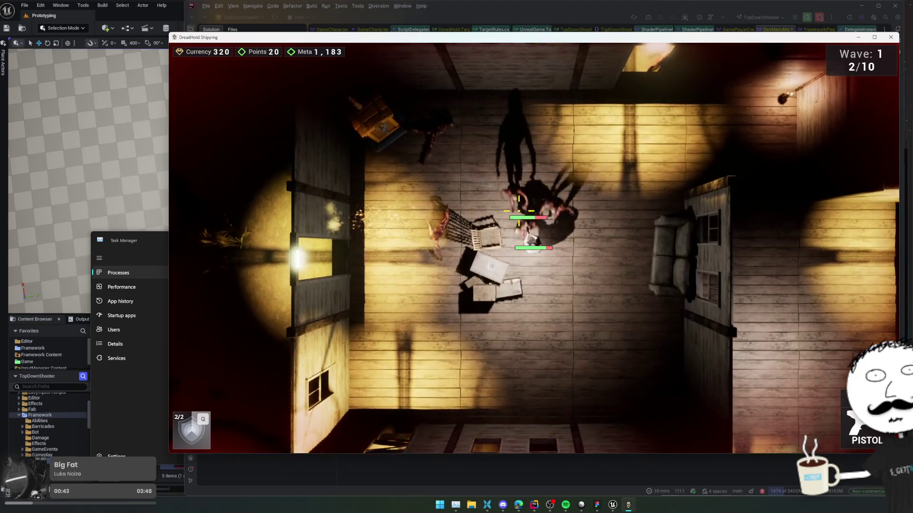
# - Remove the line 53 breakpoint, resume execution, and turn on God Mode in the Dev Window
pyautogui.press('F1')
pyautogui.hotkey('ctrl', 'F8')
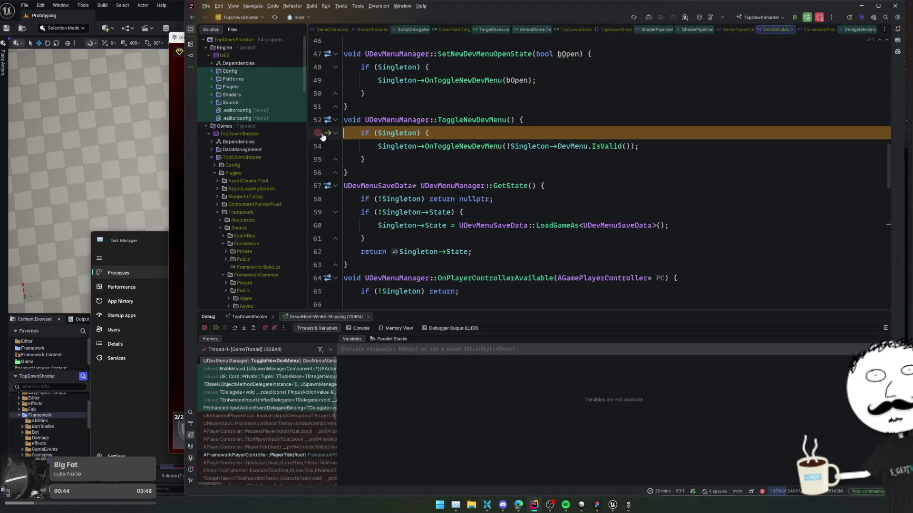
pyautogui.click(217, 328)
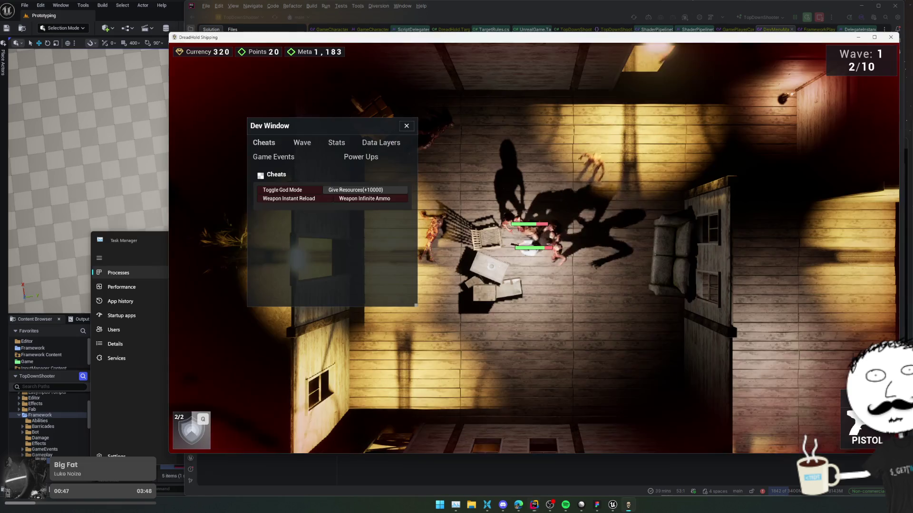
pyautogui.rightClick(71, 205)
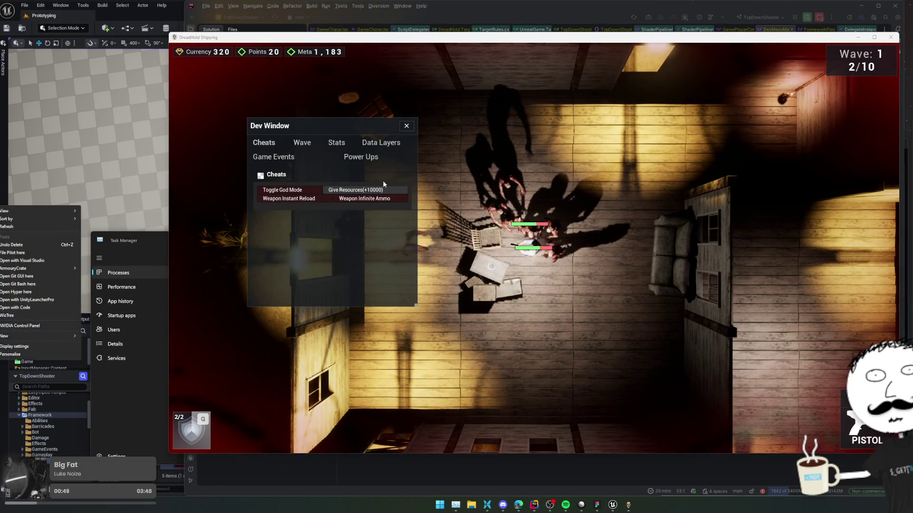
pyautogui.click(309, 193)
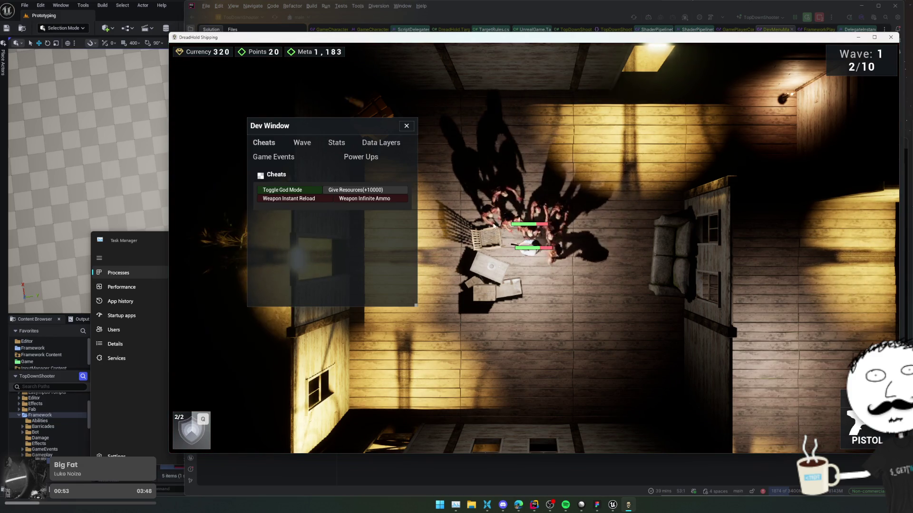
# - Review the weapon stats like Damage 33.00 and Penetrations 1.00, then switch to the Wave options
pyautogui.click(335, 143)
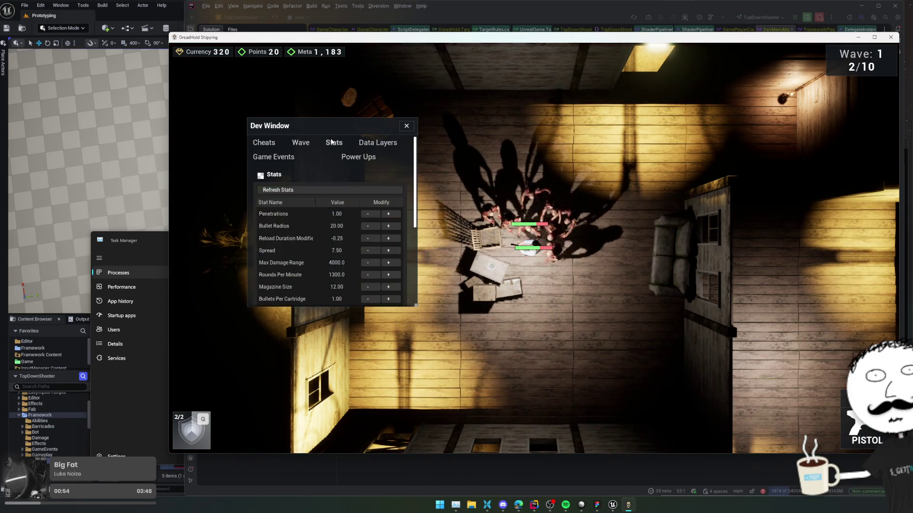
pyautogui.scroll(-5, 405, 199)
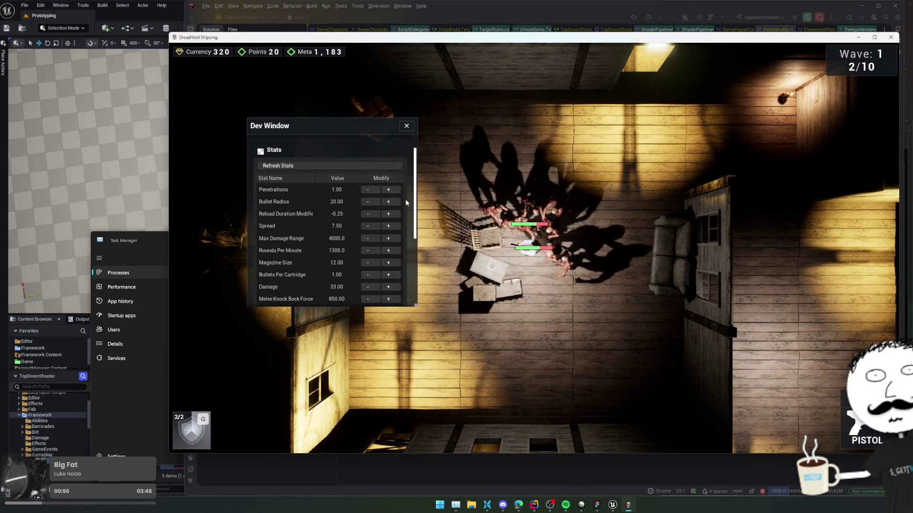
pyautogui.scroll(5, 408, 202)
pyautogui.click(262, 175)
pyautogui.click(261, 176)
pyautogui.scroll(-5, 310, 250)
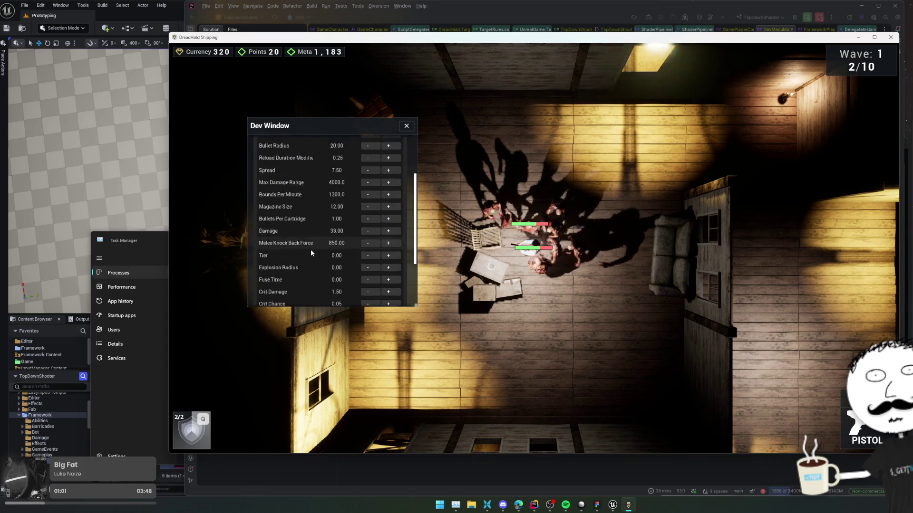
pyautogui.scroll(5, 310, 246)
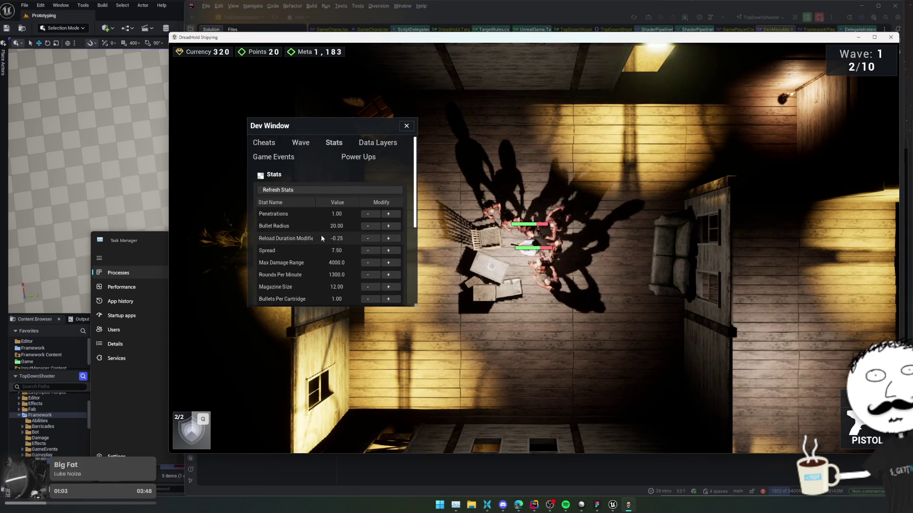
pyautogui.click(321, 221)
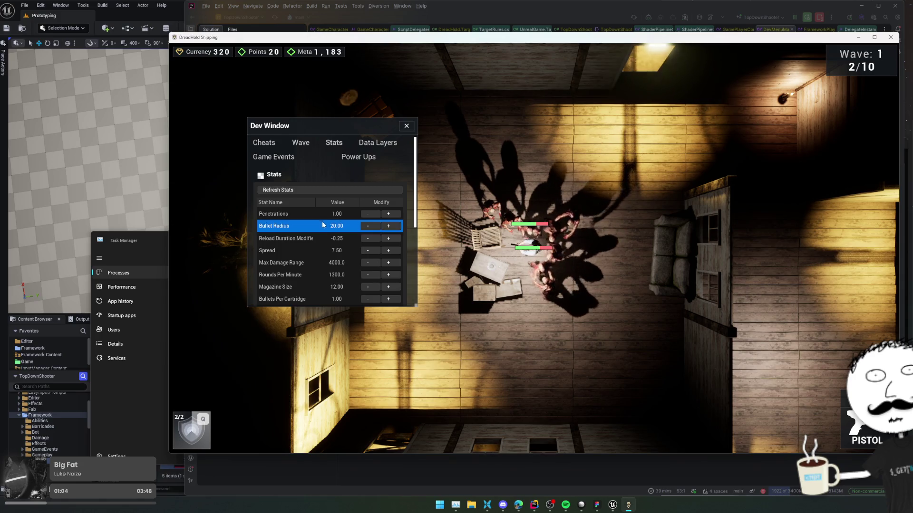
pyautogui.click(301, 143)
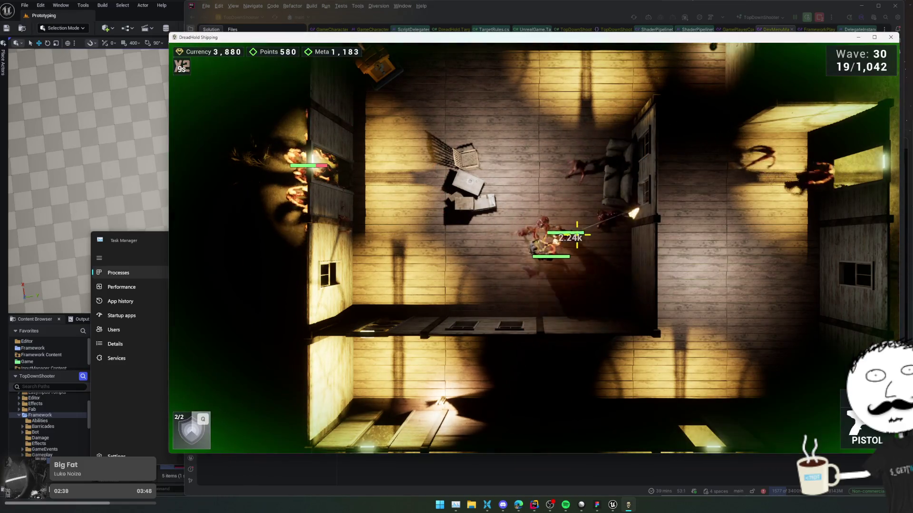
# - Shoot the zombie clusters in the room and retreat left toward the barricade
pyautogui.click(545, 215)
pyautogui.click(545, 215)
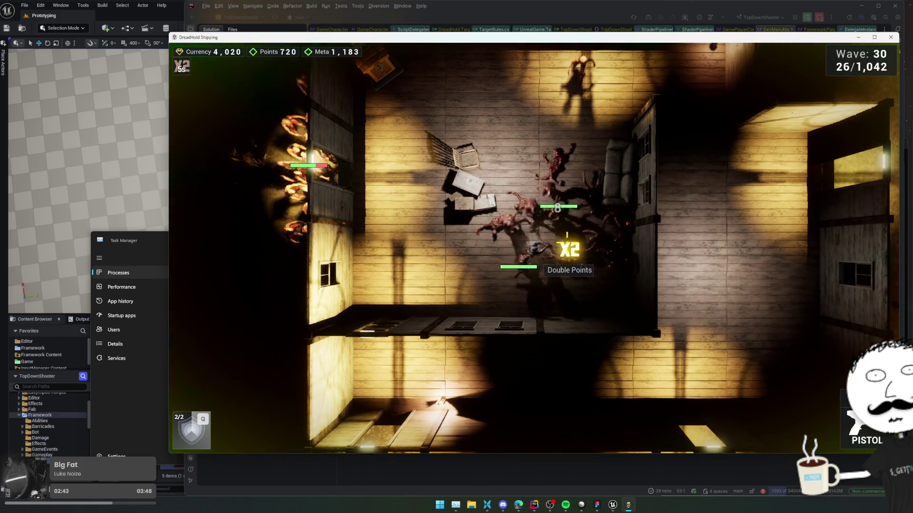
pyautogui.click(445, 243)
pyautogui.click(446, 243)
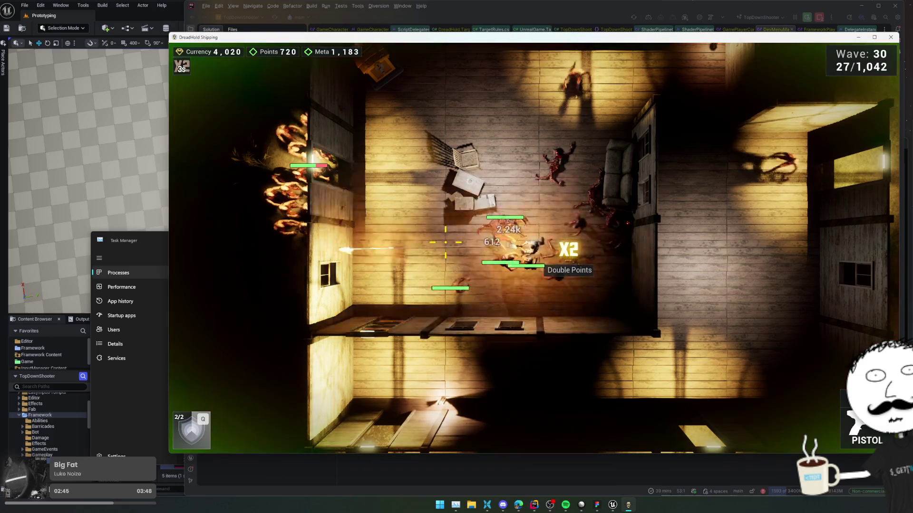
pyautogui.press('a')
pyautogui.click(463, 238)
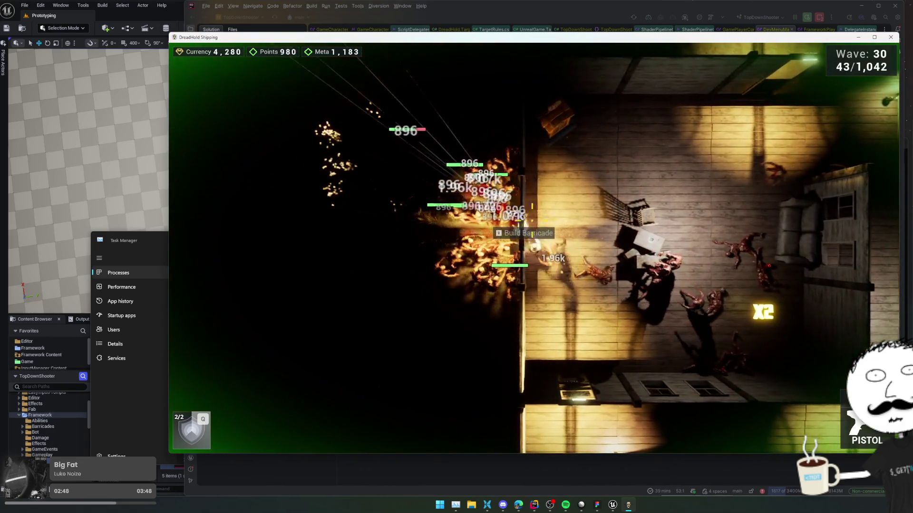
pyautogui.press('a')
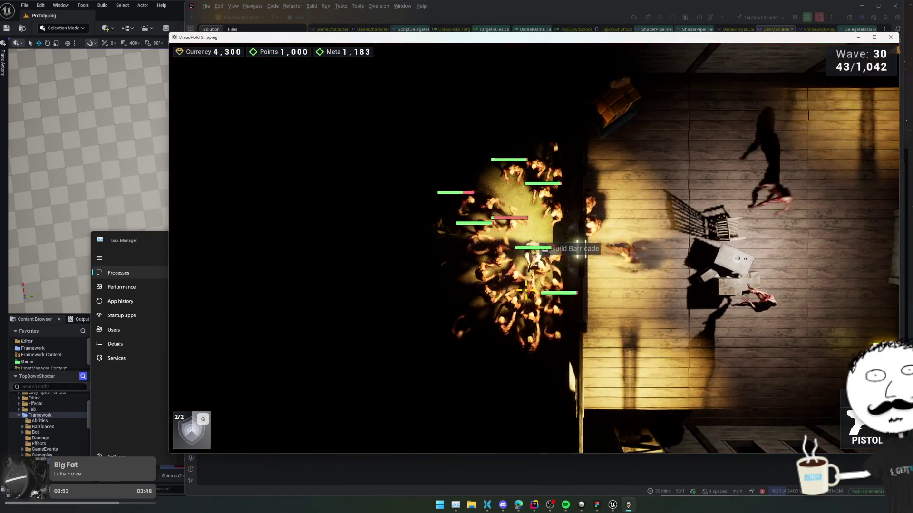
# - Fire into the barricade horde while stepping right, then pause at Wave 30
pyautogui.click(526, 292)
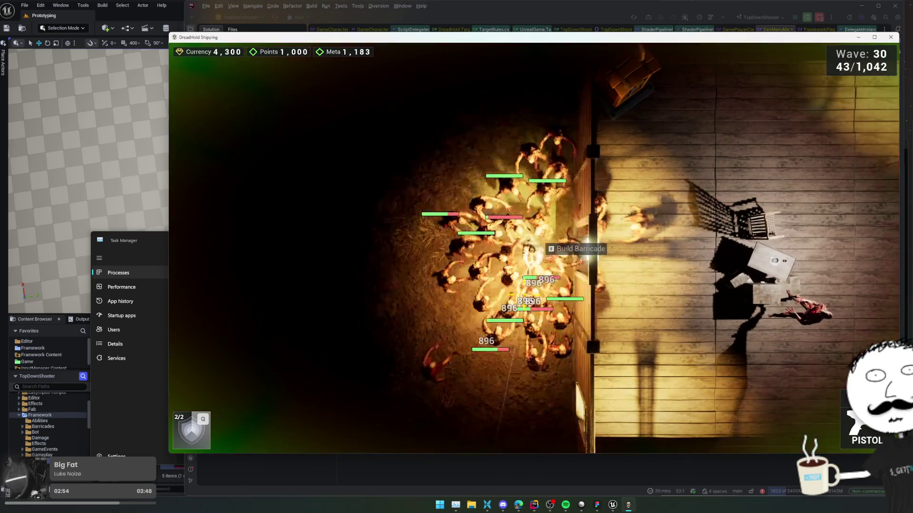
pyautogui.click(531, 248)
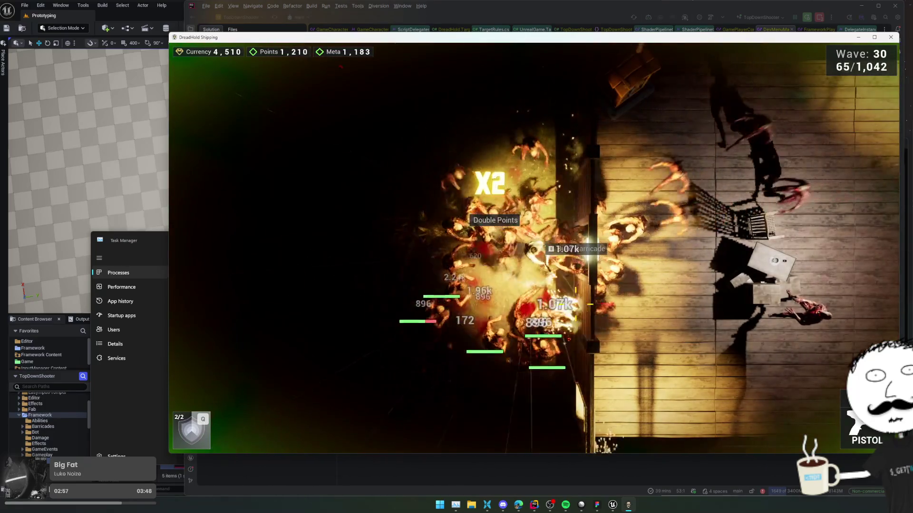
pyautogui.click(447, 255)
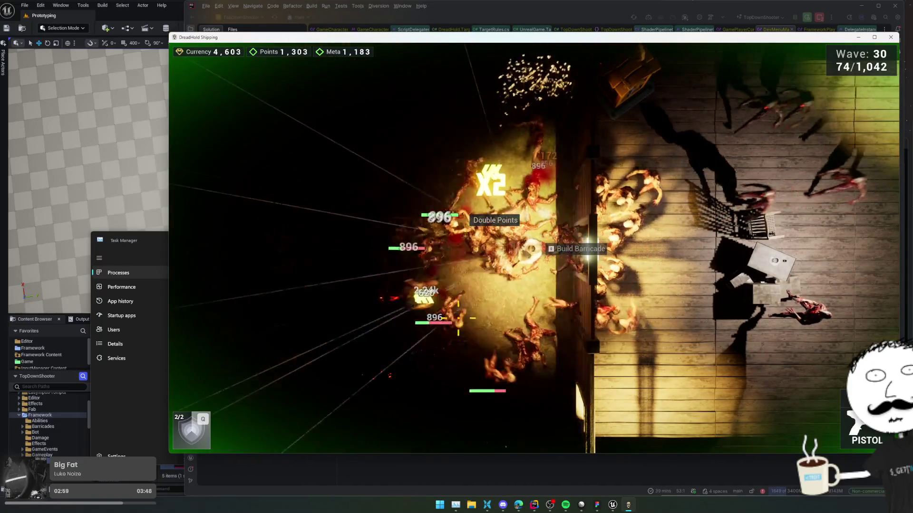
pyautogui.click(618, 251)
pyautogui.press('d')
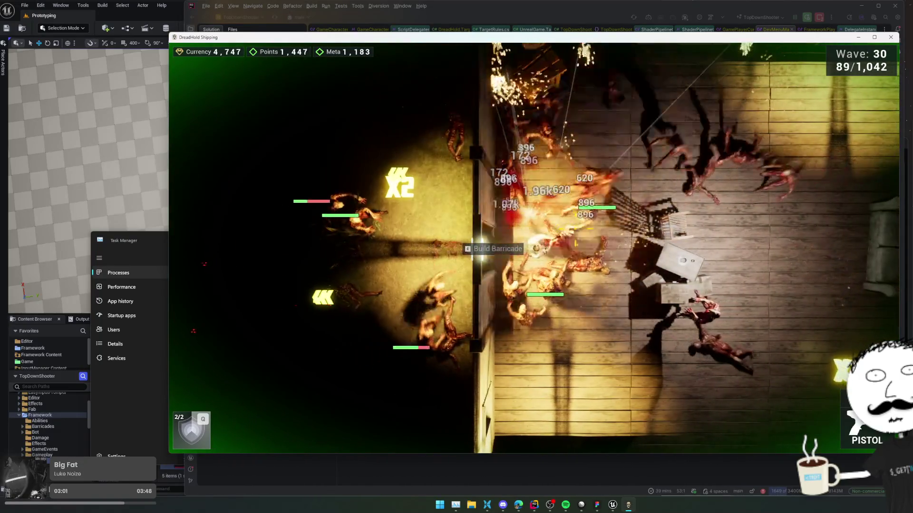
pyautogui.click(187, 179)
pyautogui.click(186, 180)
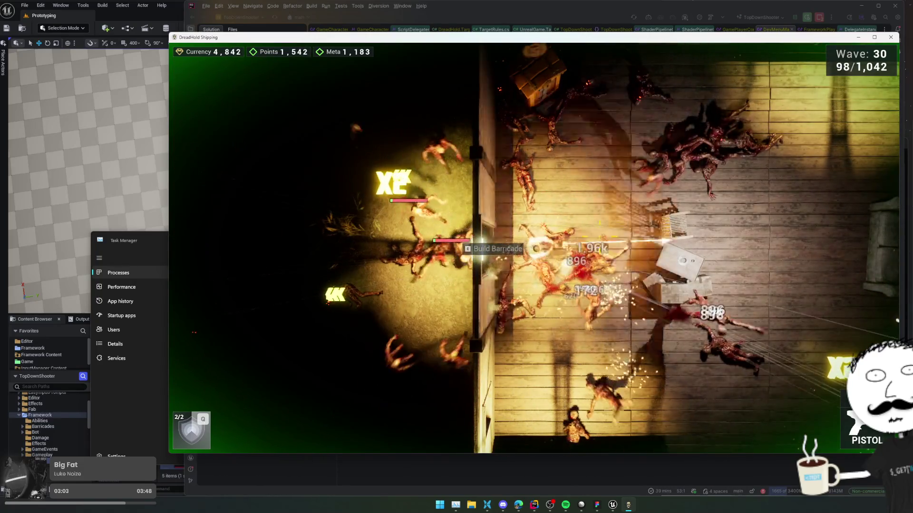
pyautogui.press('d')
pyautogui.press('Escape')
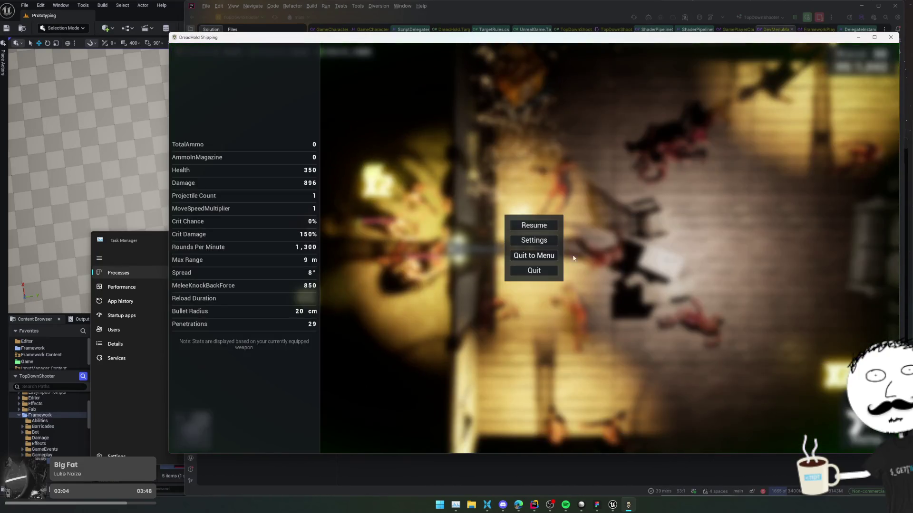
# - Quit the game, expand and collapse Microsoft Edge's processes in Task Manager, then minimize it
pyautogui.click(895, 38)
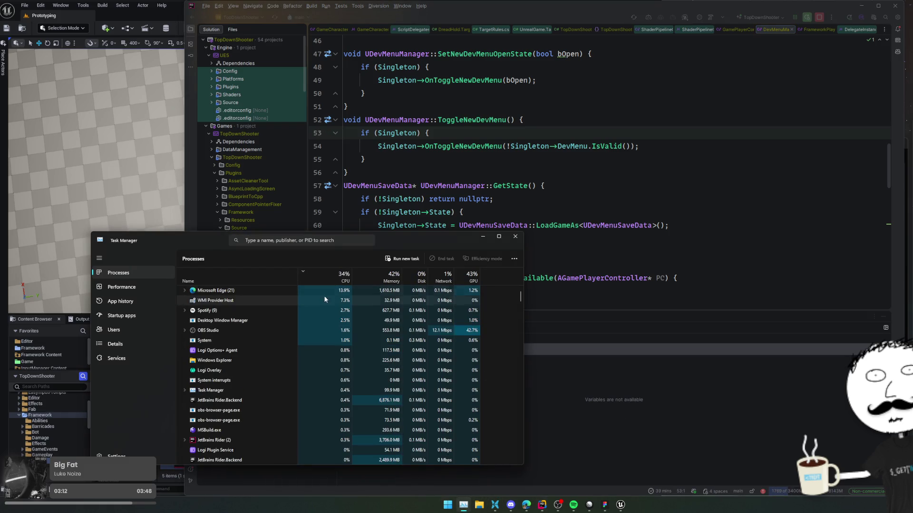
pyautogui.click(185, 291)
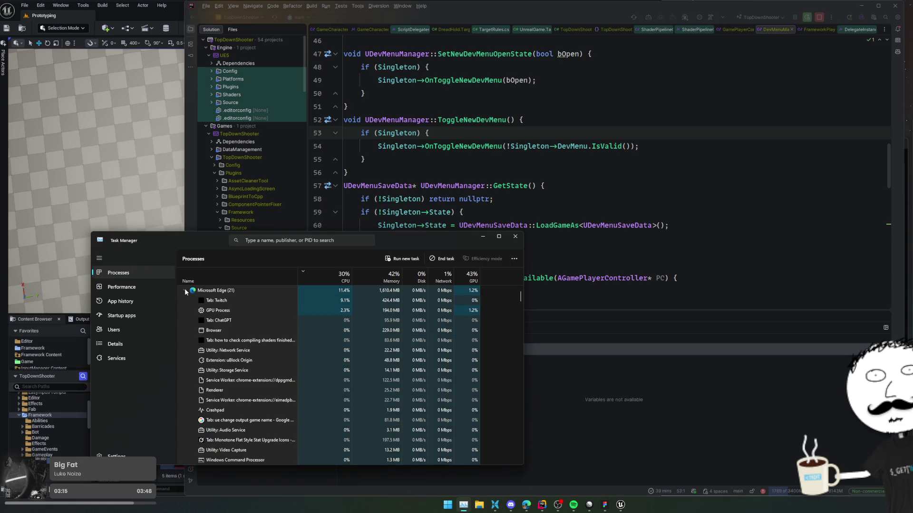
pyautogui.click(185, 290)
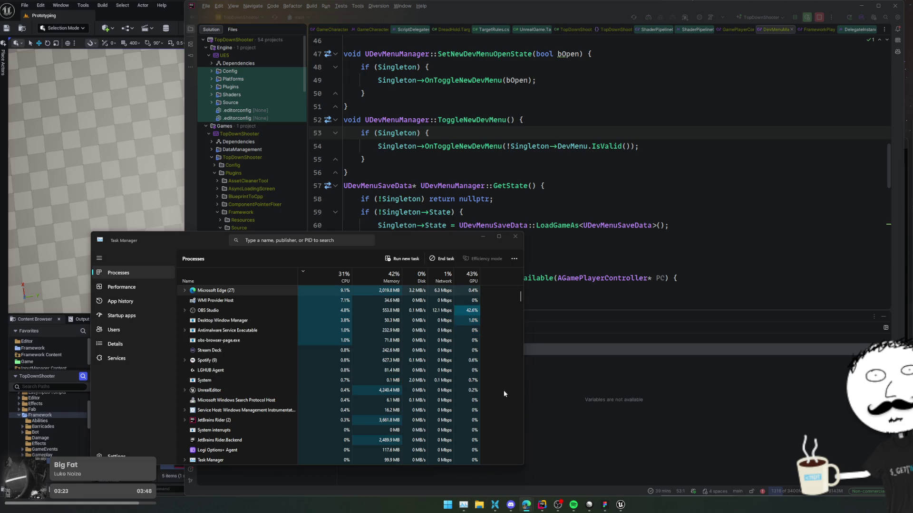
pyautogui.click(482, 237)
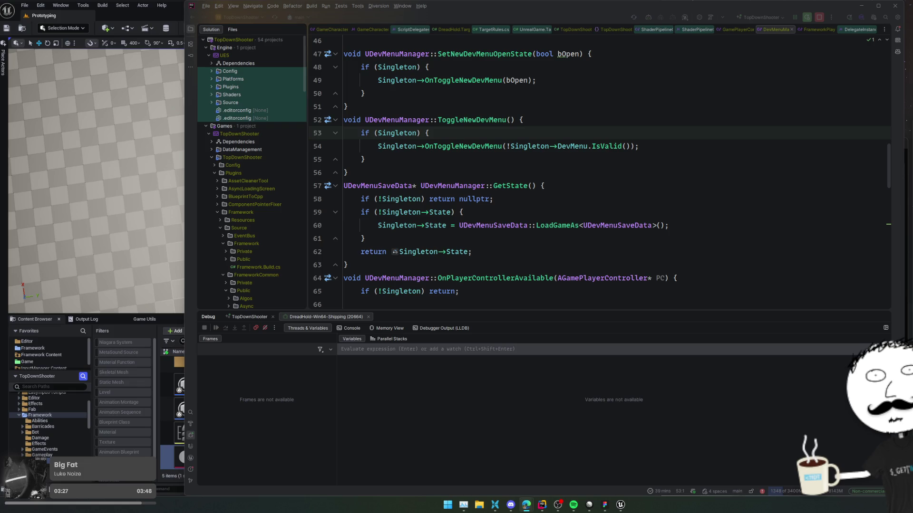
# - Open Windows.rar and browse to TopDownShooter\Binaries\Win64 inside it
pyautogui.click(498, 506)
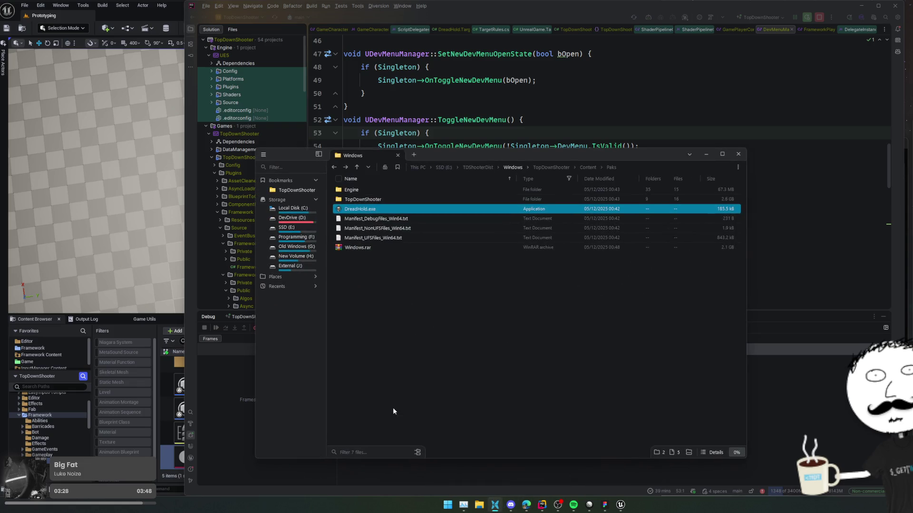
pyautogui.click(469, 281)
pyautogui.click(396, 250)
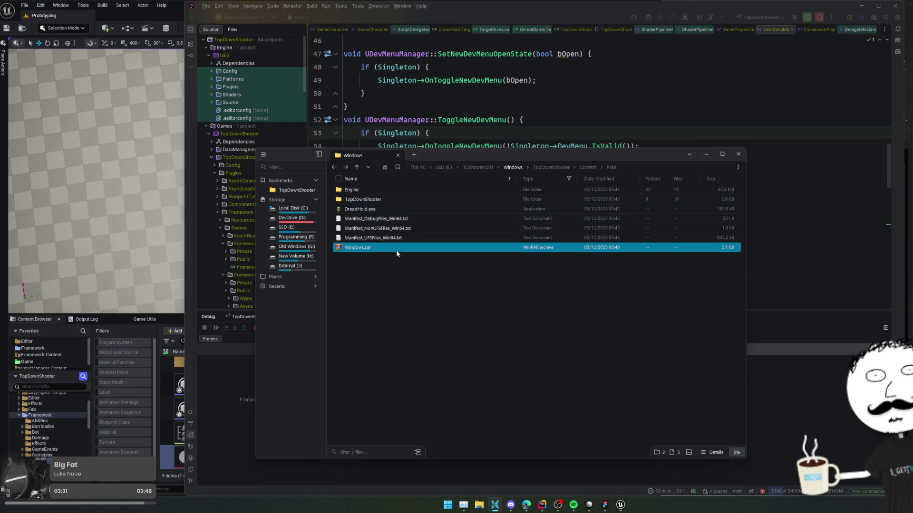
pyautogui.doubleClick(396, 250)
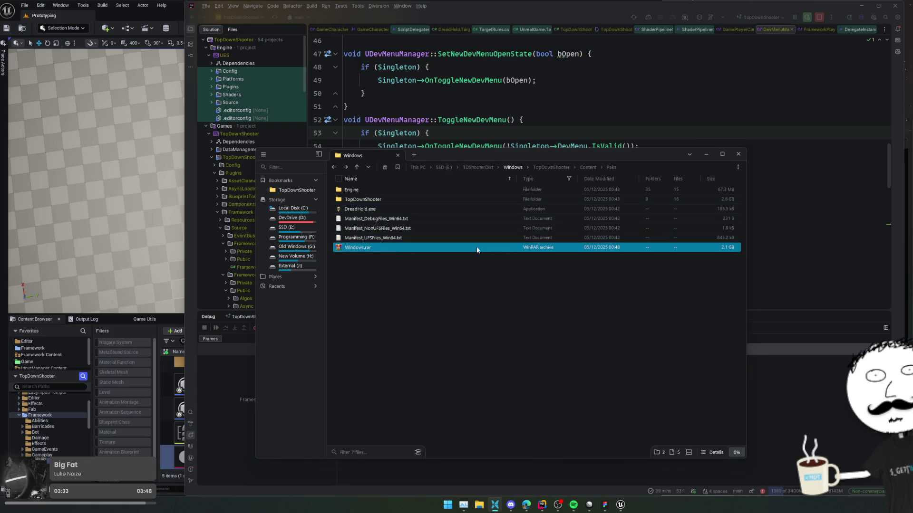
pyautogui.doubleClick(612, 339)
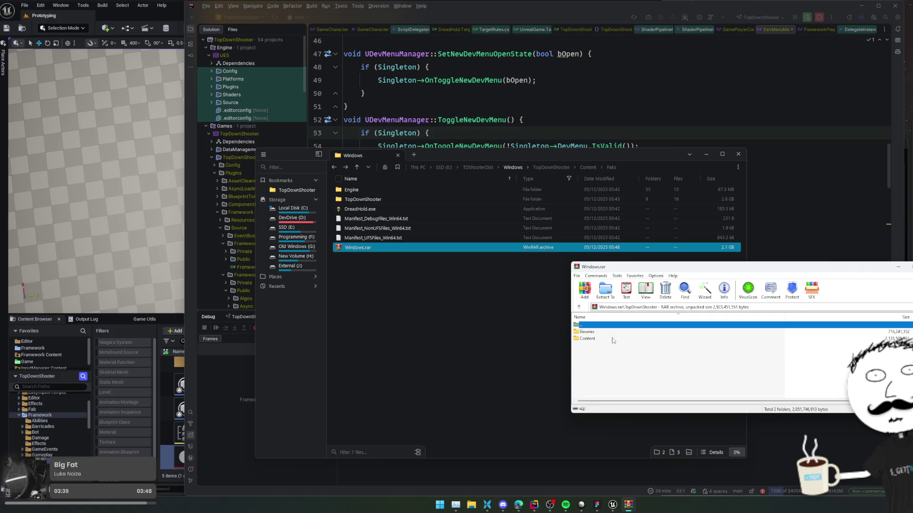
pyautogui.doubleClick(611, 332)
pyautogui.doubleClick(610, 332)
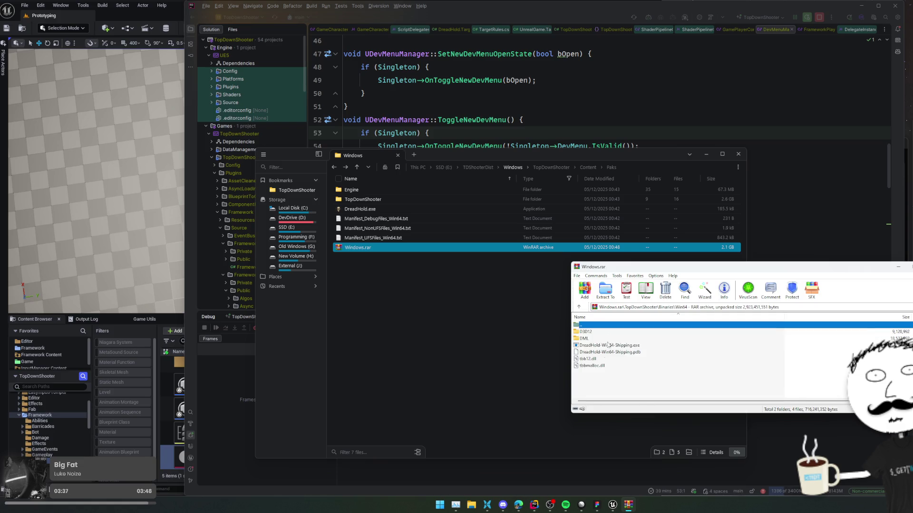
# - Delete DreadHold-Win64-Shipping.pdb from the archive, close WinRAR, and return to Rider's code
pyautogui.click(620, 353)
pyautogui.press('Delete')
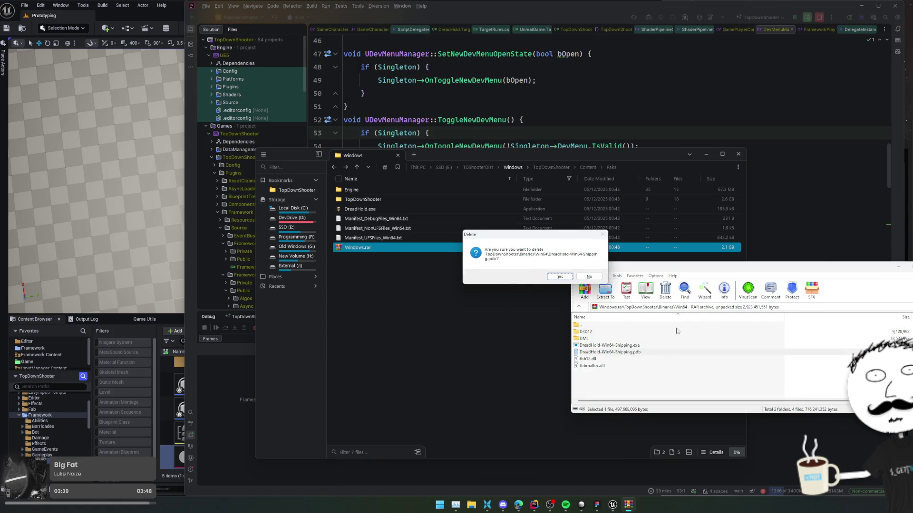
pyautogui.click(559, 277)
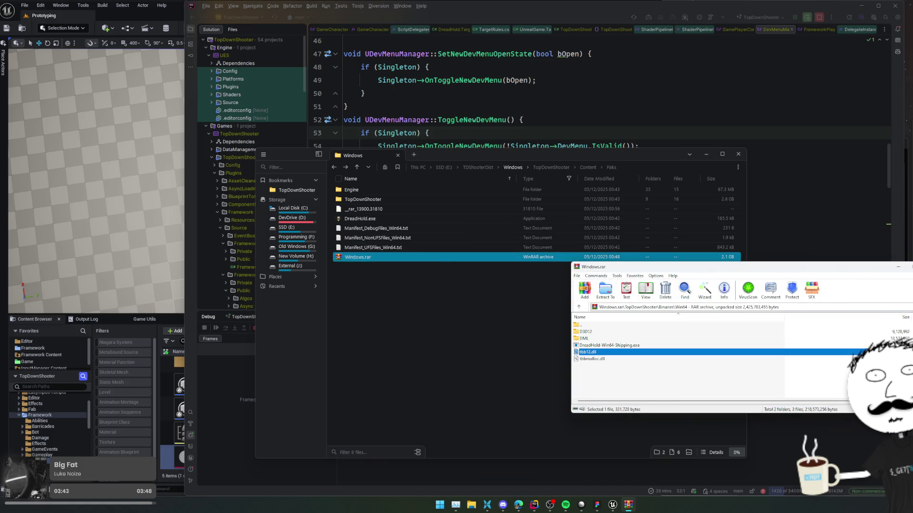
pyautogui.press('Escape')
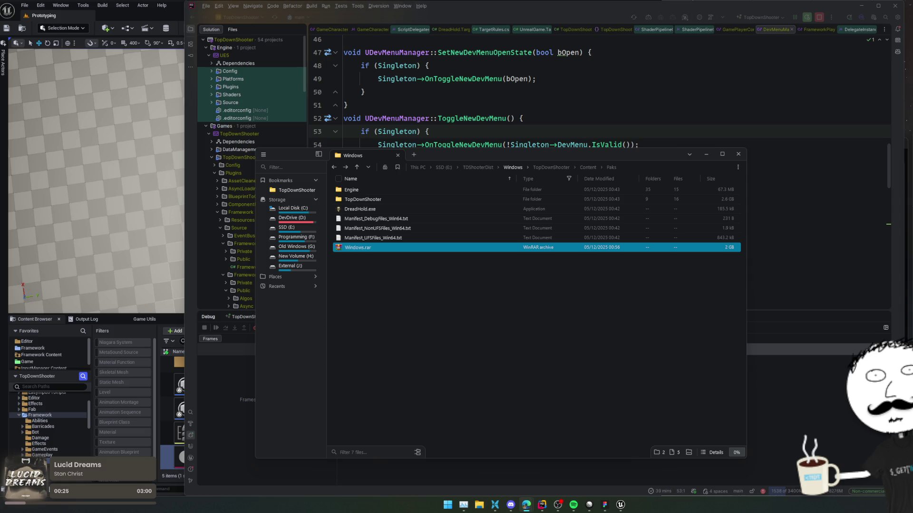
pyautogui.click(746, 213)
pyautogui.press('Down')
pyautogui.press('Down')
pyautogui.press('Down')
pyautogui.click(754, 198)
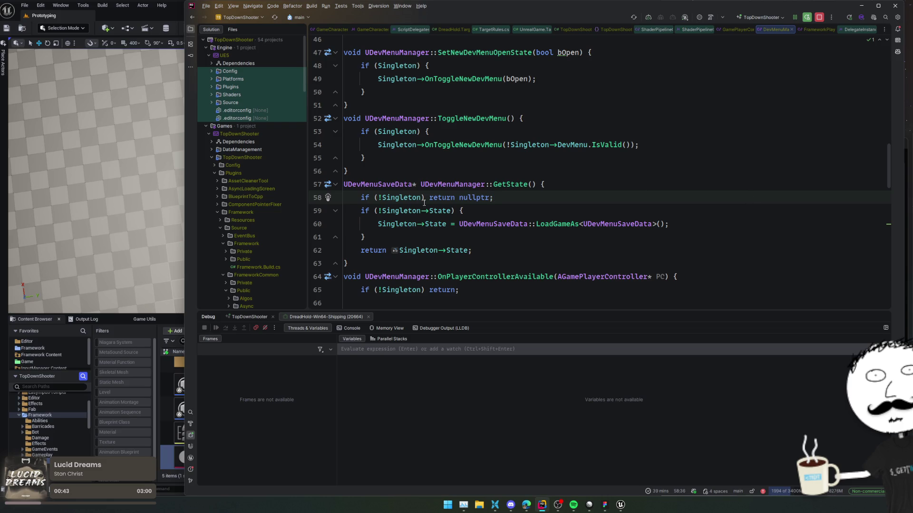
# - Close every open editor tab in Rider except GameCharacter.cpp and GameCharacter.h
pyautogui.click(51, 14)
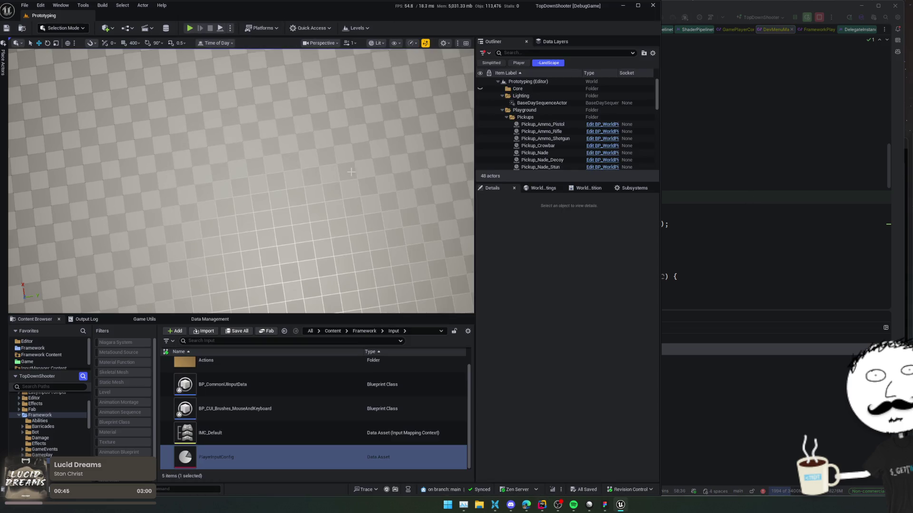
pyautogui.moveTo(353, 379)
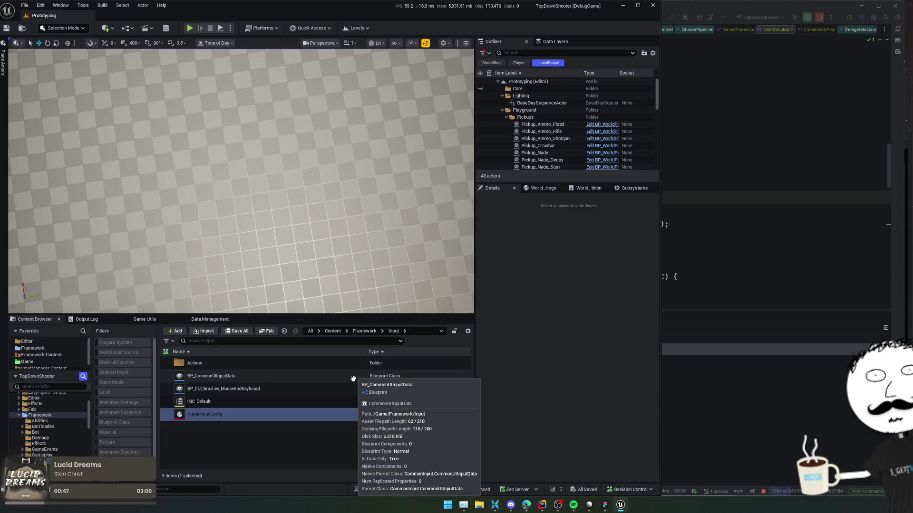
pyautogui.hotkey('alt', 'Tab')
pyautogui.click(464, 355)
pyautogui.press('Escape')
pyautogui.press('Escape')
pyautogui.press('Up')
pyautogui.press('Up')
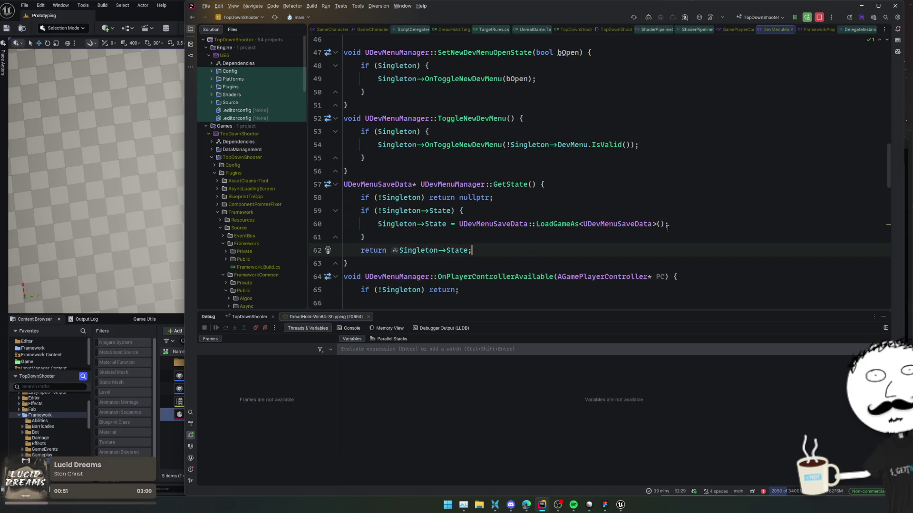
pyautogui.middleClick(414, 30)
pyautogui.middleClick(500, 30)
pyautogui.middleClick(501, 30)
pyautogui.middleClick(501, 30)
pyautogui.middleClick(501, 29)
pyautogui.middleClick(501, 29)
pyautogui.middleClick(501, 29)
pyautogui.middleClick(501, 30)
pyautogui.middleClick(501, 29)
pyautogui.middleClick(501, 29)
pyautogui.middleClick(501, 30)
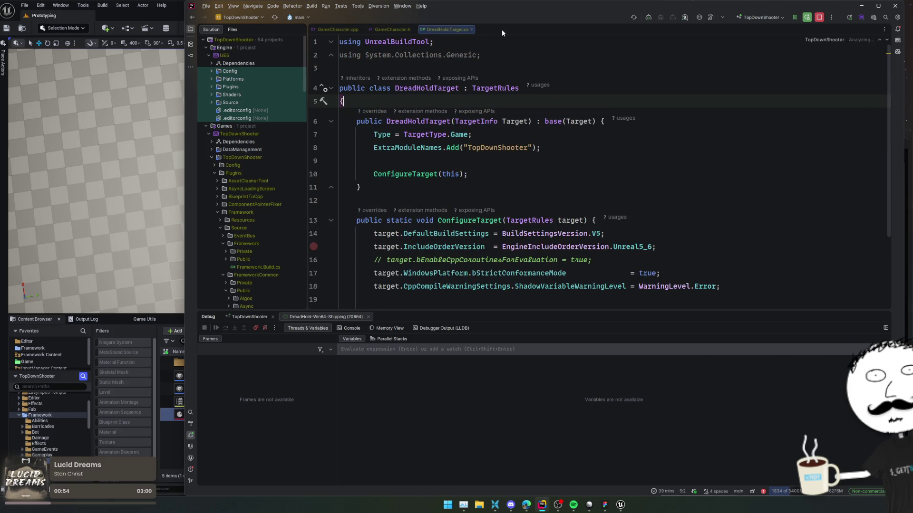
pyautogui.middleClick(467, 30)
pyautogui.press('Down')
pyautogui.press('Down')
pyautogui.press('Down')
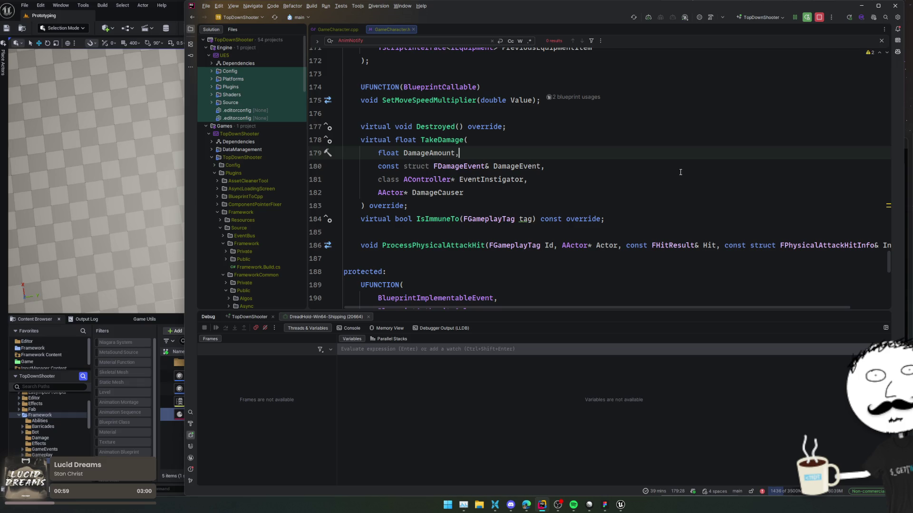
# - Collapse the UE5, Framework and Plugins nodes in the solution tree and expand TopDownShooter
pyautogui.hotkey('alt', '1')
pyautogui.press('Left')
pyautogui.press('Left')
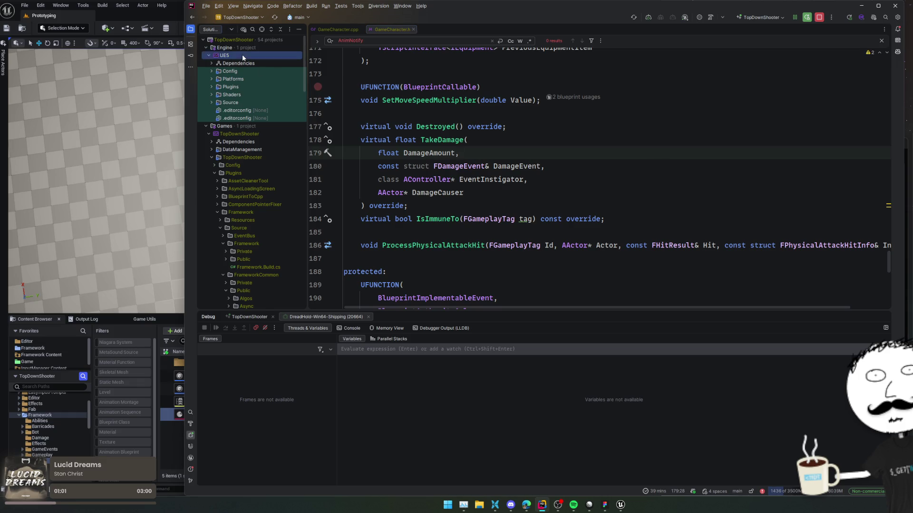
pyautogui.doubleClick(239, 165)
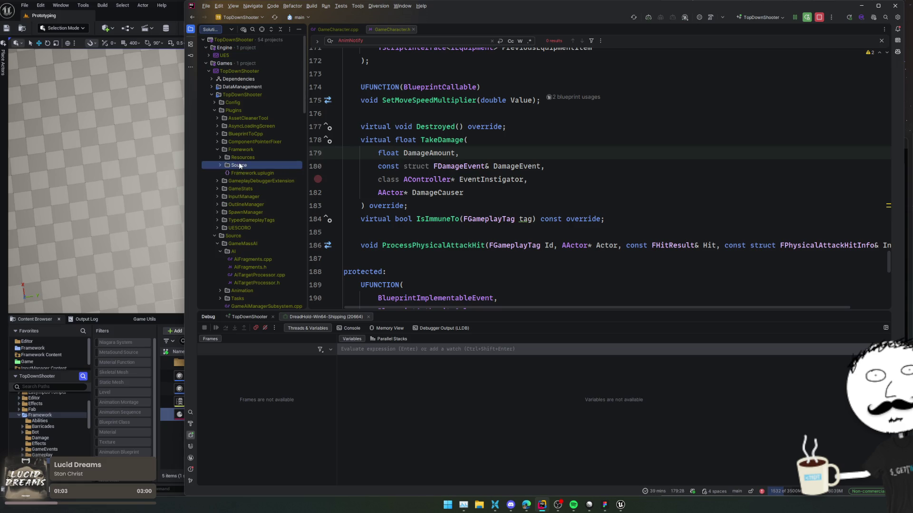
pyautogui.doubleClick(246, 149)
pyautogui.doubleClick(244, 110)
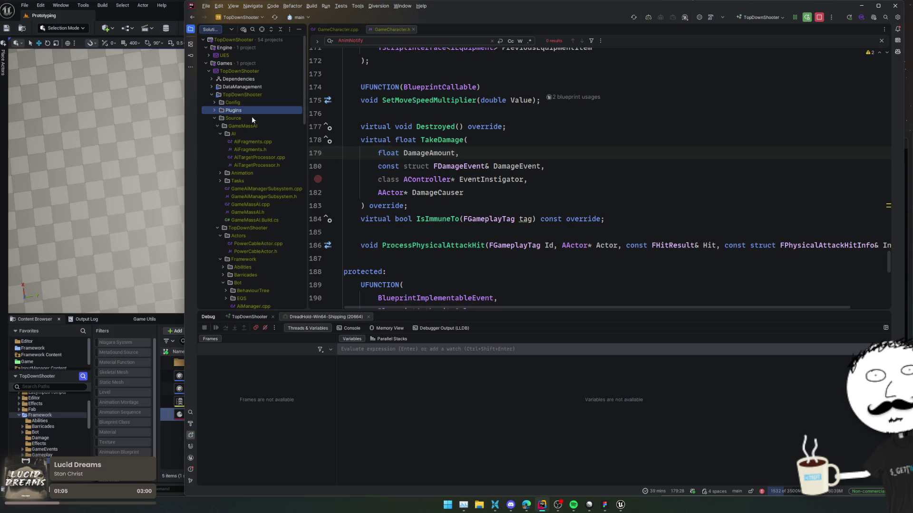
pyautogui.doubleClick(256, 118)
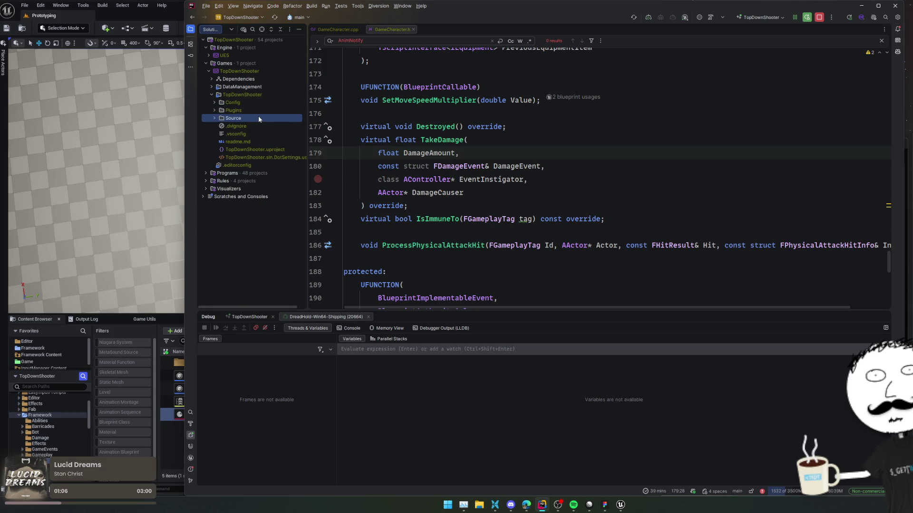
pyautogui.doubleClick(263, 134)
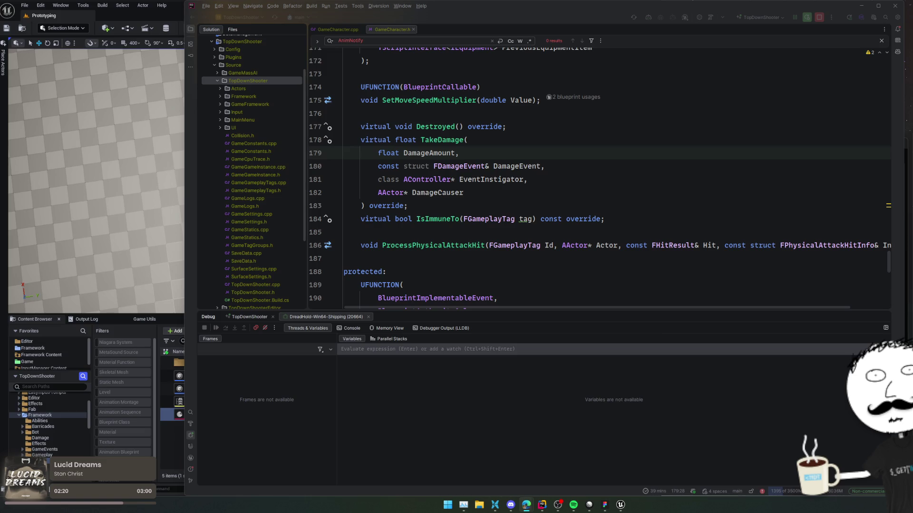
pyautogui.click(651, 272)
# - Switch to Unreal and list the StatAugments entries in the Data Management panel
pyautogui.click(93, 325)
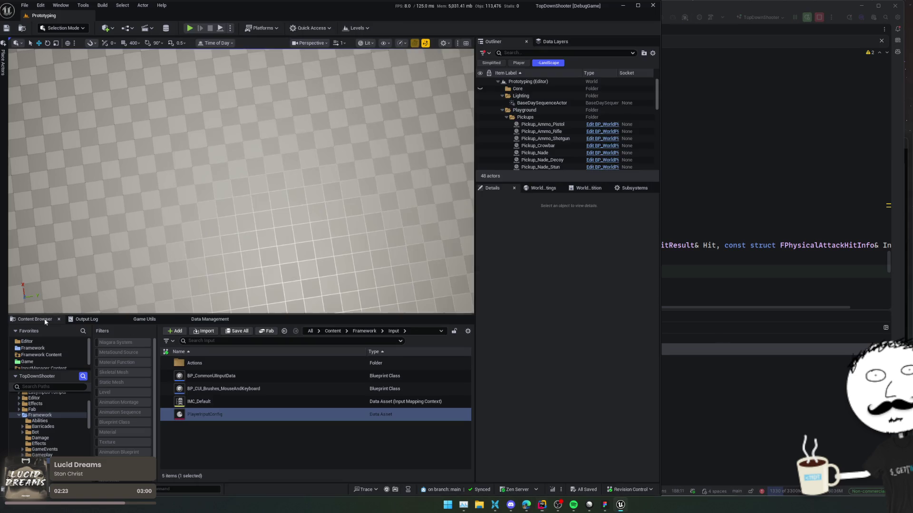
pyautogui.click(158, 321)
pyautogui.click(208, 321)
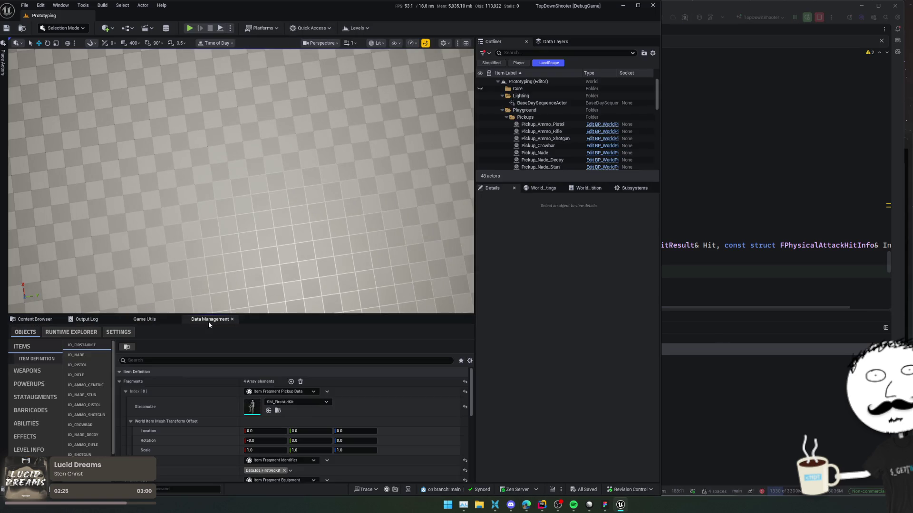
pyautogui.click(35, 397)
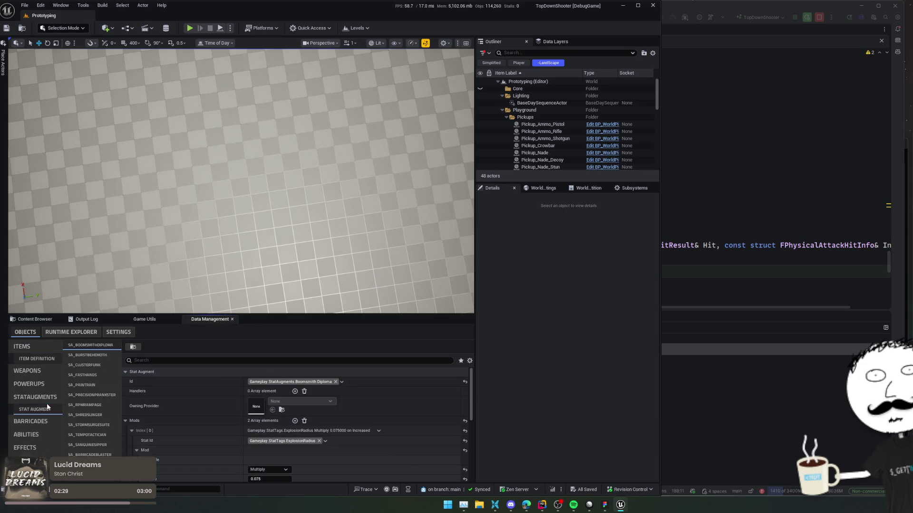
# - Select SA_SANGUINESIPPER and scroll through its settings
pyautogui.scroll(-1, 170, 403)
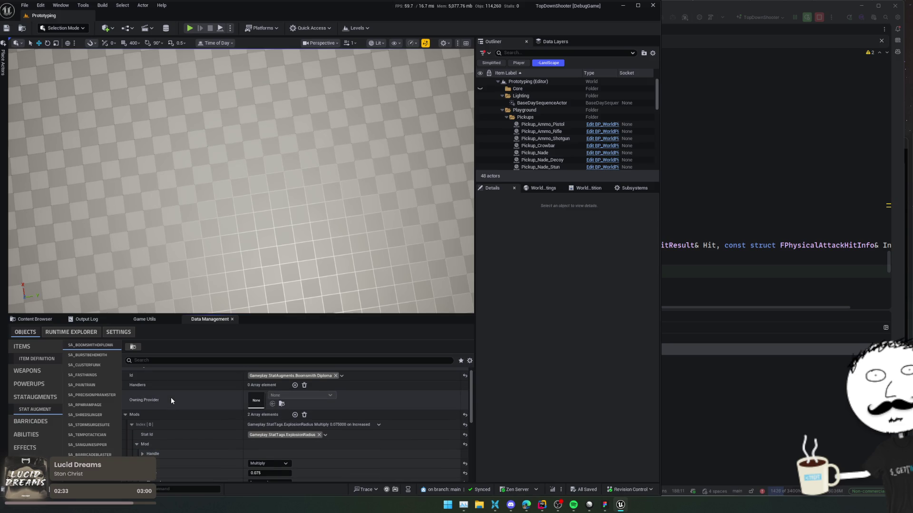
pyautogui.click(103, 443)
pyautogui.scroll(-10, 295, 418)
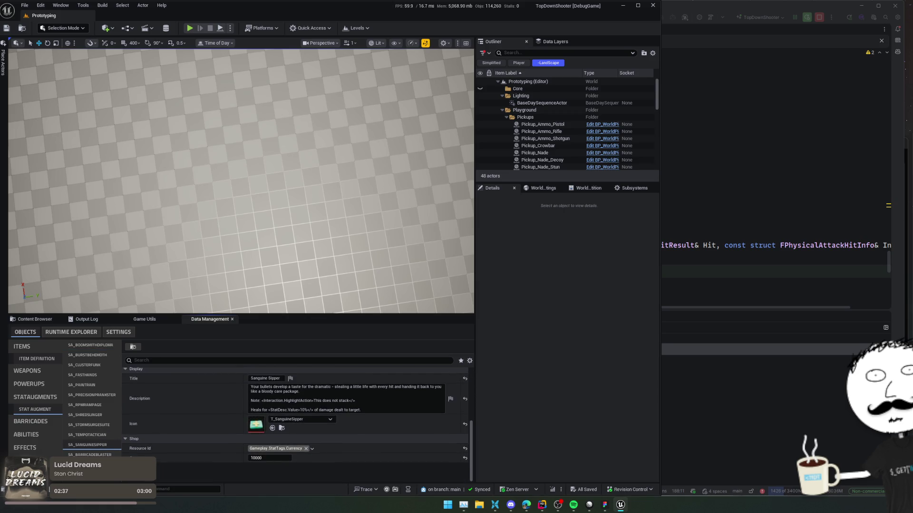
pyautogui.scroll(2, 294, 423)
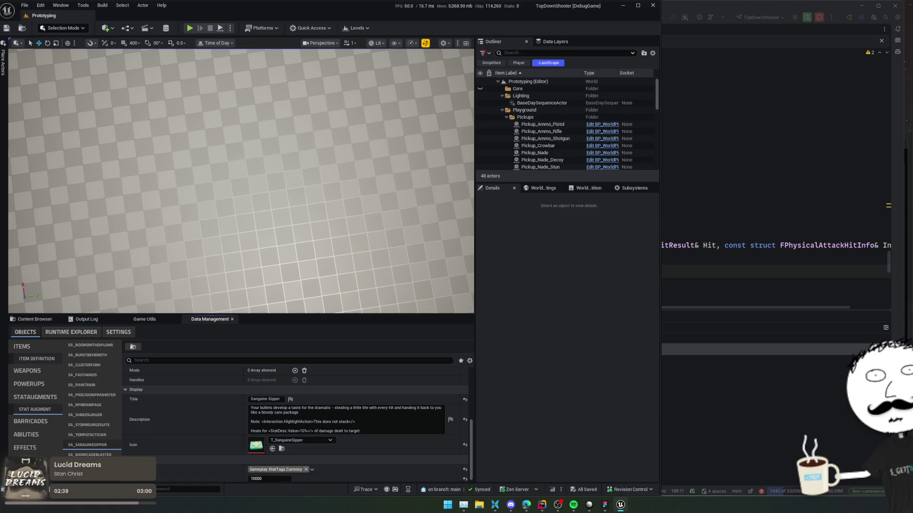
pyautogui.scroll(4, 176, 419)
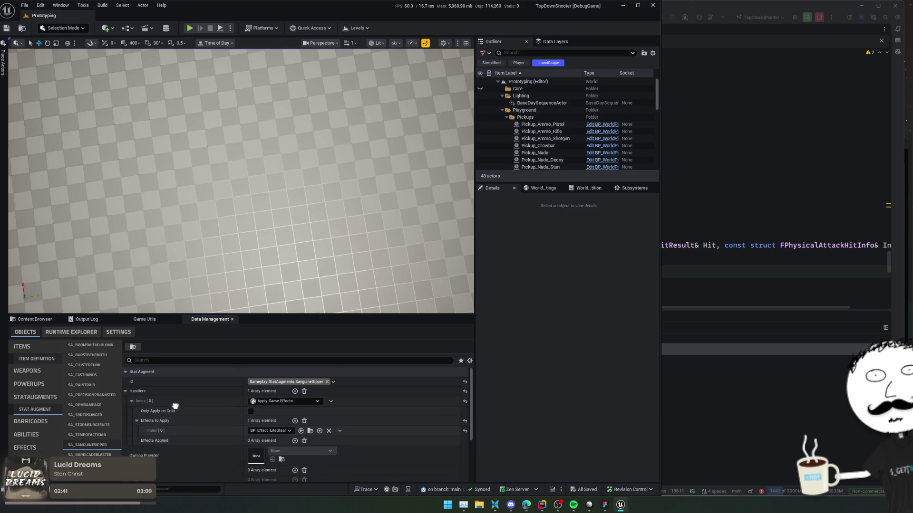
pyautogui.scroll(-5, 175, 419)
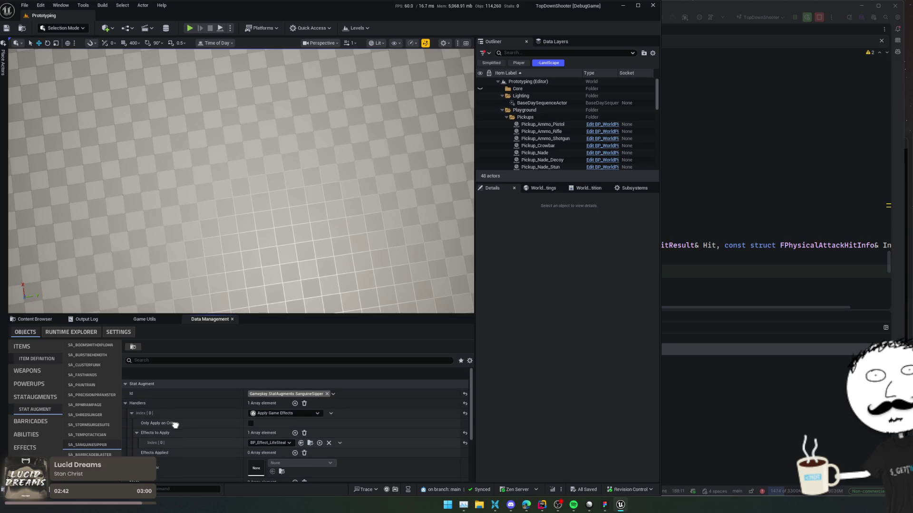
pyautogui.scroll(1, 295, 424)
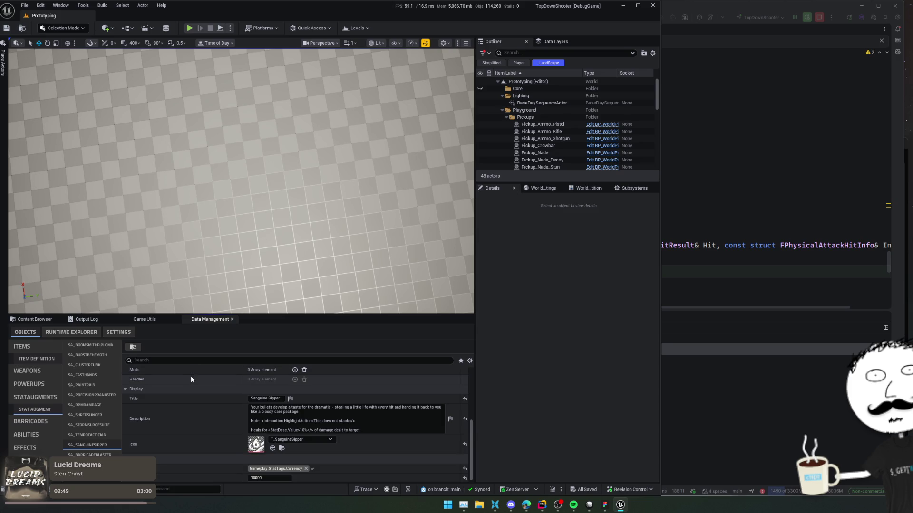
pyautogui.scroll(4, 189, 390)
pyautogui.scroll(-1, 193, 452)
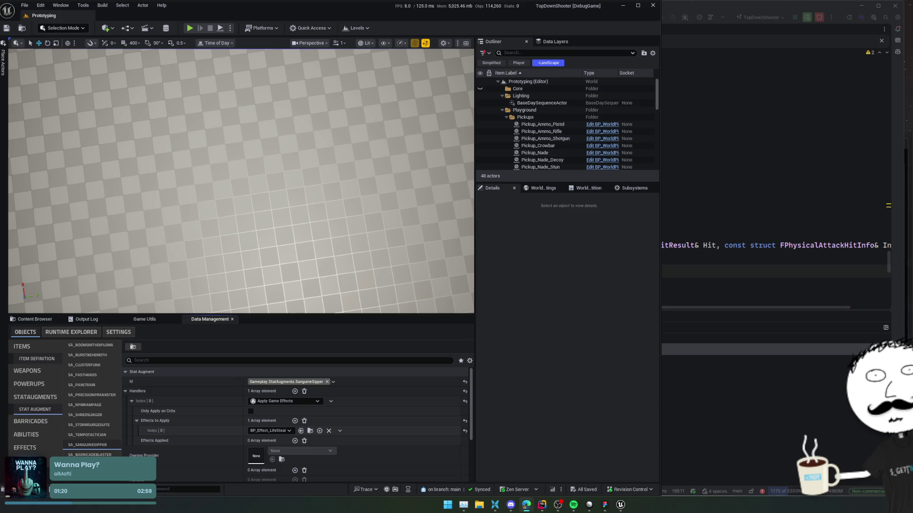
pyautogui.click(533, 264)
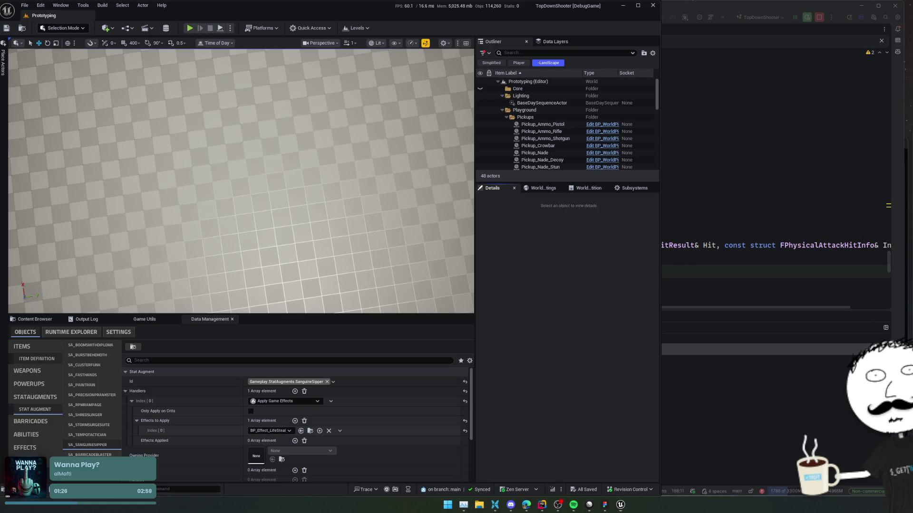
# - Dismiss the Windows search panel and move the Steam library window further left
pyautogui.press('super')
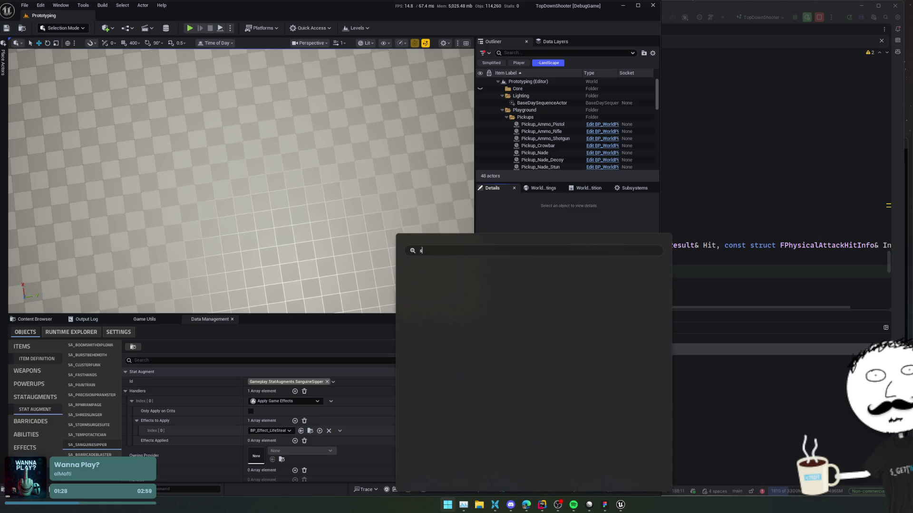
pyautogui.write('cmd')
pyautogui.press('BackSpace')
pyautogui.press('BackSpace')
pyautogui.press('BackSpace')
pyautogui.click(747, 331)
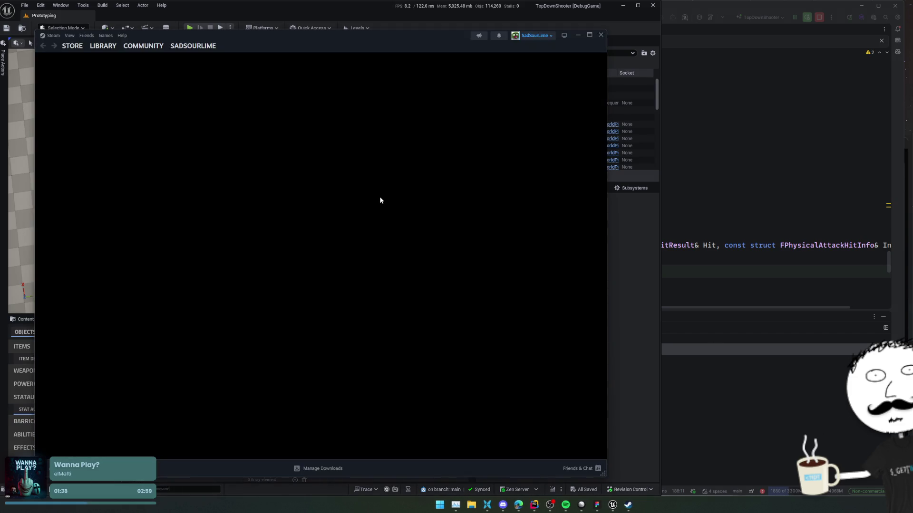
pyautogui.moveTo(406, 42); pyautogui.dragTo(359, 45)
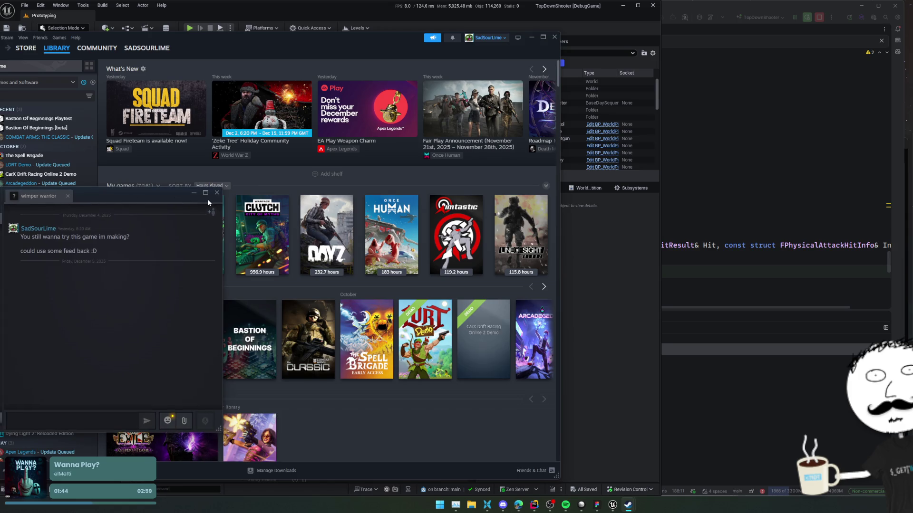
# - Close the friend chat window and the Steam library window
pyautogui.click(216, 193)
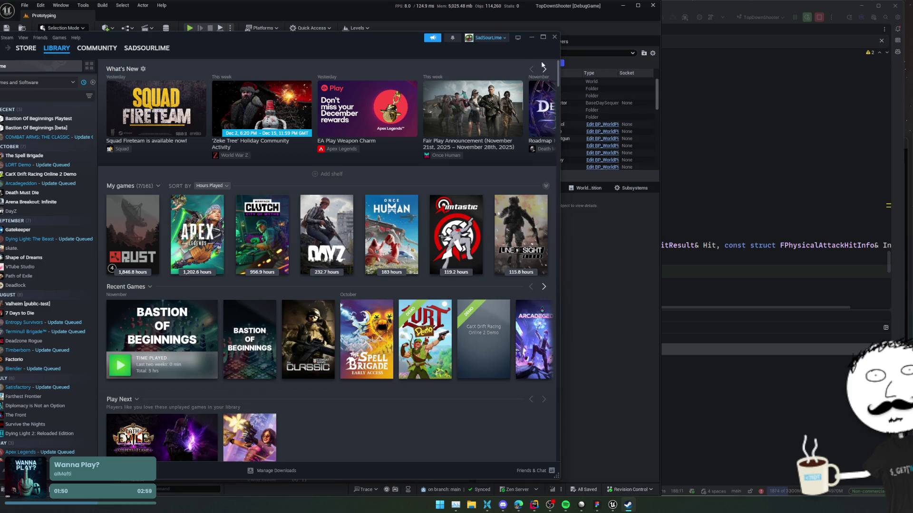
pyautogui.click(554, 38)
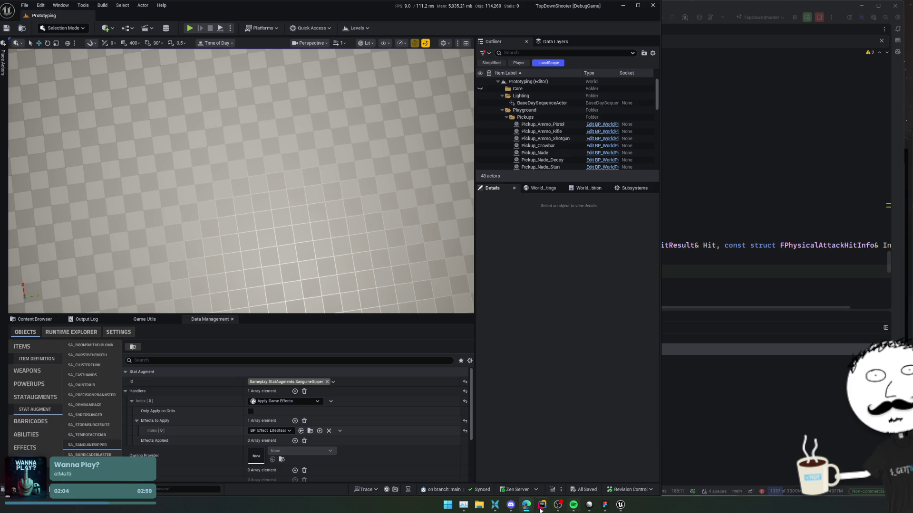
# - Close Figma from the taskbar and scroll the Linear ZombieShooter issue list
pyautogui.moveTo(524, 508)
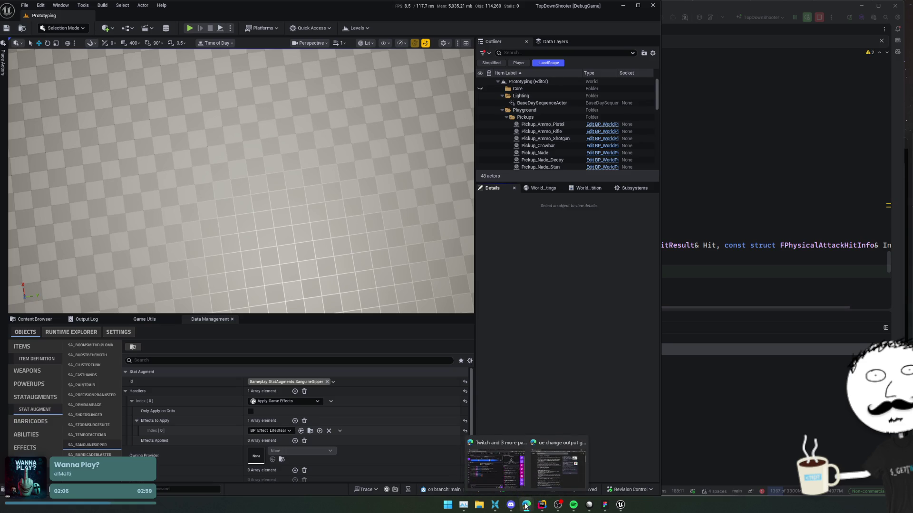
pyautogui.rightClick(605, 505)
pyautogui.click(582, 486)
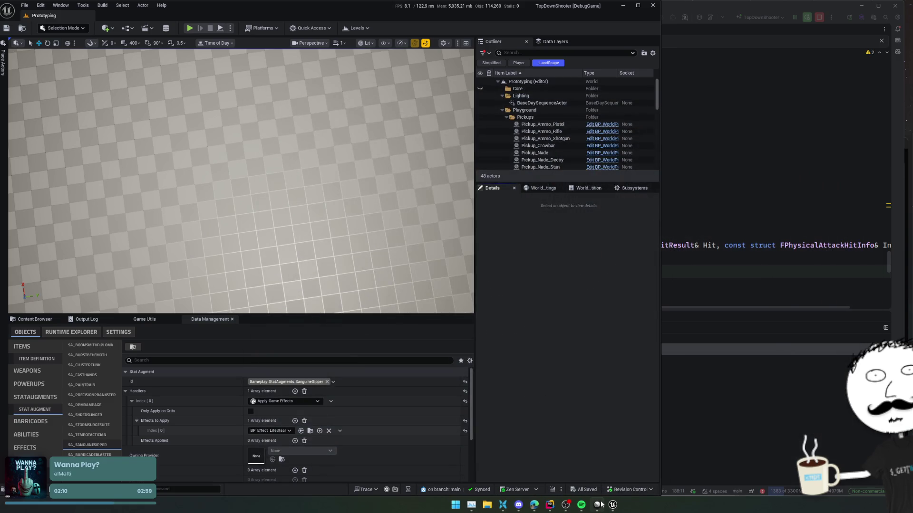
pyautogui.click(599, 506)
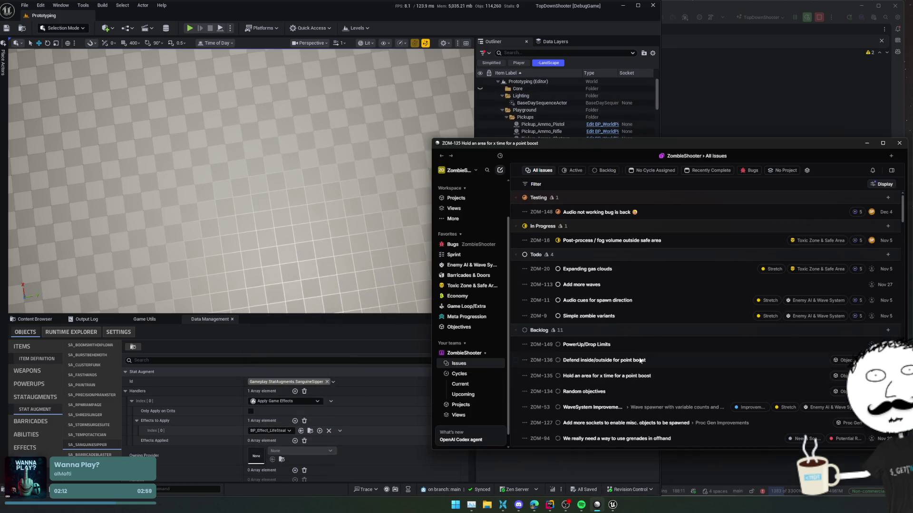
pyautogui.scroll(-3, 637, 332)
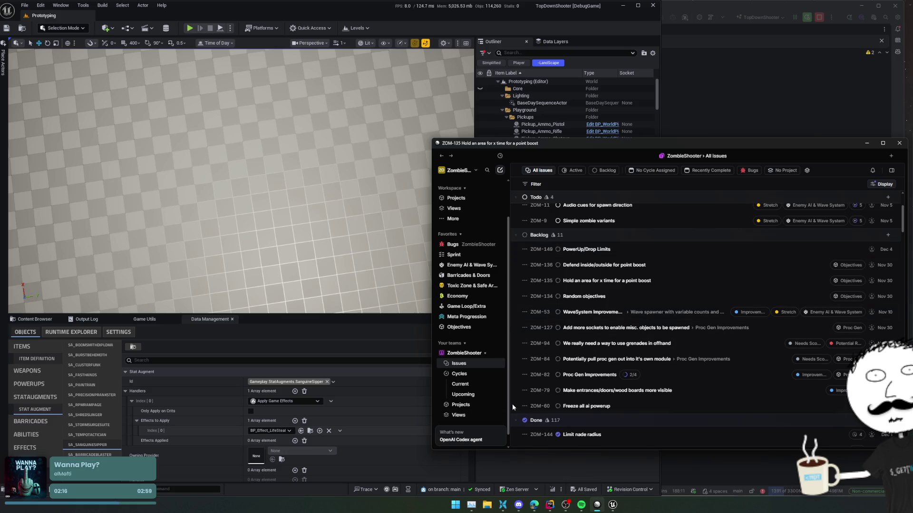
# - Launch the packaged DreadHold.exe from its build folder and close the Unreal editor
pyautogui.click(501, 507)
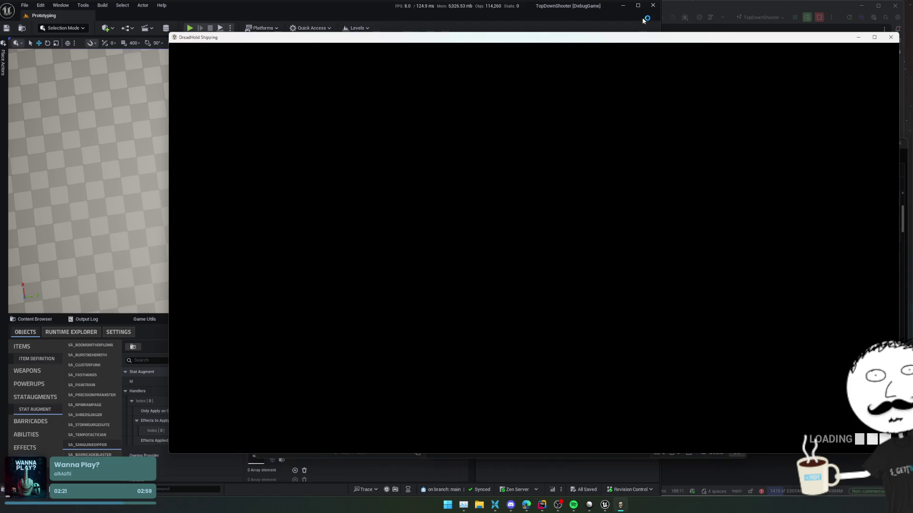
pyautogui.click(651, 7)
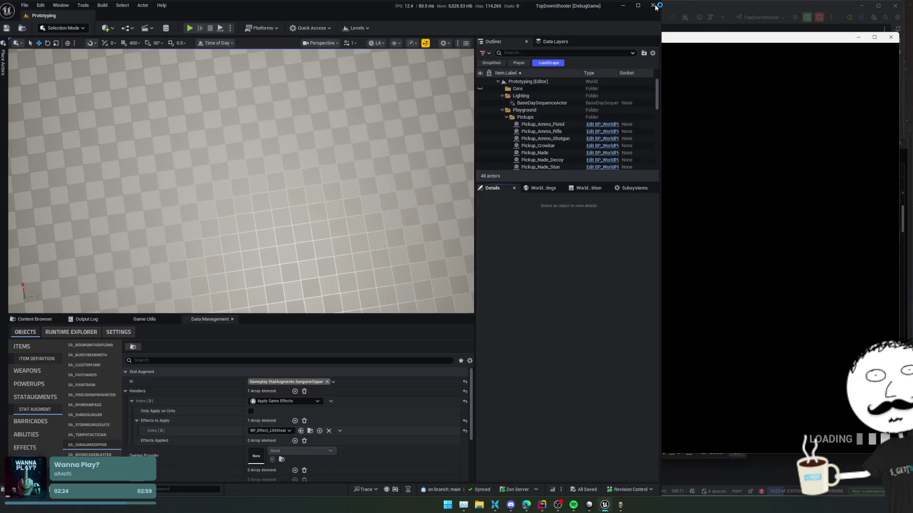
pyautogui.click(654, 5)
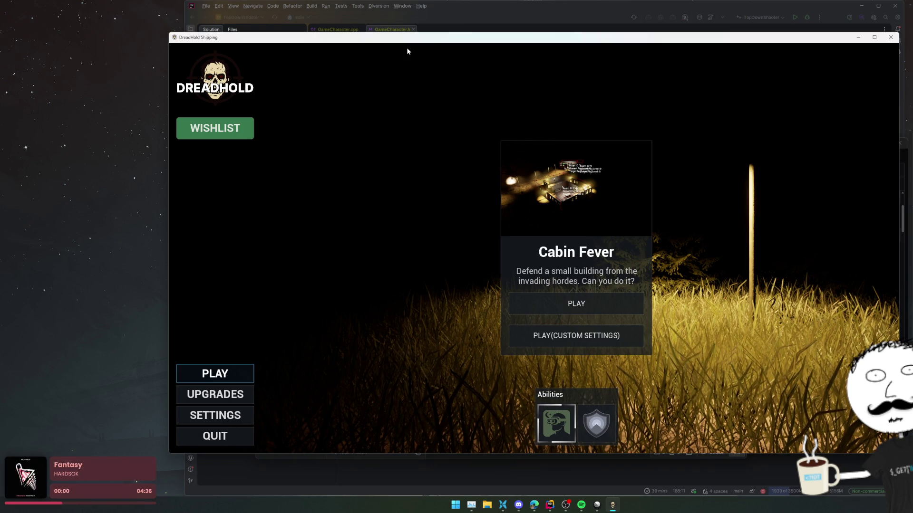
# - Choose the shield ability and go to the Audio settings page
pyautogui.click(596, 423)
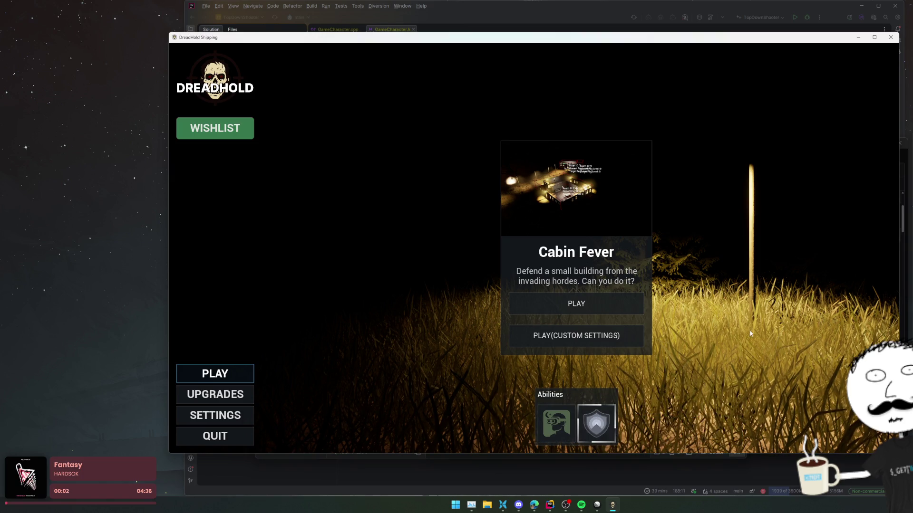
pyautogui.click(906, 173)
pyautogui.click(245, 414)
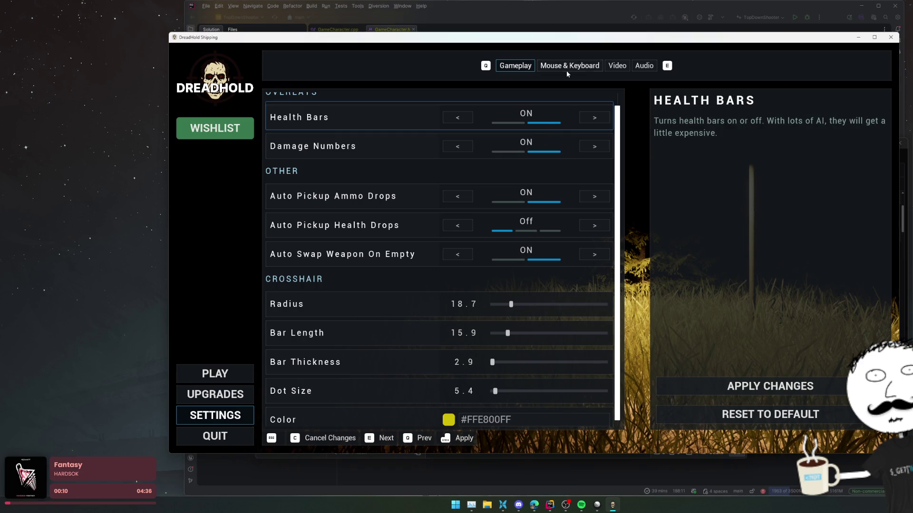
pyautogui.click(566, 71)
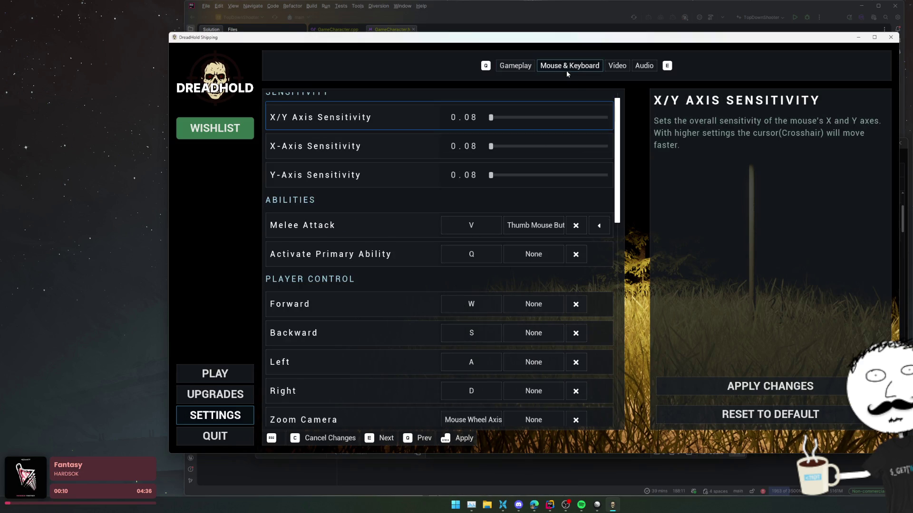
pyautogui.click(606, 69)
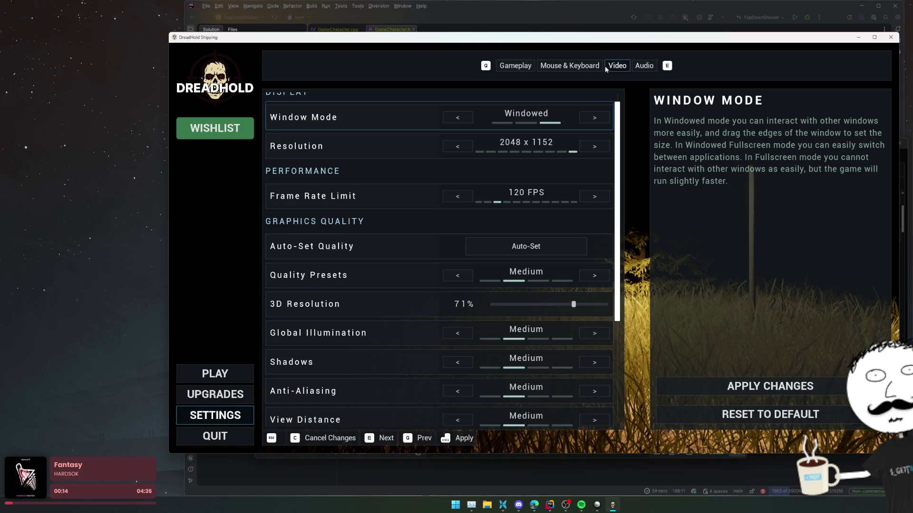
pyautogui.click(639, 69)
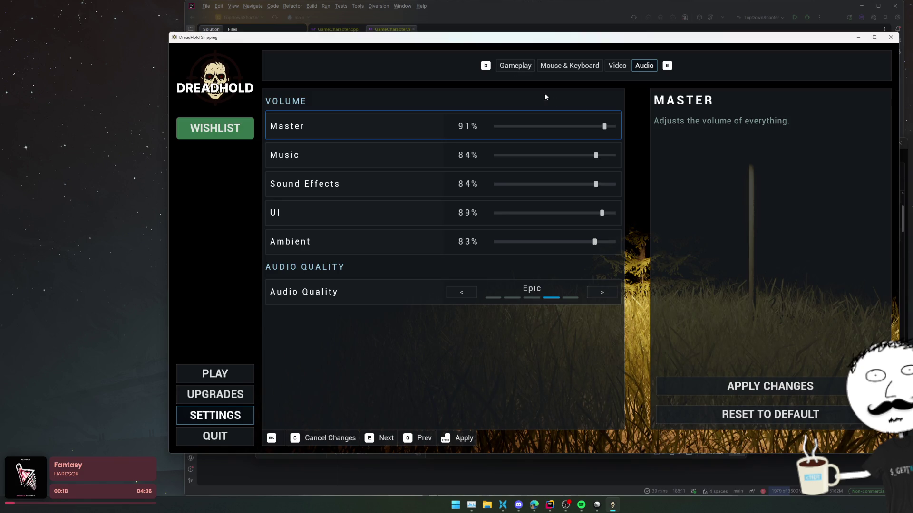
# - Set Master and Sound Effects volume to 100%, apply, and open Play (Custom Settings)
pyautogui.moveTo(604, 126); pyautogui.dragTo(616, 128)
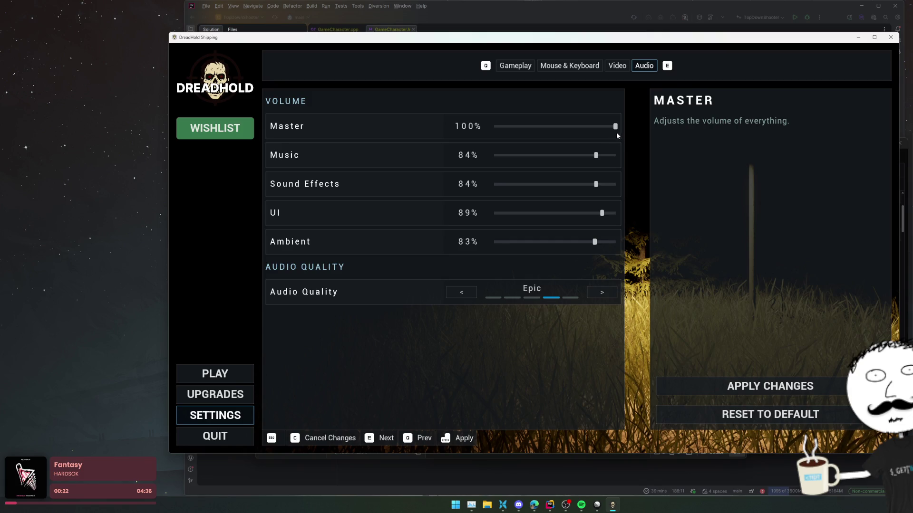
pyautogui.moveTo(596, 183); pyautogui.dragTo(631, 194)
pyautogui.click(785, 386)
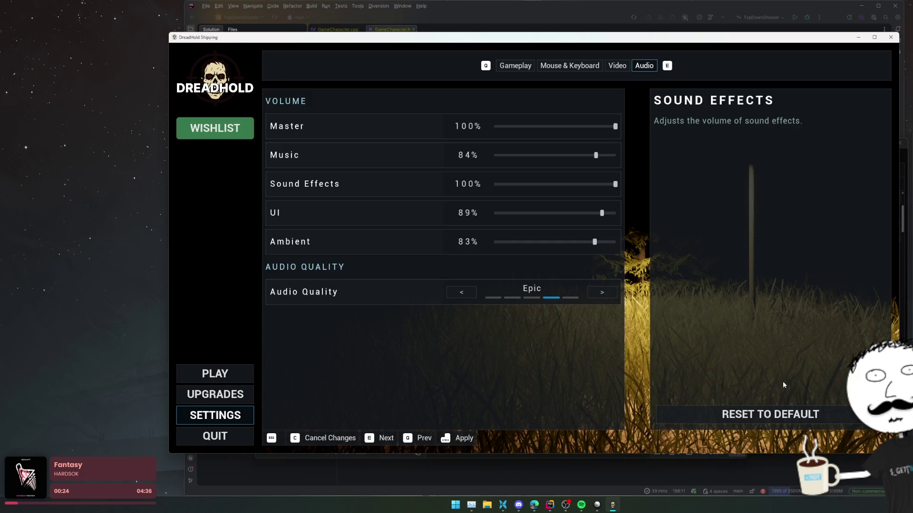
pyautogui.click(215, 373)
pyautogui.click(572, 336)
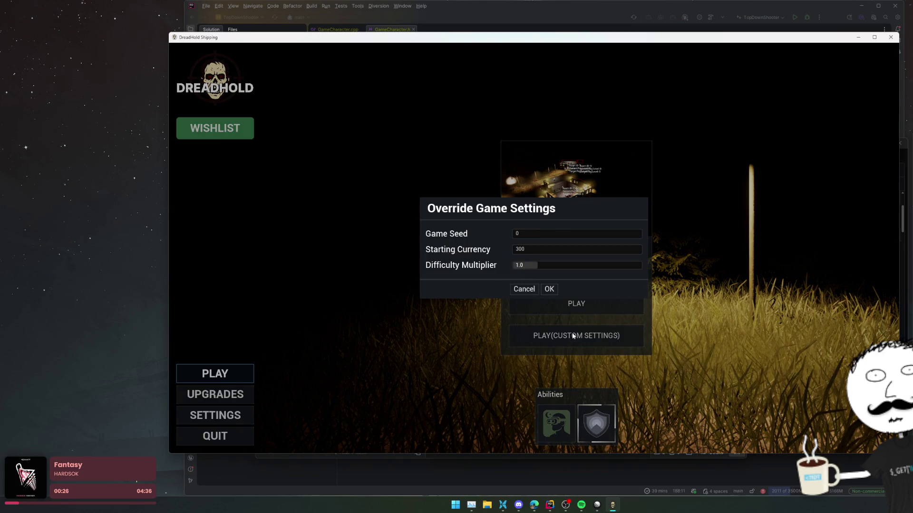
# - Try a 2.9 Difficulty Multiplier, cancel the override, and reopen the settings
pyautogui.moveTo(516, 266)
pyautogui.mouseDown()
pyautogui.moveTo(617, 264)
pyautogui.moveTo(521, 263)
pyautogui.moveTo(537, 257)
pyautogui.mouseUp()
pyautogui.click(537, 250)
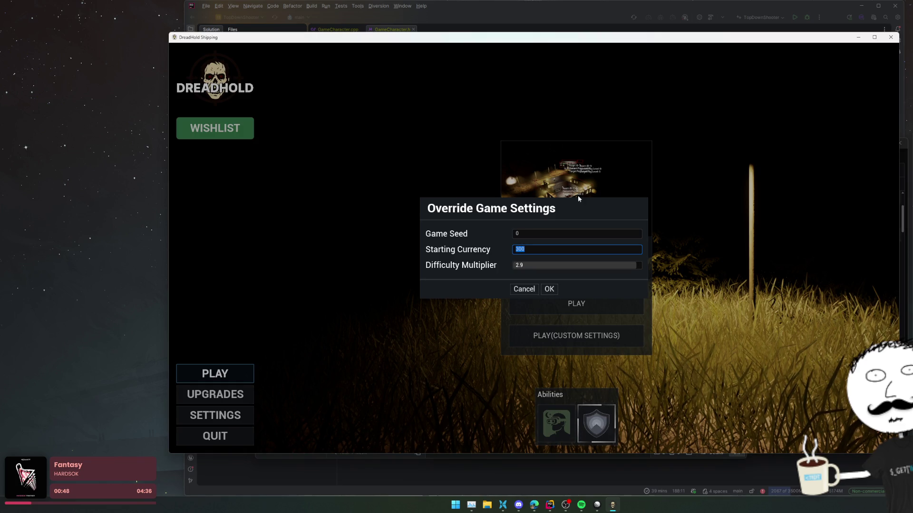
pyautogui.click(549, 290)
pyautogui.click(223, 416)
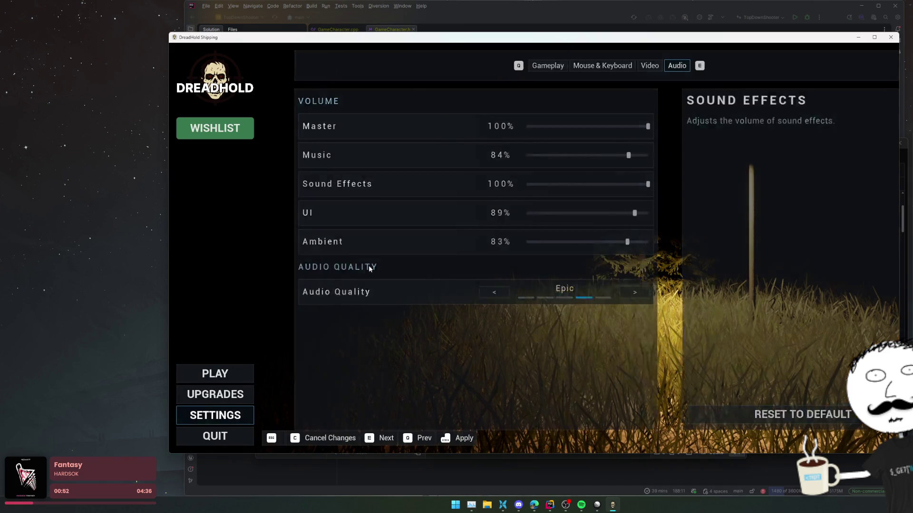
# - Adjust the X/Y mouse sensitivity, raising X-Axis to 0.36, and apply the changes
pyautogui.click(565, 67)
pyautogui.click(616, 65)
pyautogui.click(569, 66)
pyautogui.moveTo(491, 155)
pyautogui.mouseDown()
pyautogui.moveTo(501, 155)
pyautogui.moveTo(490, 155)
pyautogui.moveTo(491, 184)
pyautogui.moveTo(517, 188)
pyautogui.moveTo(498, 187)
pyautogui.mouseUp()
pyautogui.moveTo(491, 127); pyautogui.dragTo(494, 130)
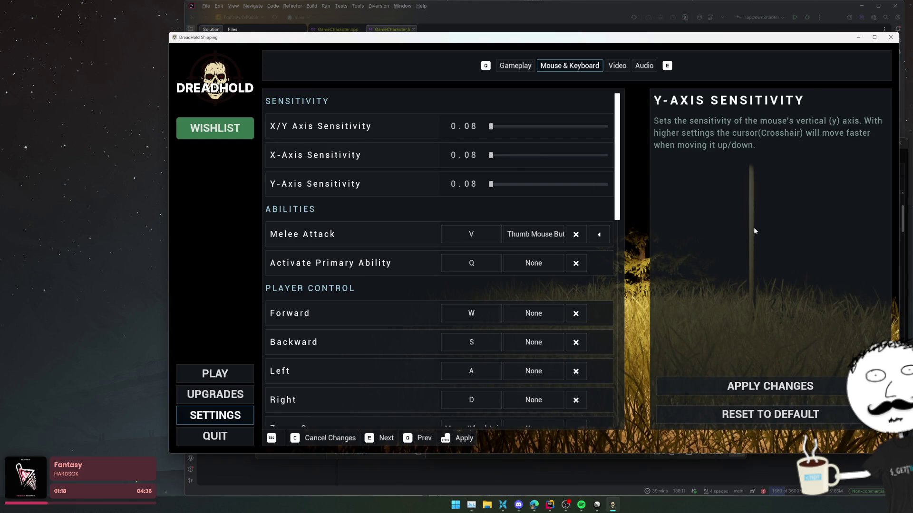
pyautogui.click(779, 385)
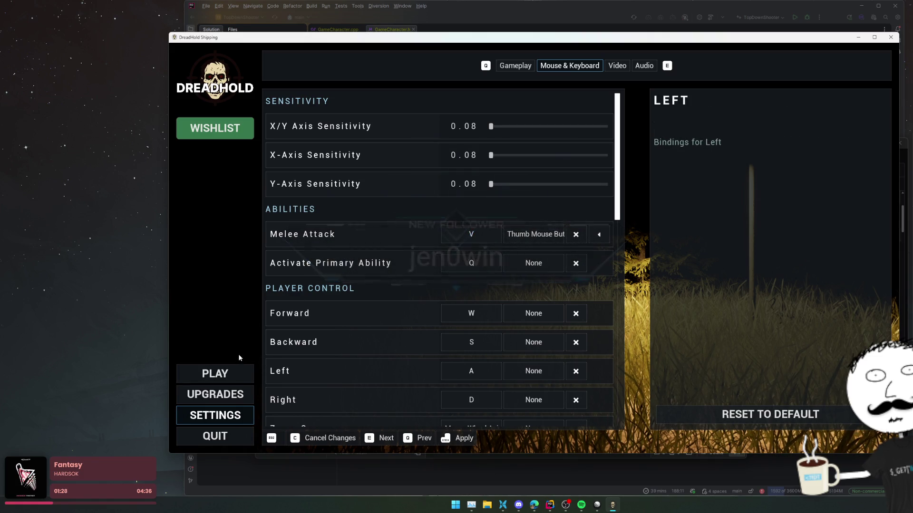
# - Start Cabin Fever with custom settings and a 3.0 Difficulty Multiplier
pyautogui.click(213, 374)
pyautogui.click(576, 336)
pyautogui.moveTo(520, 265); pyautogui.dragTo(642, 265)
pyautogui.click(549, 289)
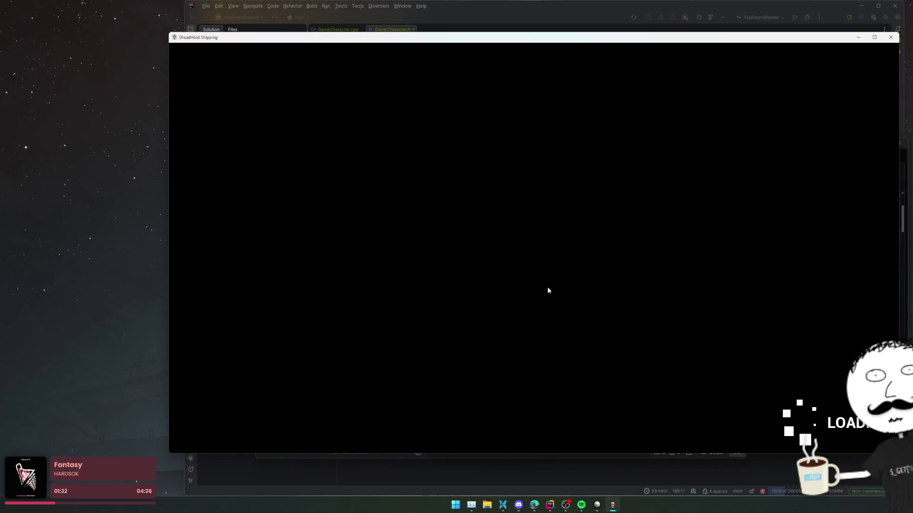
# - Walk to the shop and buy Pistol Ammo packs and the Head Lamp in the Armoury
pyautogui.hotkey('w', 'a')
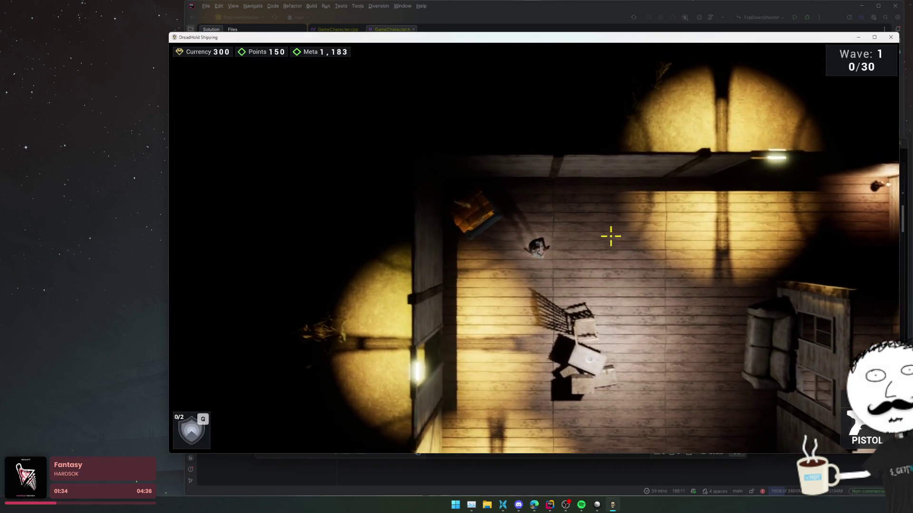
pyautogui.press('e')
pyautogui.scroll(-2, 550, 217)
pyautogui.scroll(2, 549, 218)
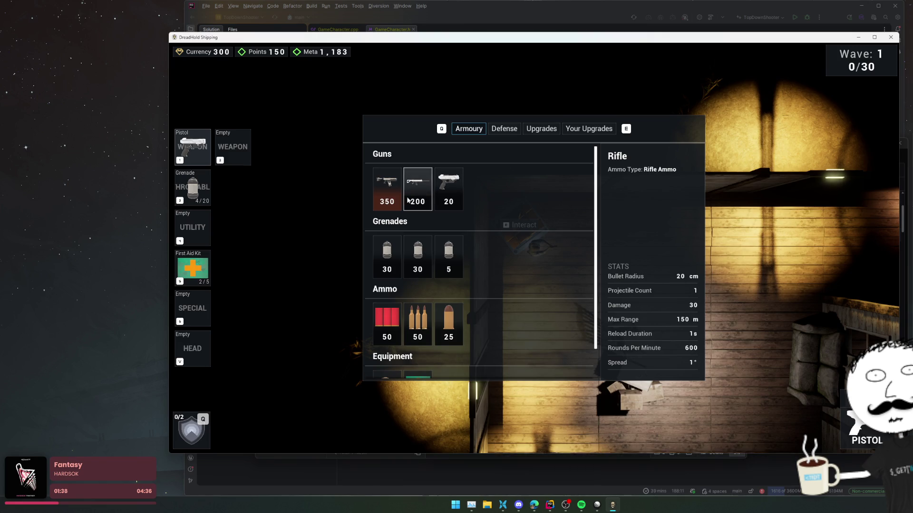
pyautogui.scroll(-2, 449, 238)
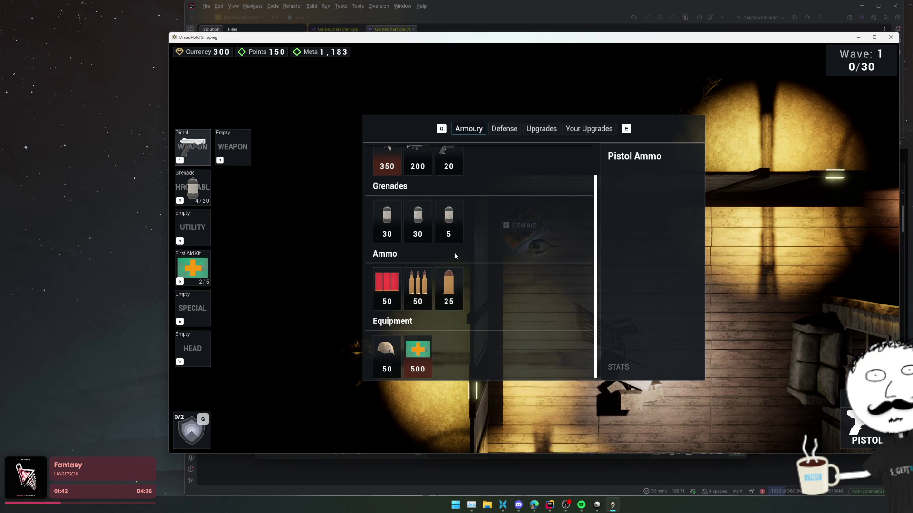
pyautogui.click(452, 299)
pyautogui.click(451, 299)
pyautogui.click(451, 299)
pyautogui.press('e')
pyautogui.press('q')
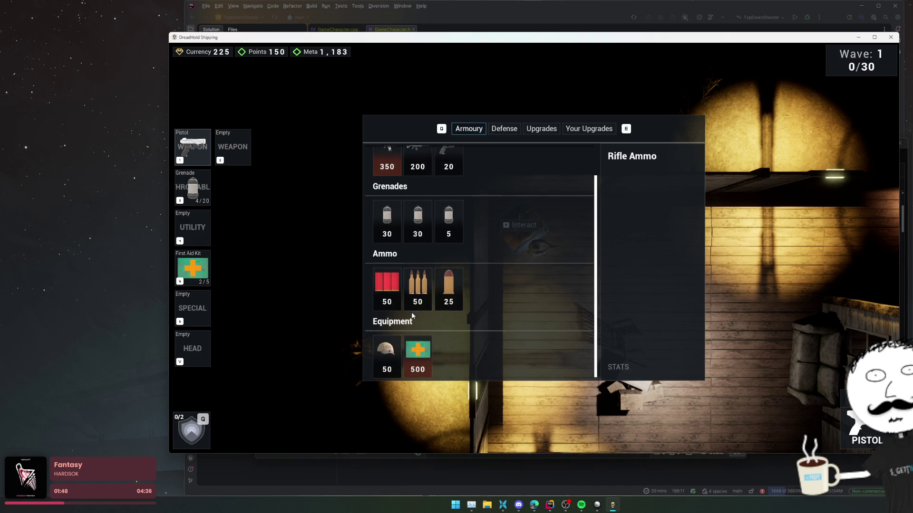
pyautogui.click(387, 354)
# - Buy the Tempo Tactician upgrade, leaving 25 currency, and resume play
pyautogui.press('e')
pyautogui.press('e')
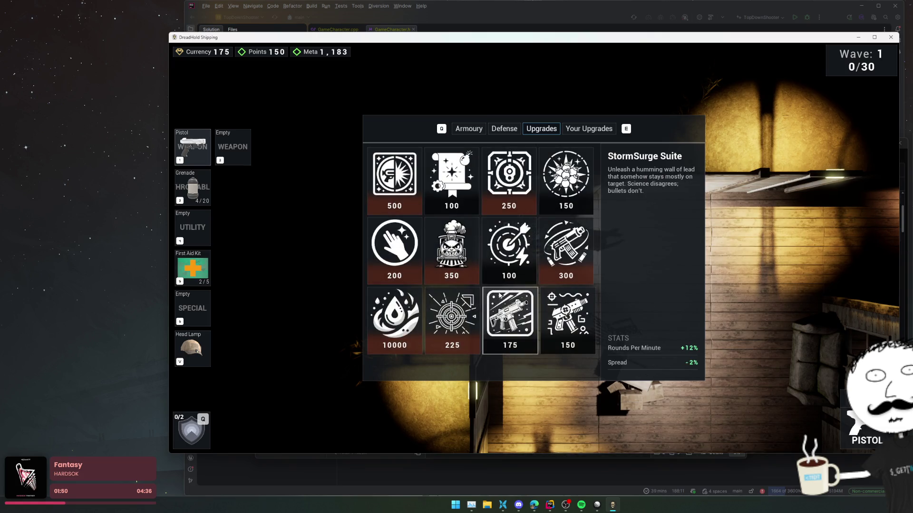
pyautogui.press('q')
pyautogui.press('q')
pyautogui.press('e')
pyautogui.press('e')
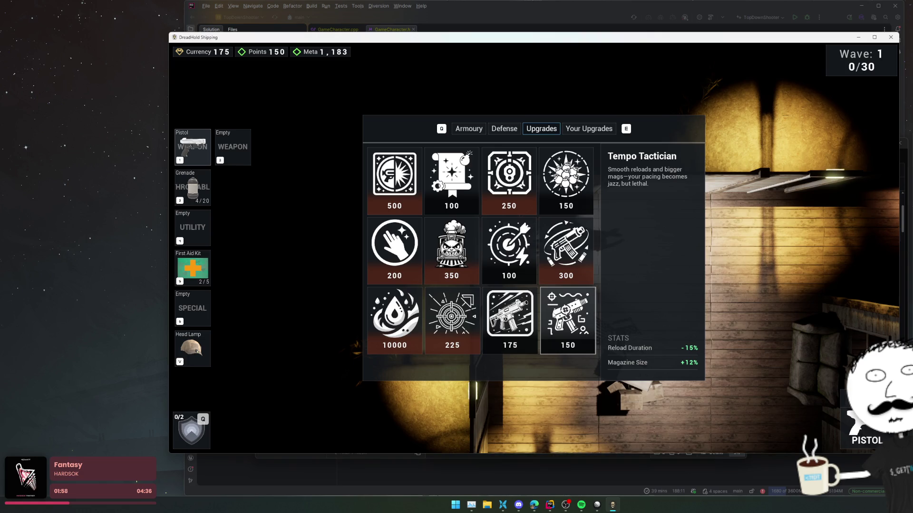
pyautogui.click(567, 321)
pyautogui.press('Tab')
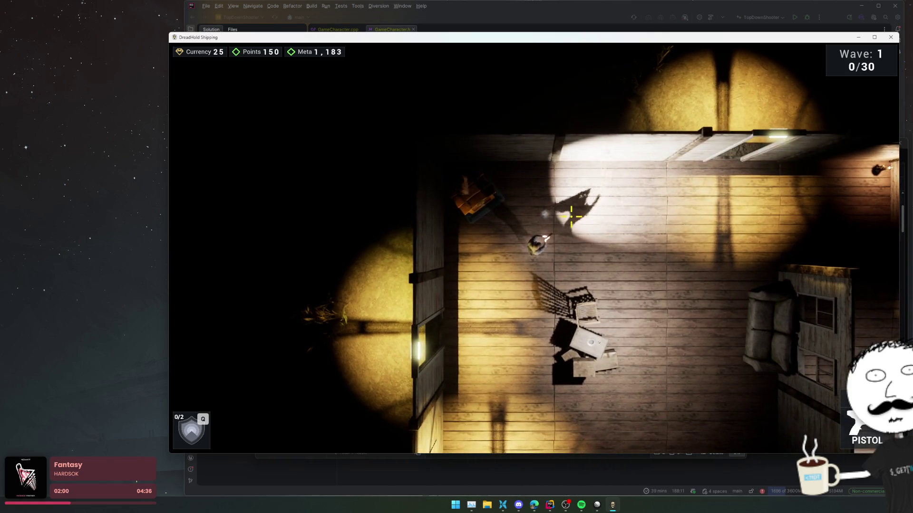
# - Move around the room shooting the zombies at the left wall and the approaching group
pyautogui.press('s')
pyautogui.press('d')
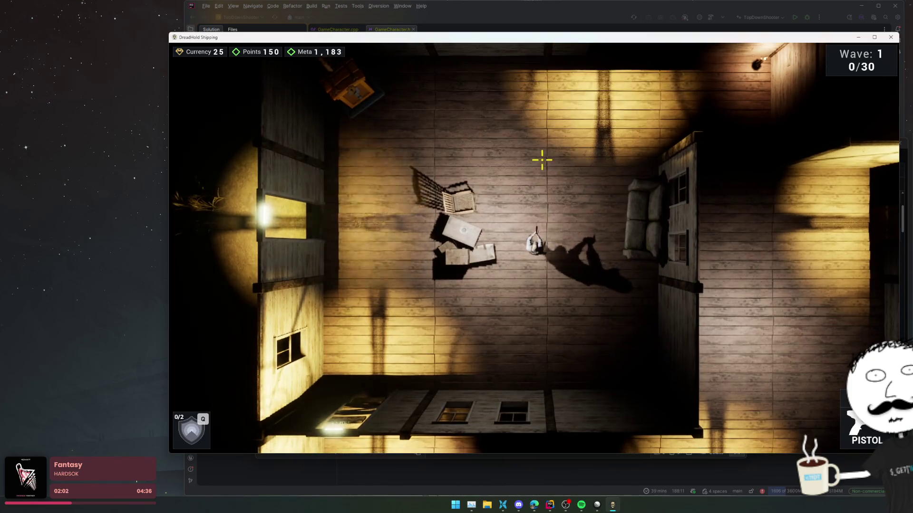
pyautogui.press('w')
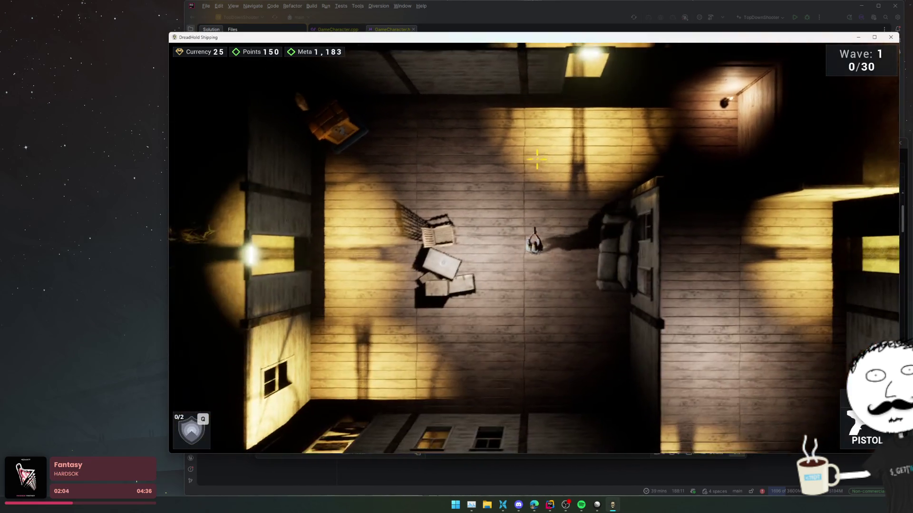
pyautogui.press('s')
pyautogui.press('a')
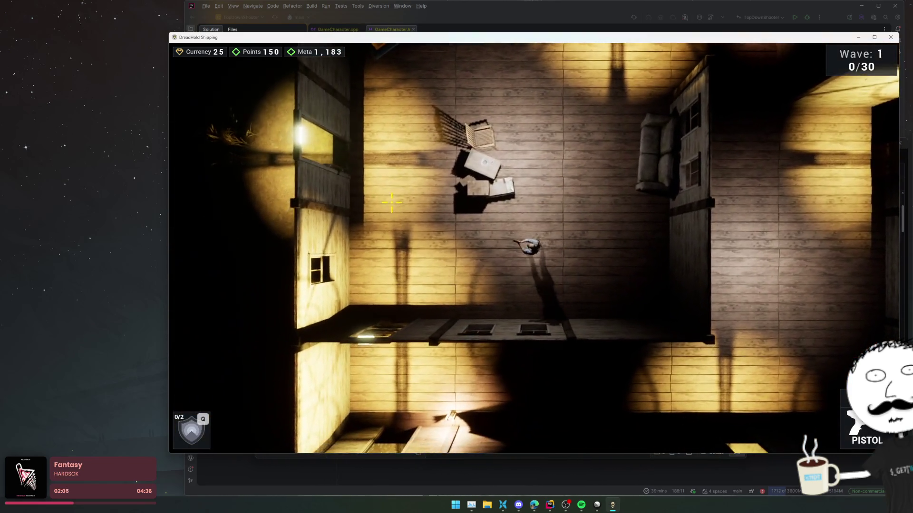
pyautogui.click(395, 209)
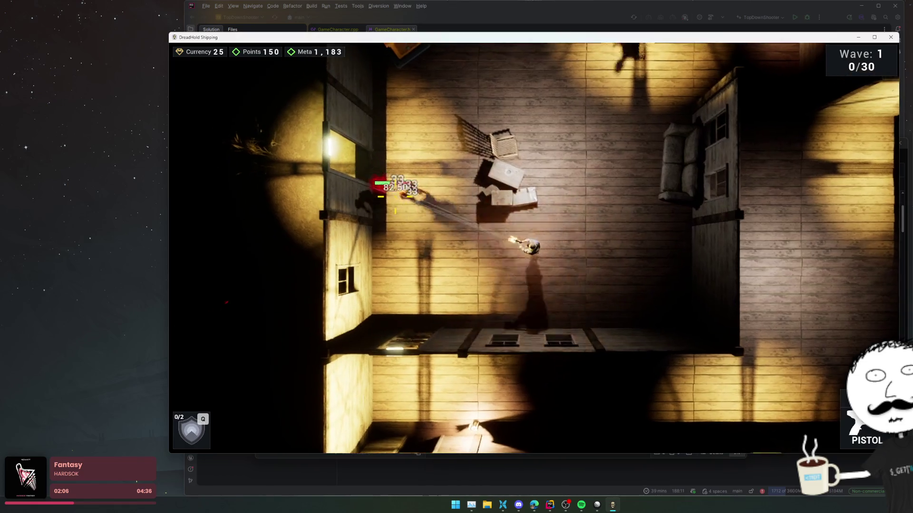
pyautogui.click(395, 209)
pyautogui.press('d')
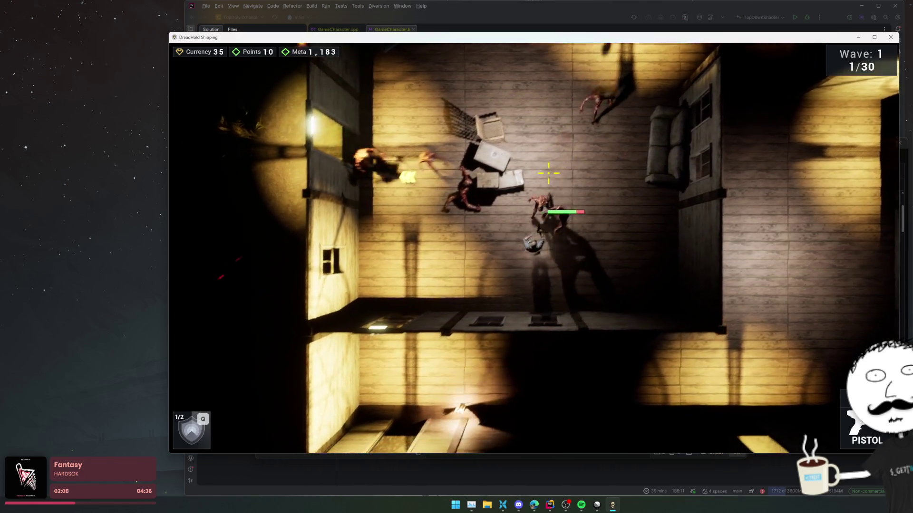
pyautogui.press('w')
pyautogui.click(534, 194)
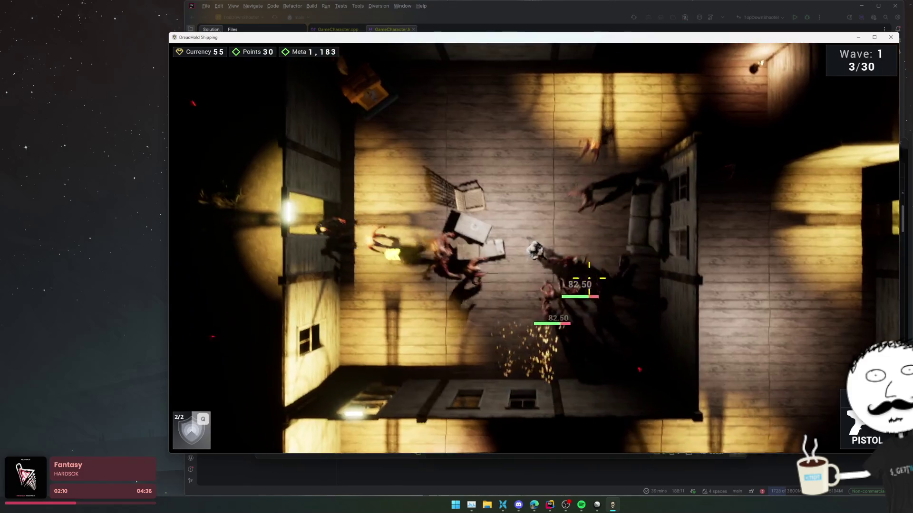
pyautogui.press('w')
pyautogui.press('a')
pyautogui.click(589, 278)
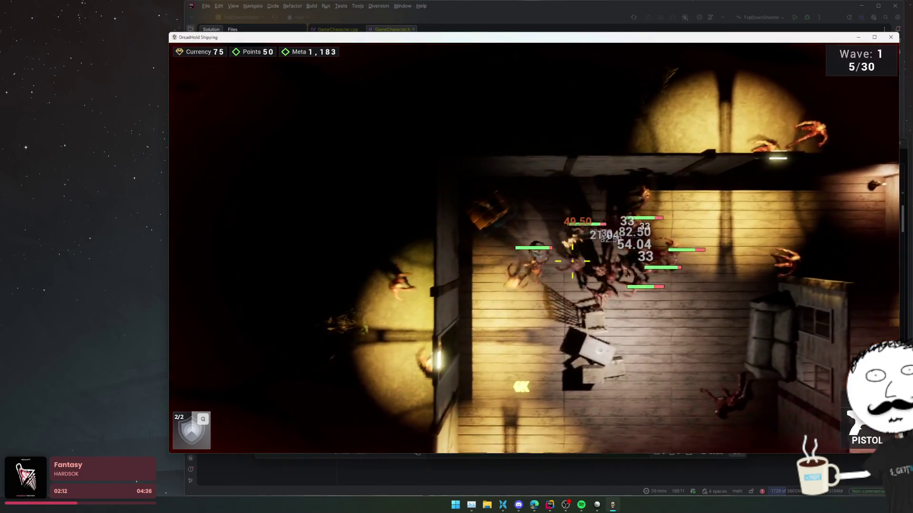
pyautogui.click(575, 259)
# - Keep firing into the horde until the wave's last zombies die, then walk to the vendor
pyautogui.press('a')
pyautogui.press('s')
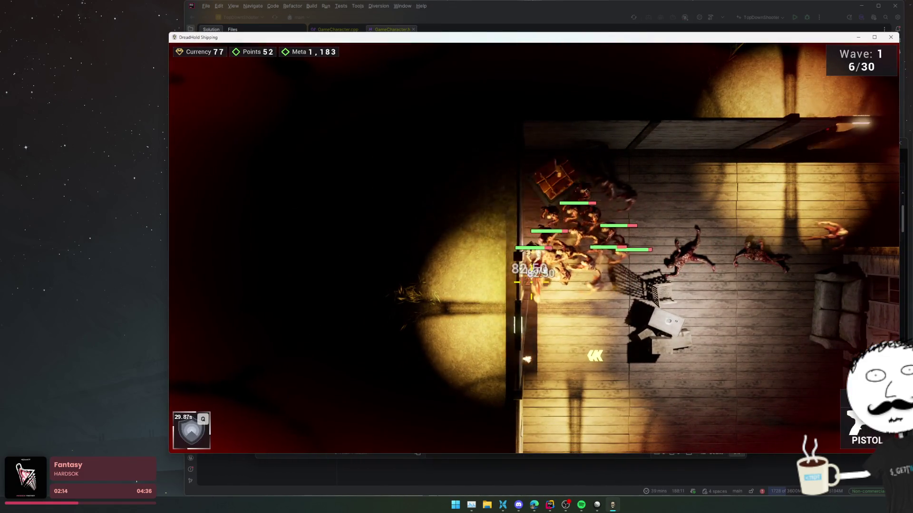
pyautogui.click(531, 282)
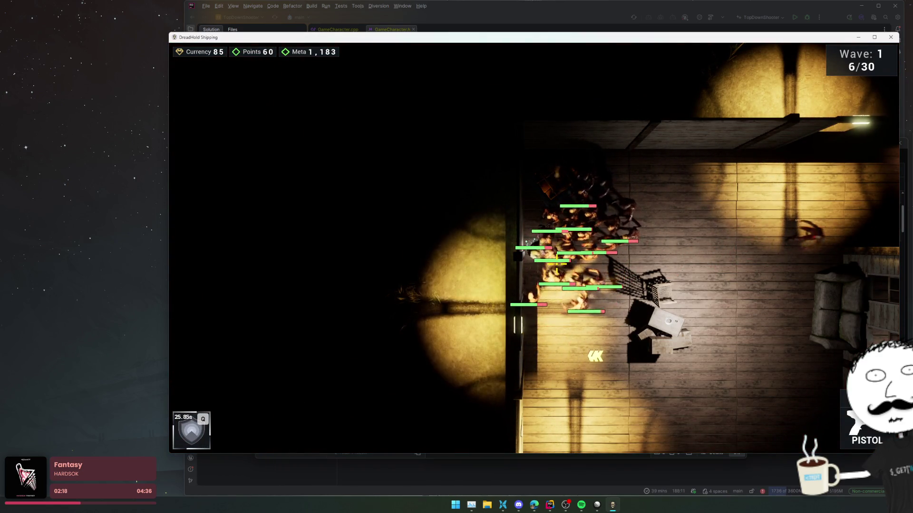
pyautogui.click(531, 286)
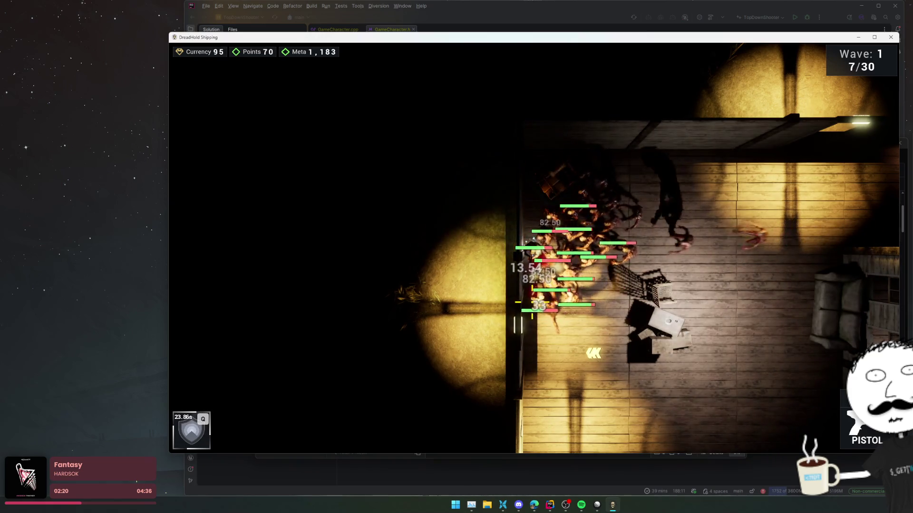
pyautogui.click(551, 281)
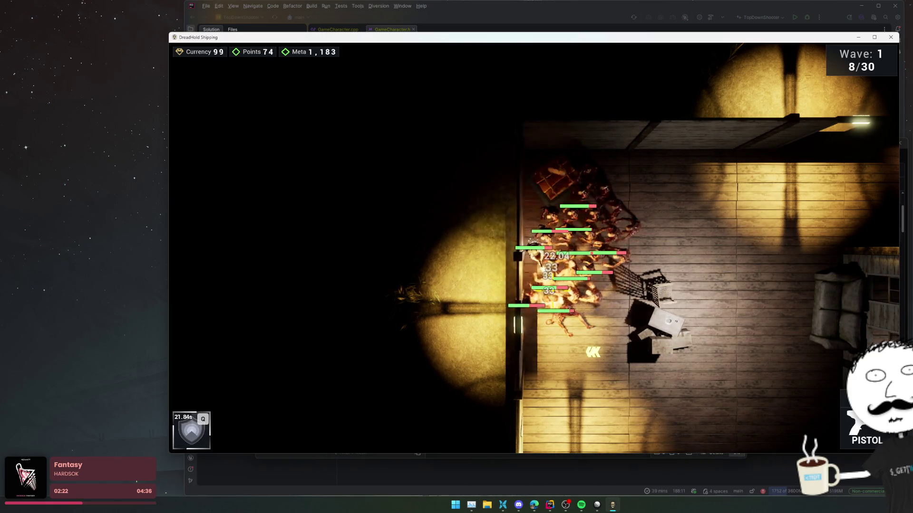
pyautogui.click(561, 285)
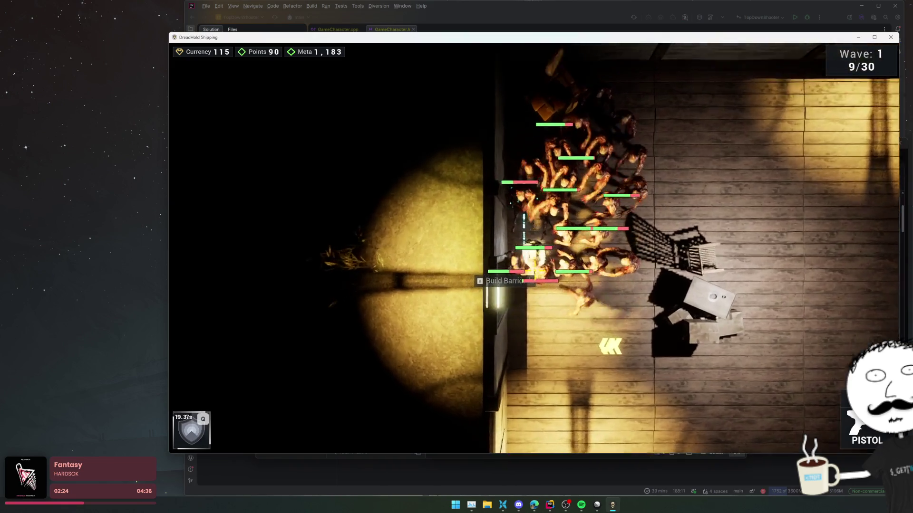
pyautogui.click(533, 275)
pyautogui.click(523, 257)
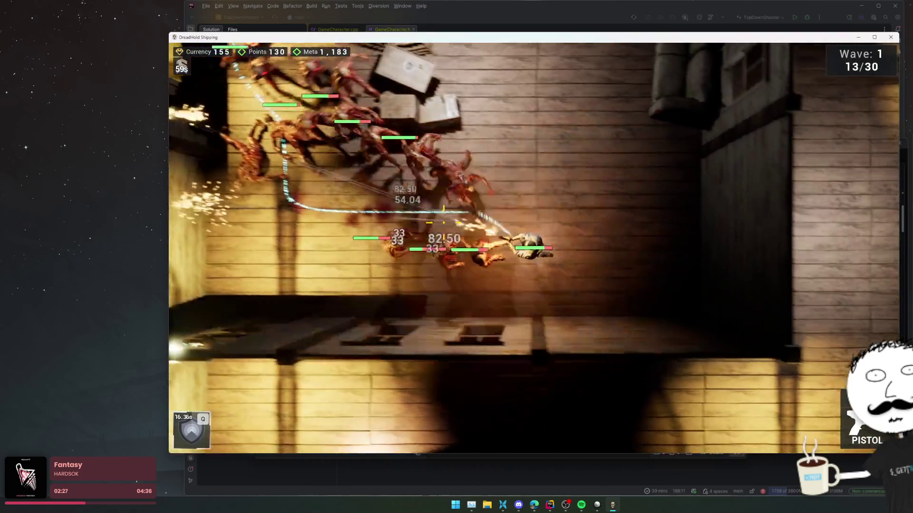
pyautogui.click(439, 232)
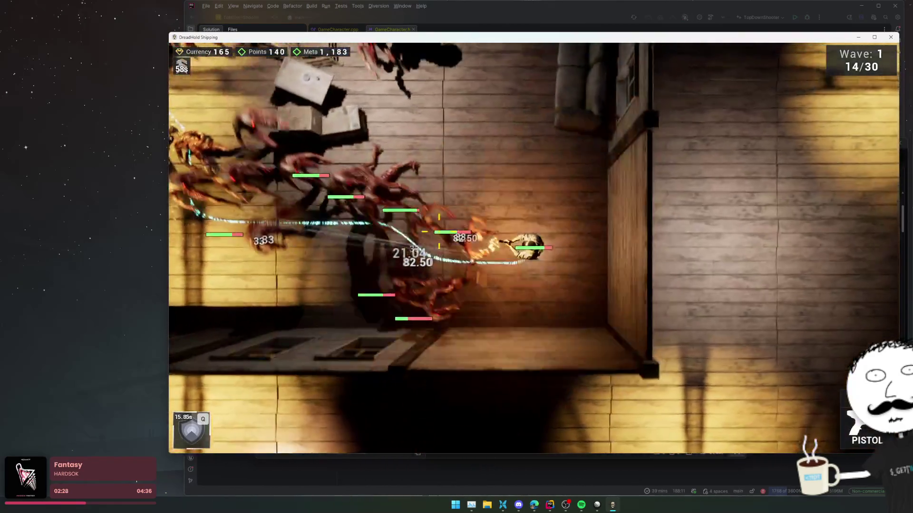
pyautogui.click(438, 232)
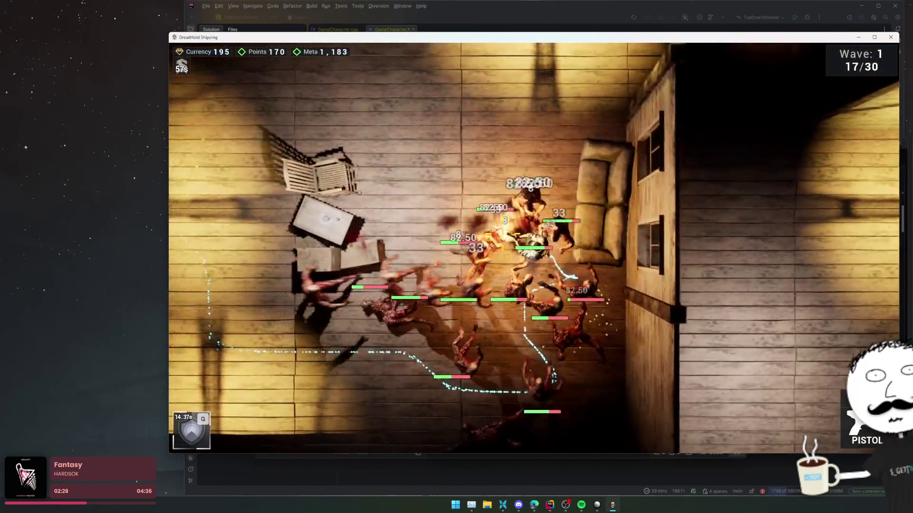
pyautogui.click(557, 233)
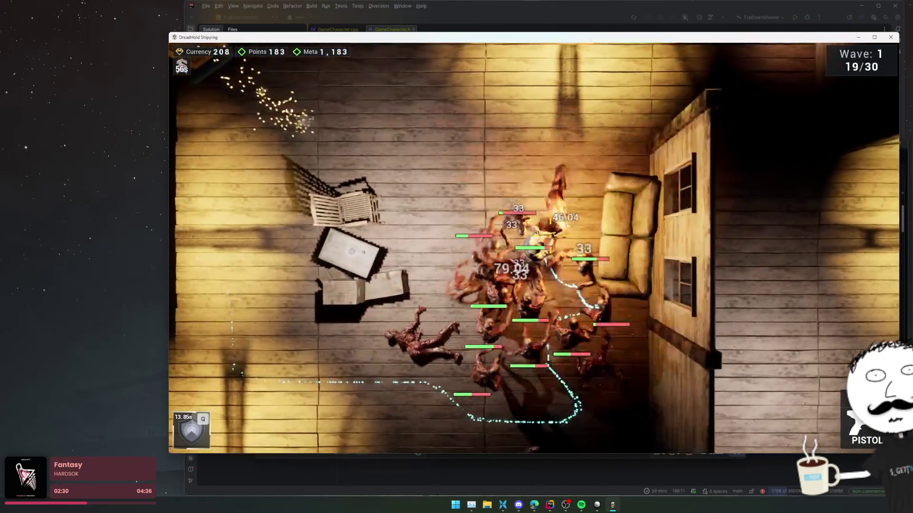
pyautogui.click(551, 233)
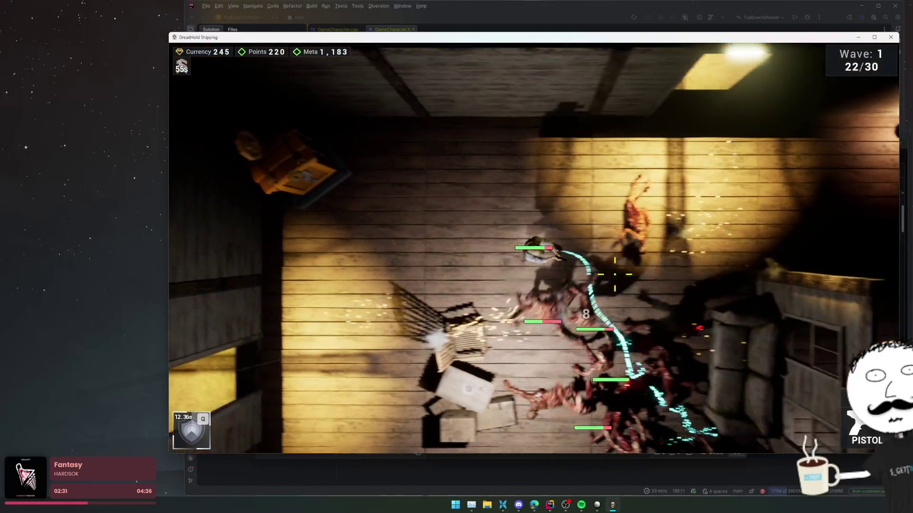
pyautogui.click(630, 262)
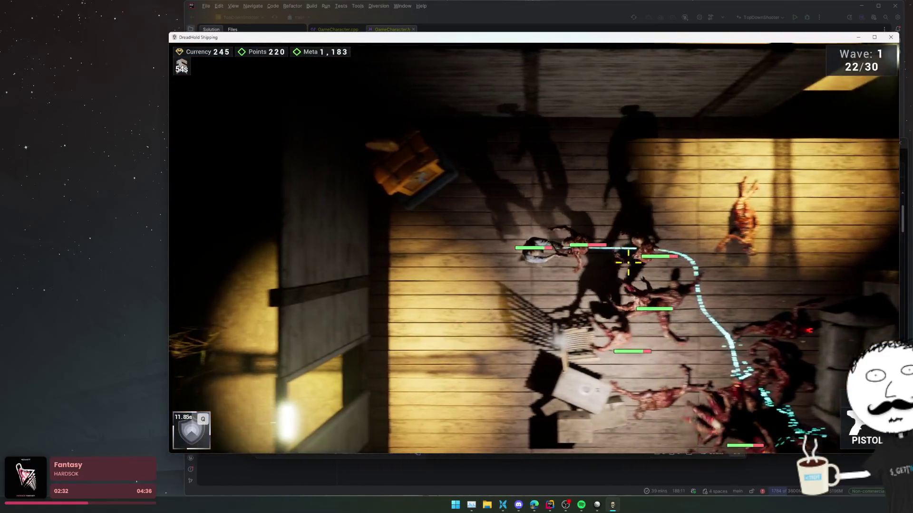
pyautogui.click(558, 236)
pyautogui.press('s')
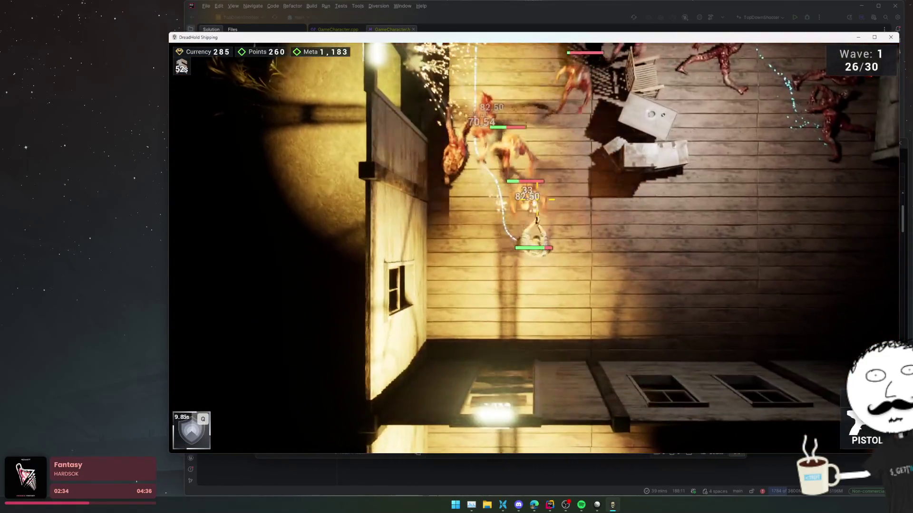
pyautogui.click(476, 223)
pyautogui.press('d')
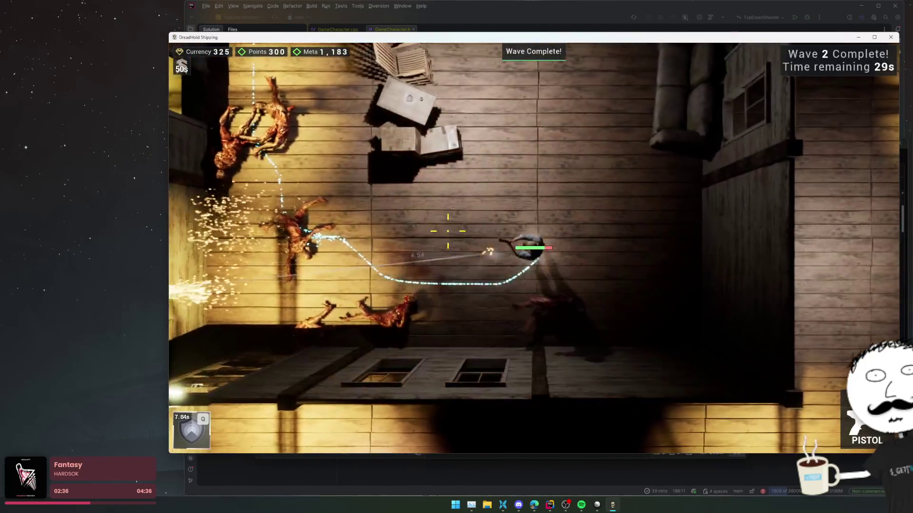
pyautogui.press('a')
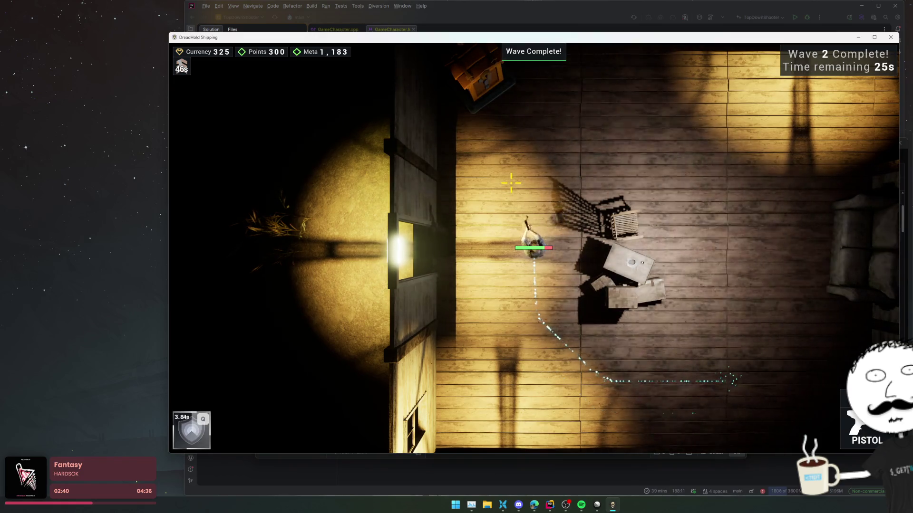
pyautogui.press('w')
pyautogui.press('w')
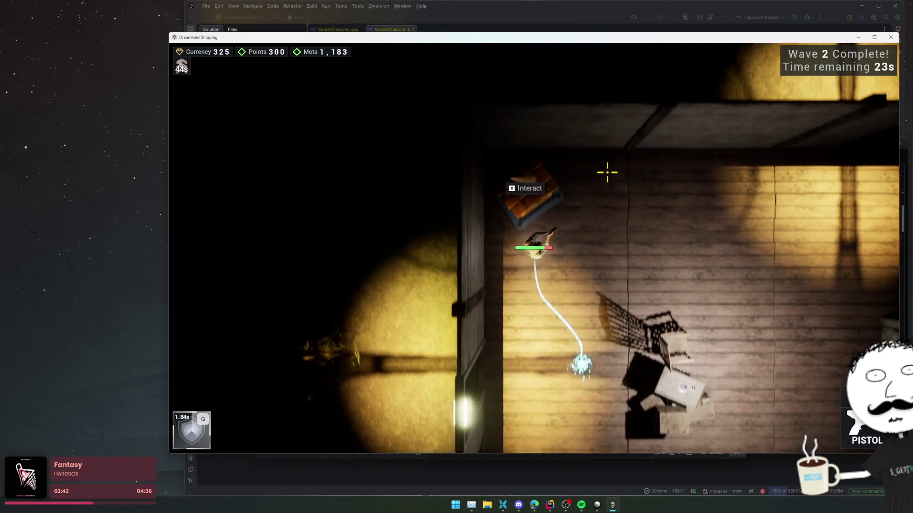
# - Buy the ShredSlinger (225) and Precision Prankster (100) upgrades, then resume play
pyautogui.press('e')
pyautogui.press('e')
pyautogui.press('q')
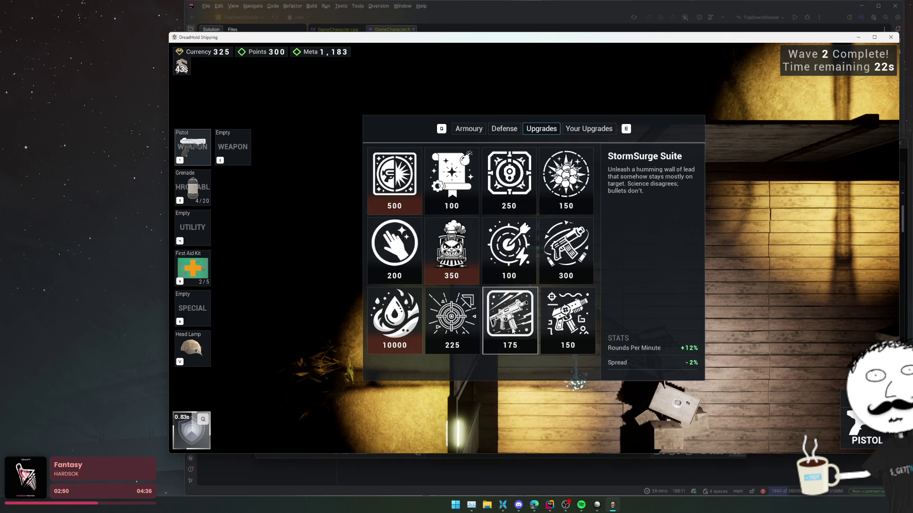
pyautogui.doubleClick(452, 321)
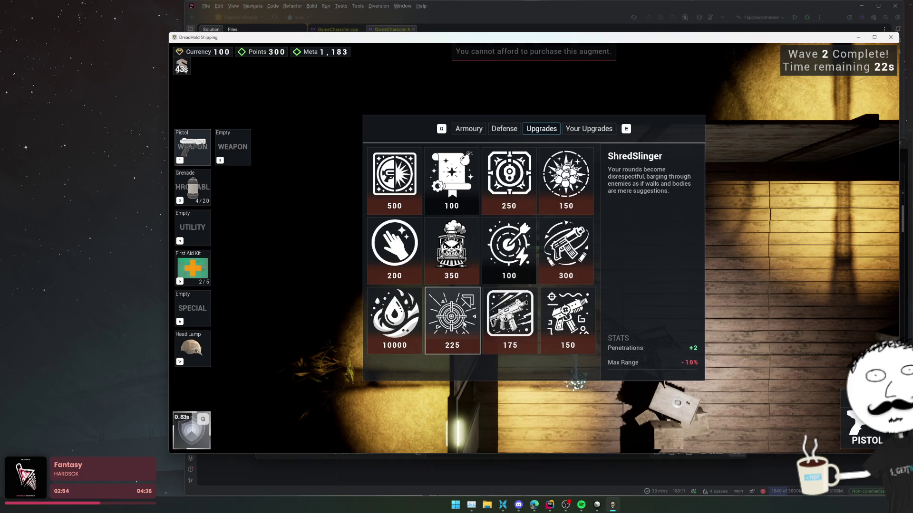
pyautogui.doubleClick(518, 261)
pyautogui.press('Escape')
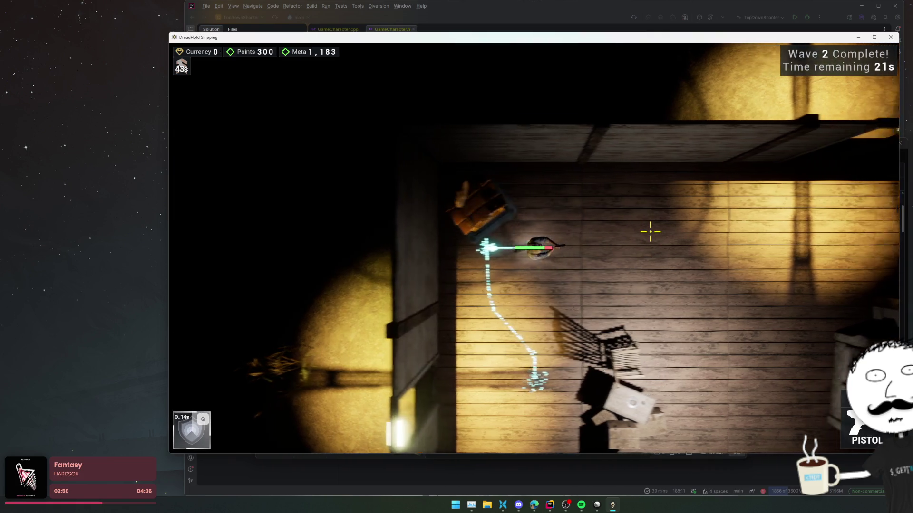
# - Walk the player around the room with WASD, pausing briefly to check stats
pyautogui.press('d')
pyautogui.press('q')
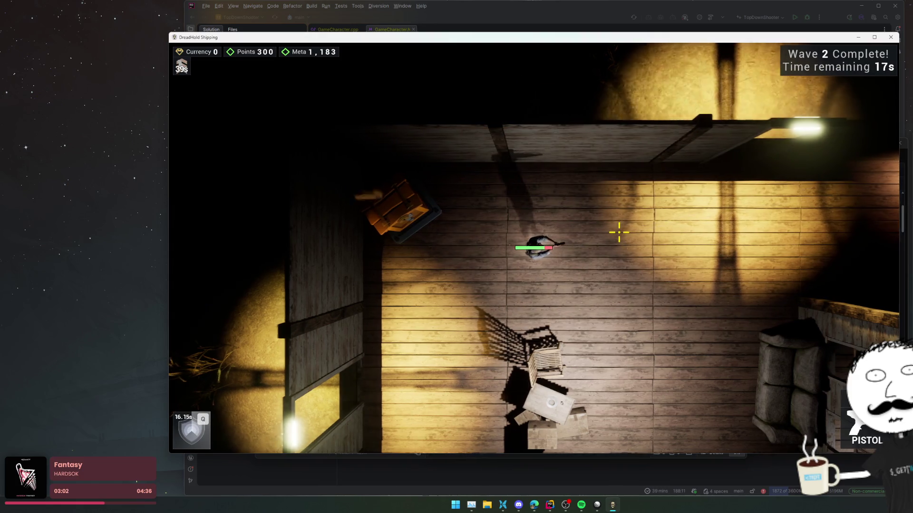
pyautogui.press('a')
pyautogui.press('d')
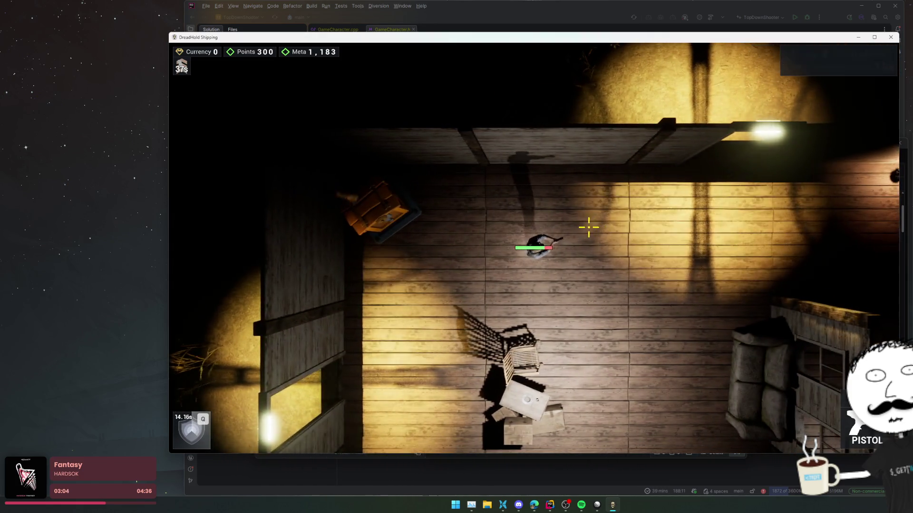
pyautogui.press('s')
pyautogui.press('Escape')
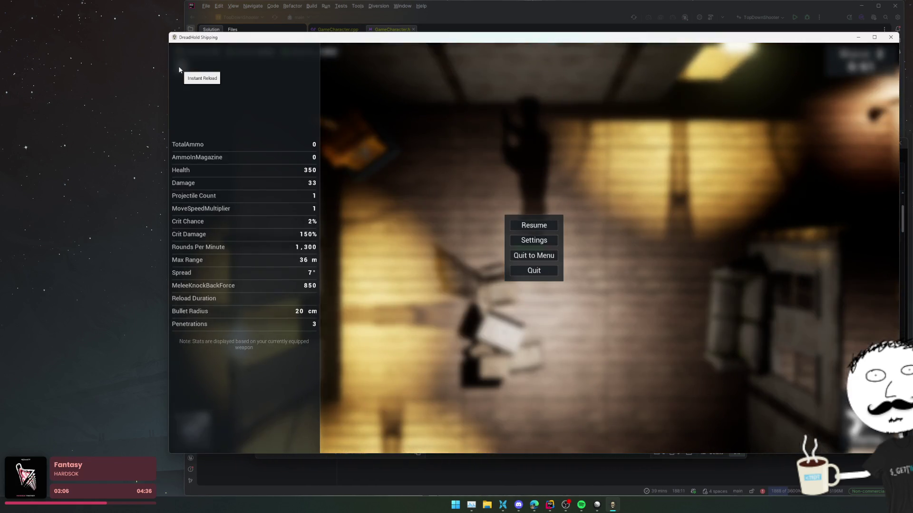
pyautogui.press('Escape')
pyautogui.press('s')
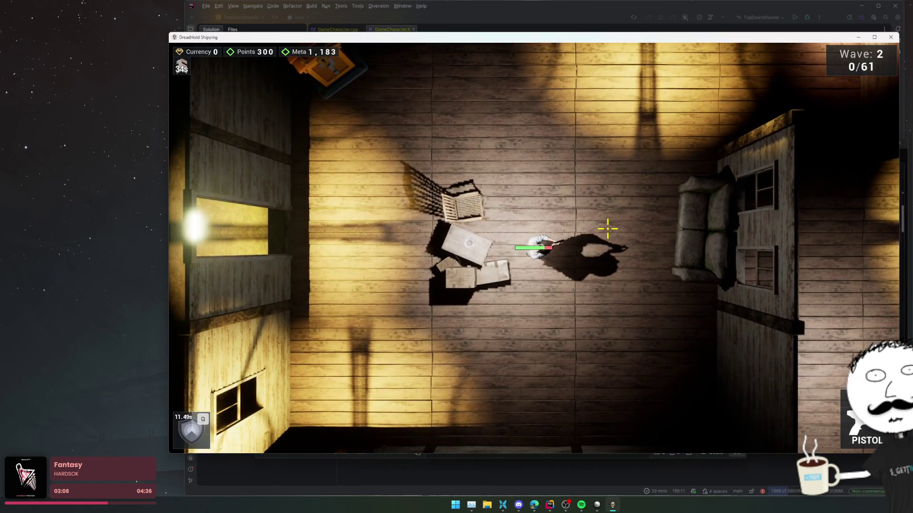
pyautogui.press('s')
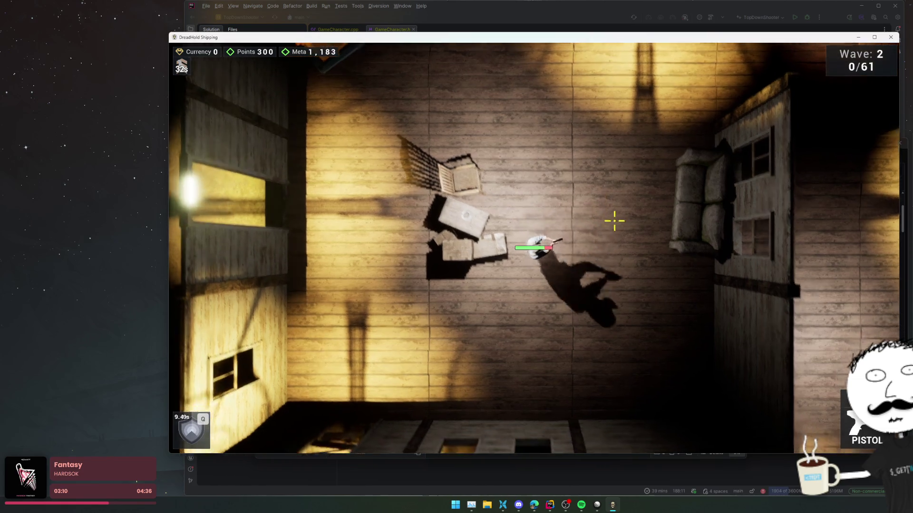
pyautogui.press('d')
pyautogui.press('s')
pyautogui.press('a')
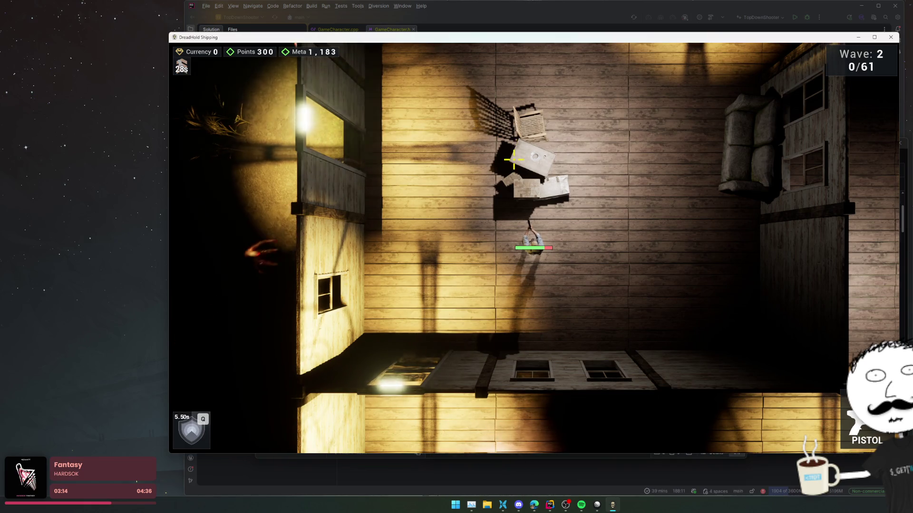
# - Fight off the incoming zombie horde, sweeping fire across it and pausing once for stats
pyautogui.click(455, 146)
pyautogui.press('s')
pyautogui.press('d')
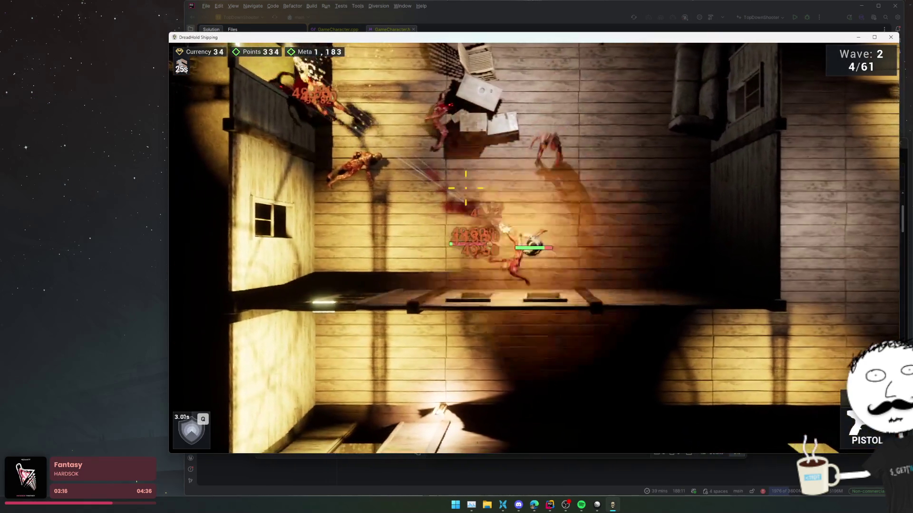
pyautogui.click(466, 188)
pyautogui.press('w')
pyautogui.press('d')
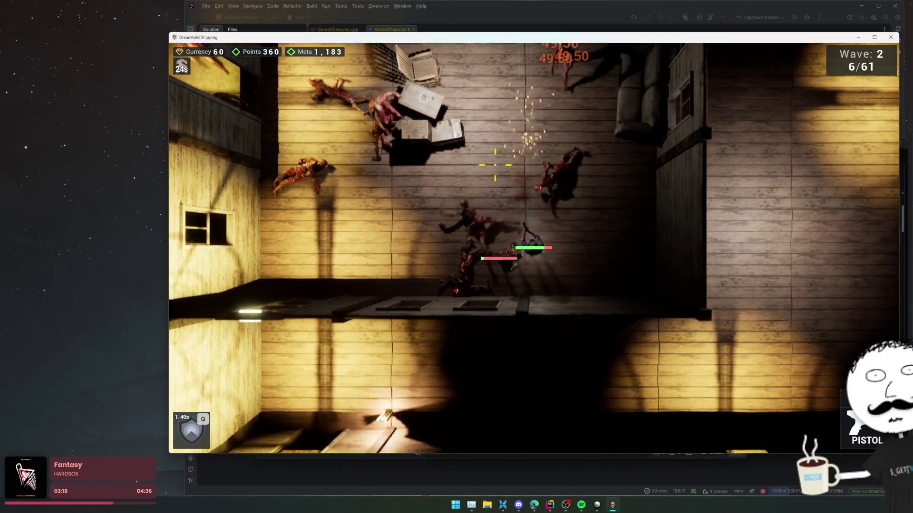
pyautogui.press('Escape')
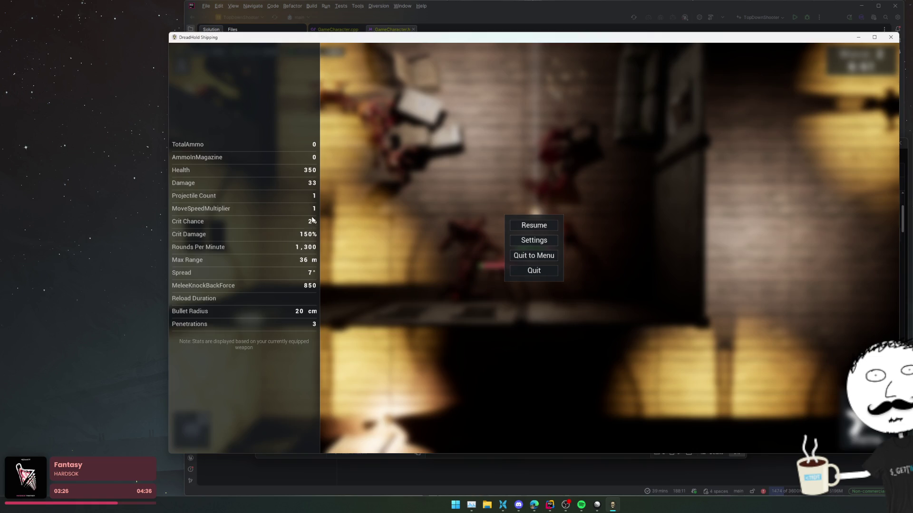
pyautogui.press('Escape')
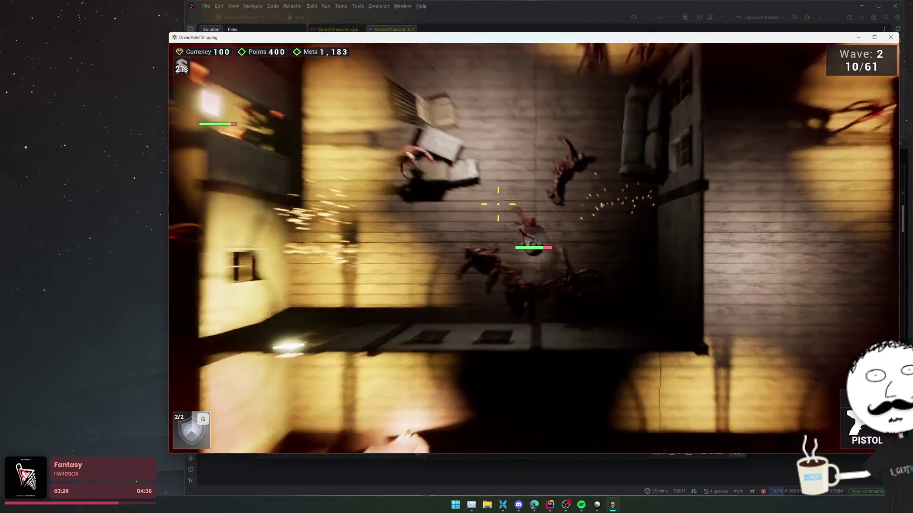
pyautogui.moveTo(498, 204)
pyautogui.mouseDown()
pyautogui.moveTo(534, 200)
pyautogui.moveTo(401, 219)
pyautogui.moveTo(361, 195)
pyautogui.moveTo(415, 223)
pyautogui.moveTo(519, 211)
pyautogui.moveTo(532, 201)
pyautogui.mouseUp()
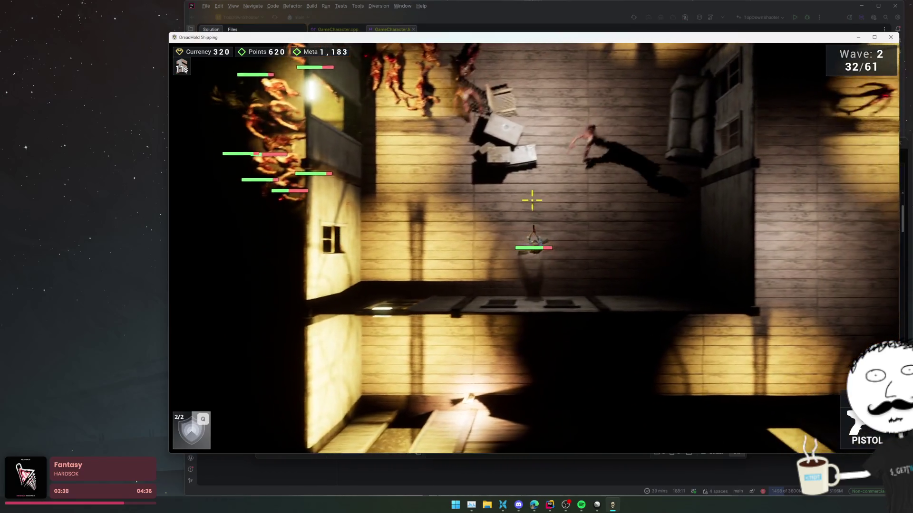
pyautogui.moveTo(557, 172); pyautogui.dragTo(426, 189)
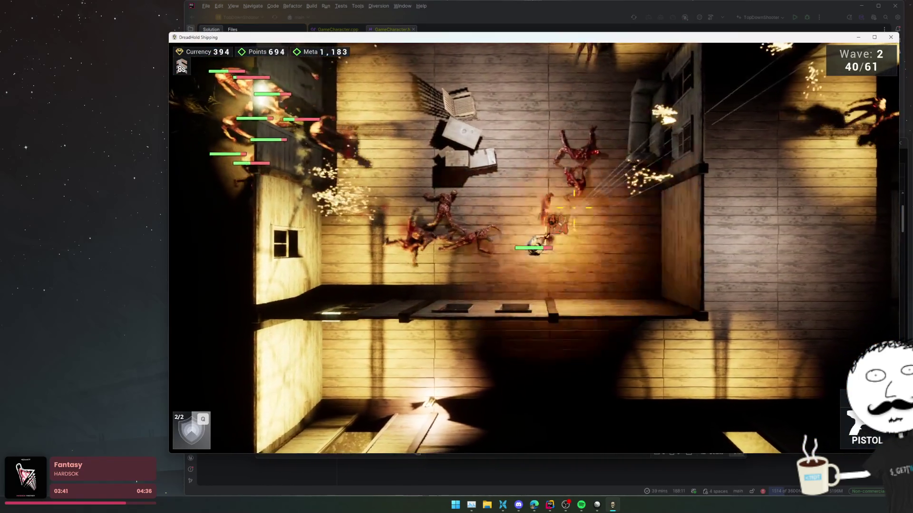
pyautogui.moveTo(574, 208)
pyautogui.mouseDown()
pyautogui.moveTo(493, 208)
pyautogui.moveTo(495, 240)
pyautogui.moveTo(521, 227)
pyautogui.mouseUp()
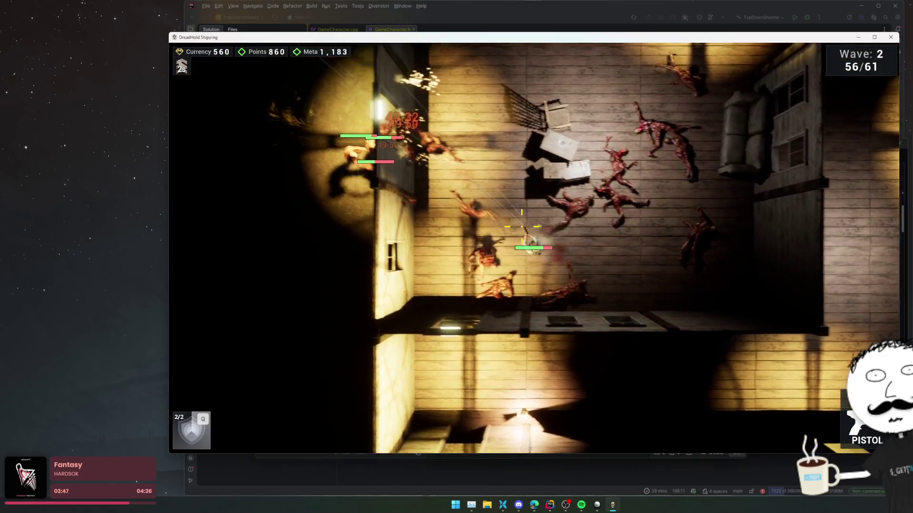
# - Move the player up the room and open the shop
pyautogui.press('a')
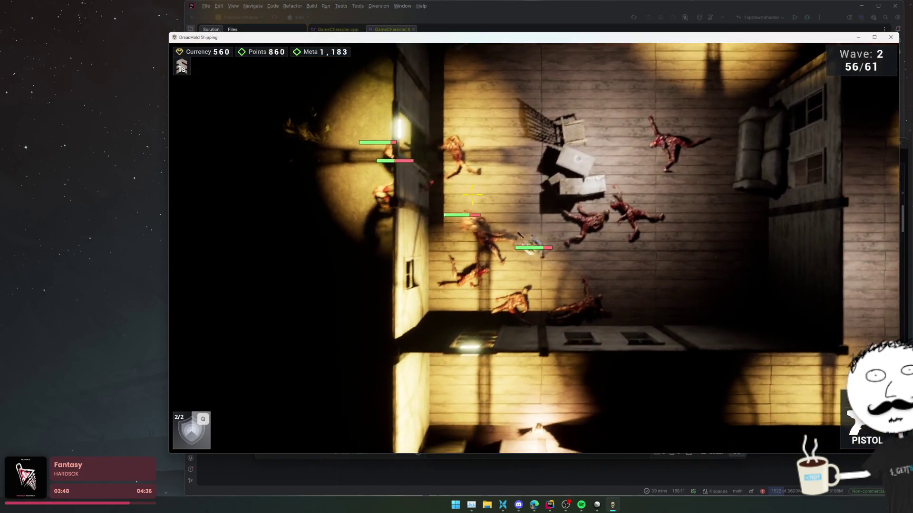
pyautogui.press('d')
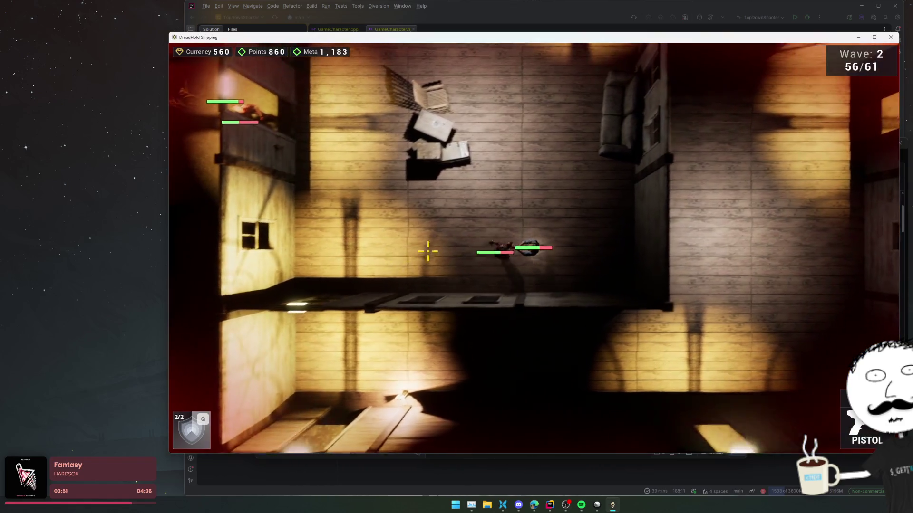
pyautogui.press('w')
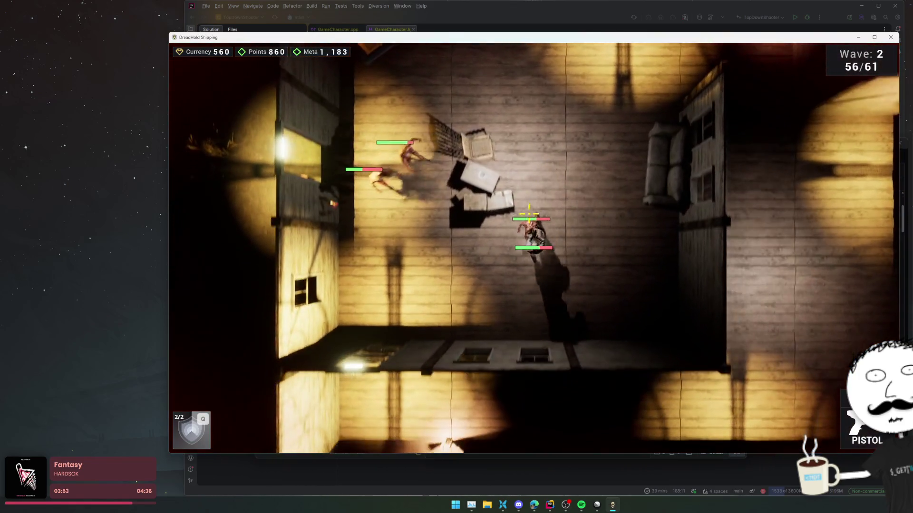
pyautogui.press('w')
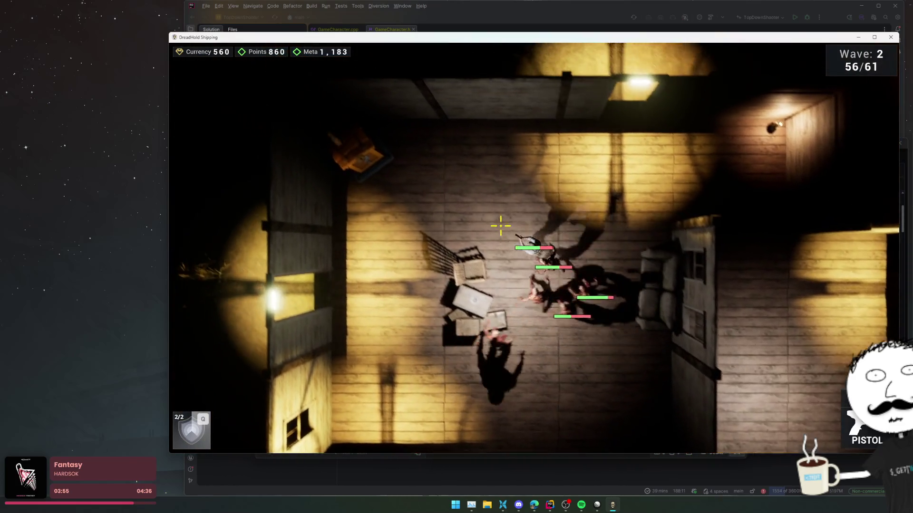
pyautogui.press('w')
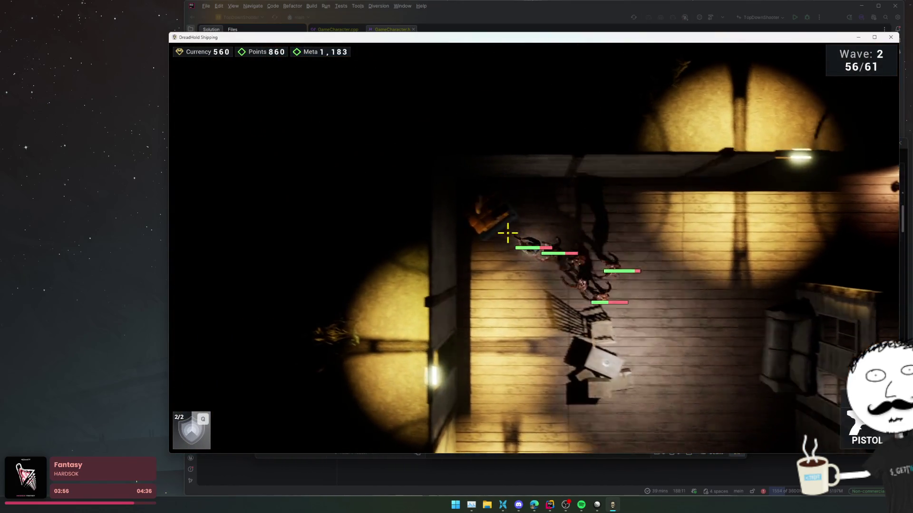
pyautogui.press('Tab')
# - Buy four packs of pistol ammo from the Armoury
pyautogui.press('q')
pyautogui.press('q')
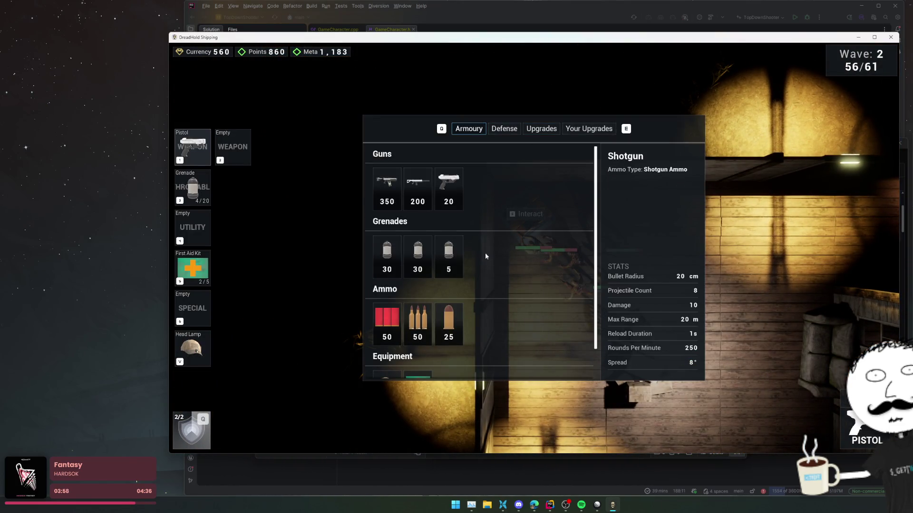
pyautogui.click(449, 316)
pyautogui.click(449, 316)
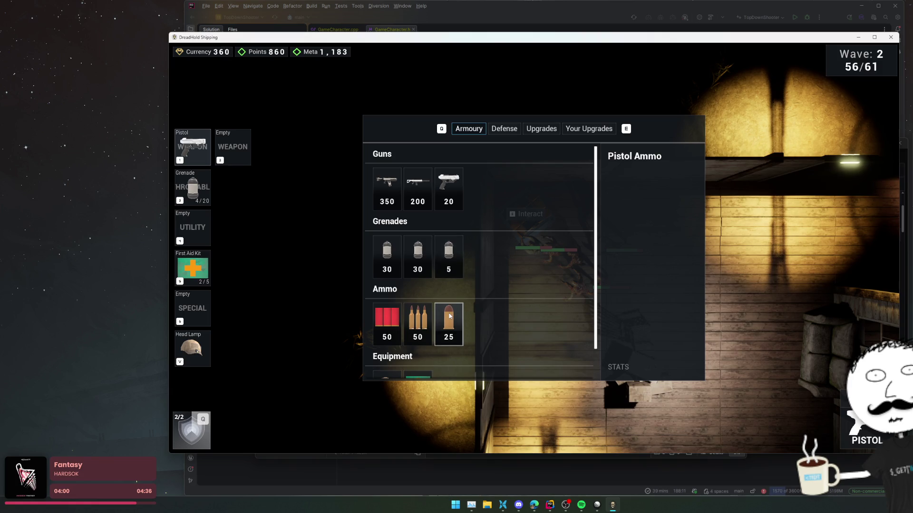
pyautogui.click(450, 316)
pyautogui.click(449, 316)
# - Buy the 200-cost Fast Hands upgrade, leaving 85 currency, then start a new Linear issue
pyautogui.press('e')
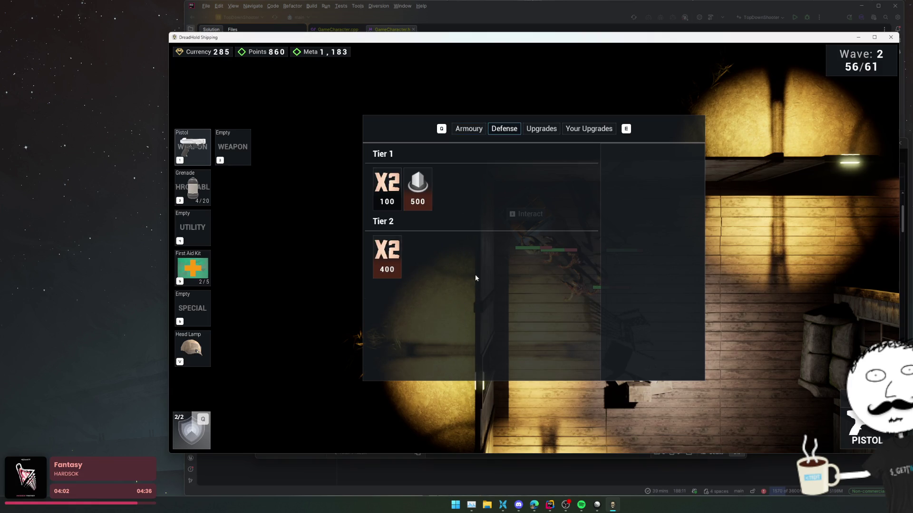
pyautogui.press('e')
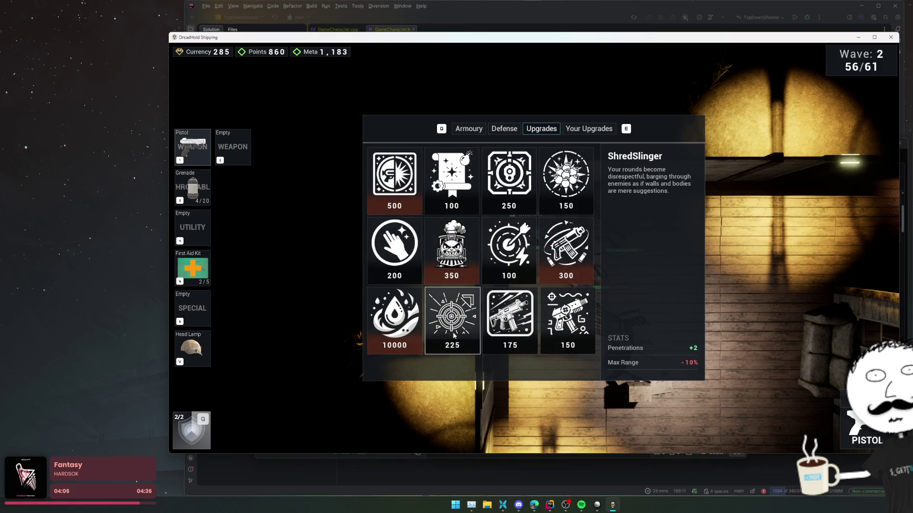
pyautogui.click(394, 250)
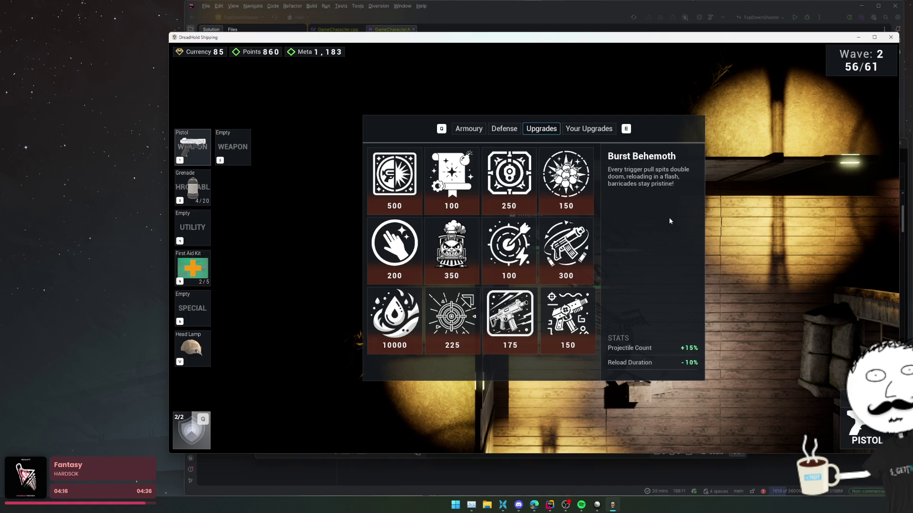
pyautogui.click(597, 505)
pyautogui.press('c')
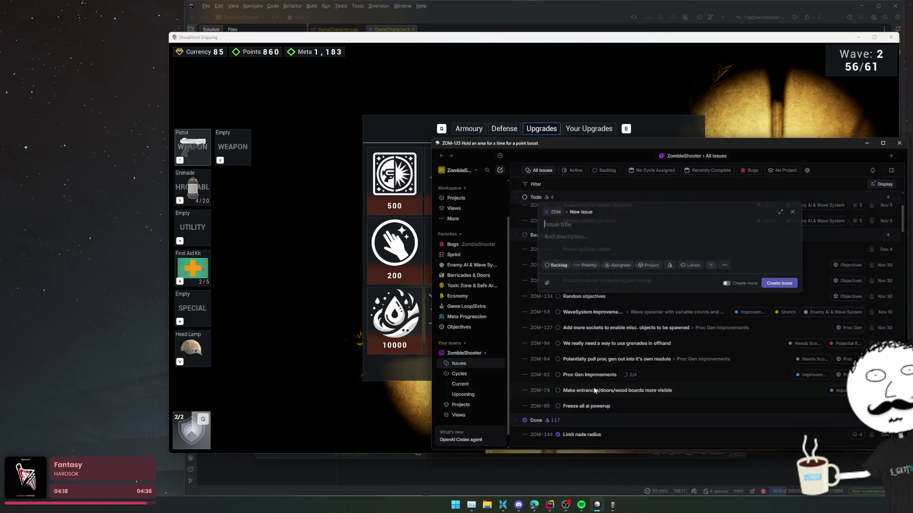
# - Title the issue 'Bug is back when we get stuck on empty ammo mag and auto reload doesn't trigger'
pyautogui.write('Empty amm')
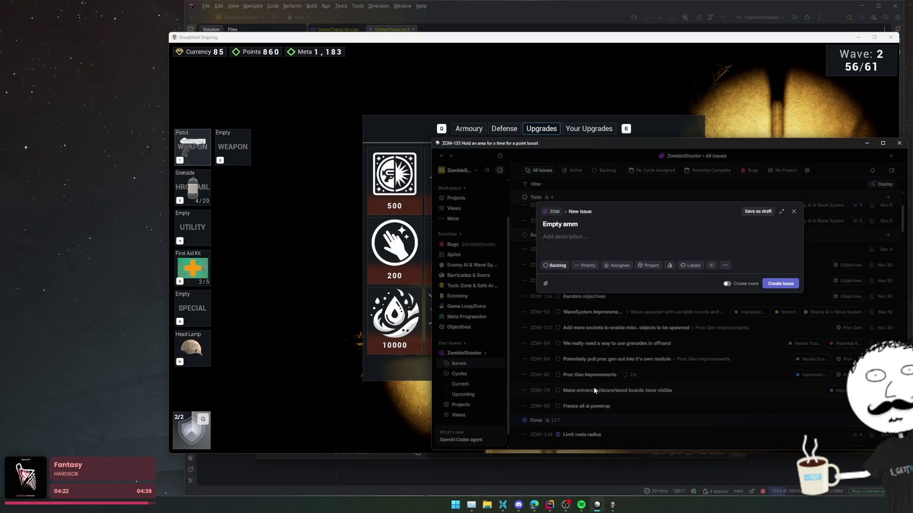
pyautogui.write('o anim ra')
pyautogui.write('ndom')
pyautogui.hotkey('ctrl', 'BackSpace')
pyautogui.hotkey('ctrl', 'BackSpace')
pyautogui.hotkey('ctrl', 'BackSpace')
pyautogui.write('Bug is bac')
pyautogui.write('k when we get stuck o')
pyautogui.write('mpty ammop')
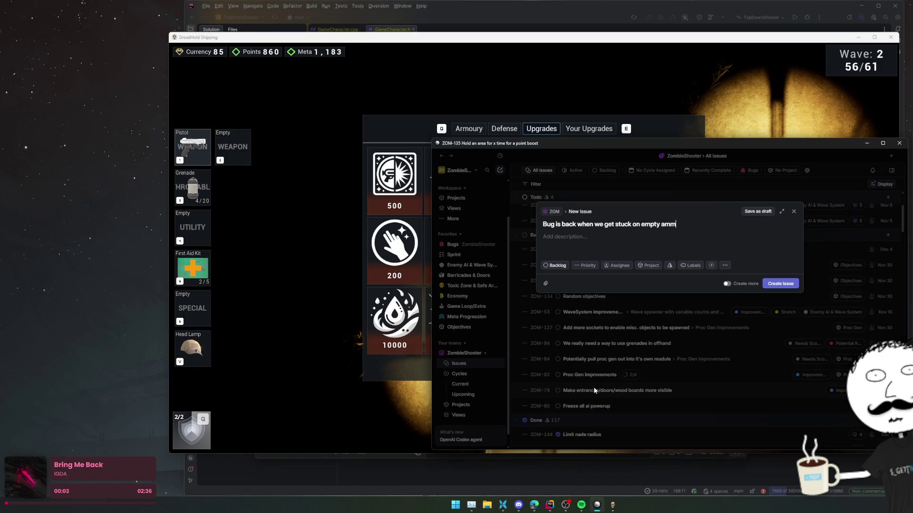
pyautogui.write('g and ')
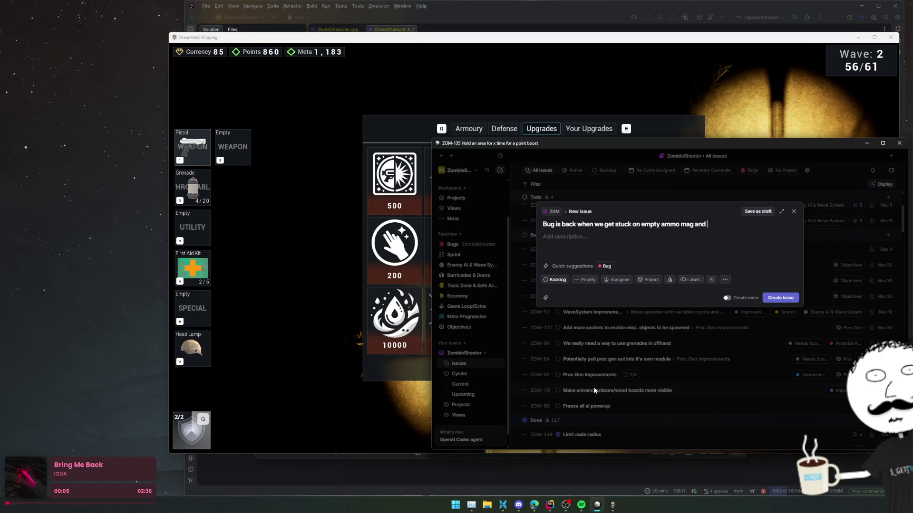
pyautogui.write('d doe')
pyautogui.write(' trigger')
pyautogui.click(545, 102)
# - In the pause menu's Gameplay settings, change Auto Pickup Health Drops to Only When Usable and apply
pyautogui.press('Escape')
pyautogui.click(543, 241)
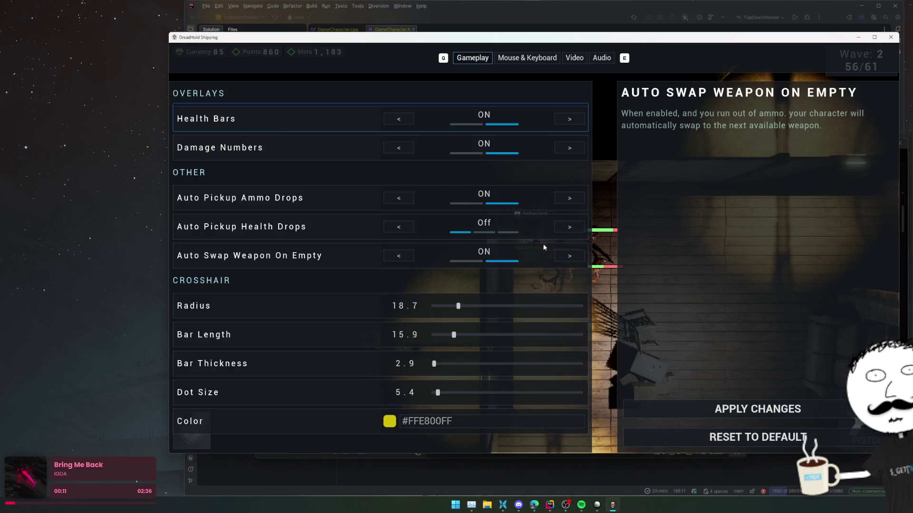
pyautogui.press('q')
pyautogui.press('q')
pyautogui.press('q')
pyautogui.press('q')
pyautogui.scroll(-1, 308, 192)
pyautogui.scroll(-1, 306, 143)
pyautogui.scroll(5, 309, 284)
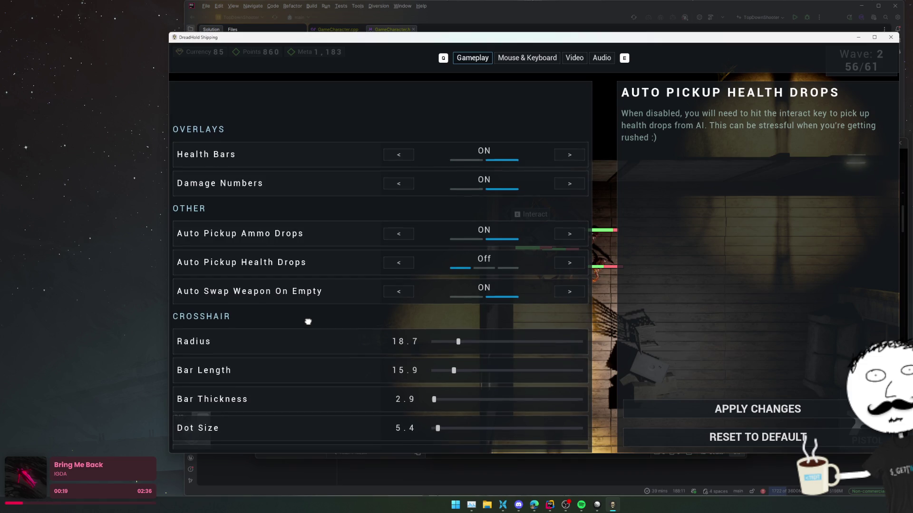
pyautogui.scroll(-2, 308, 321)
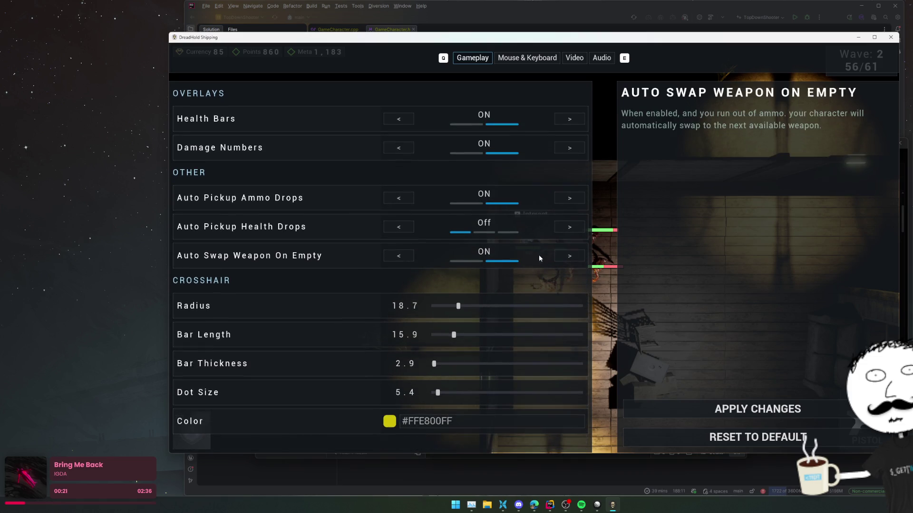
pyautogui.click(570, 228)
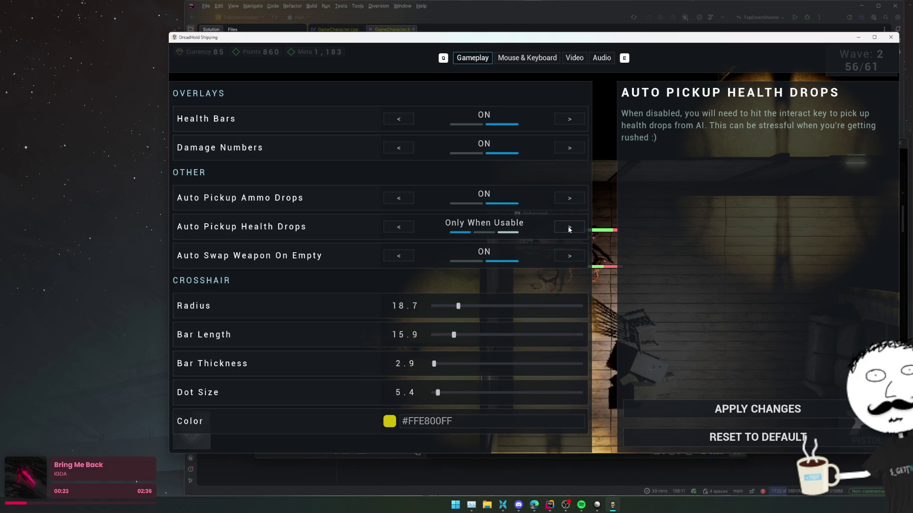
pyautogui.click(756, 408)
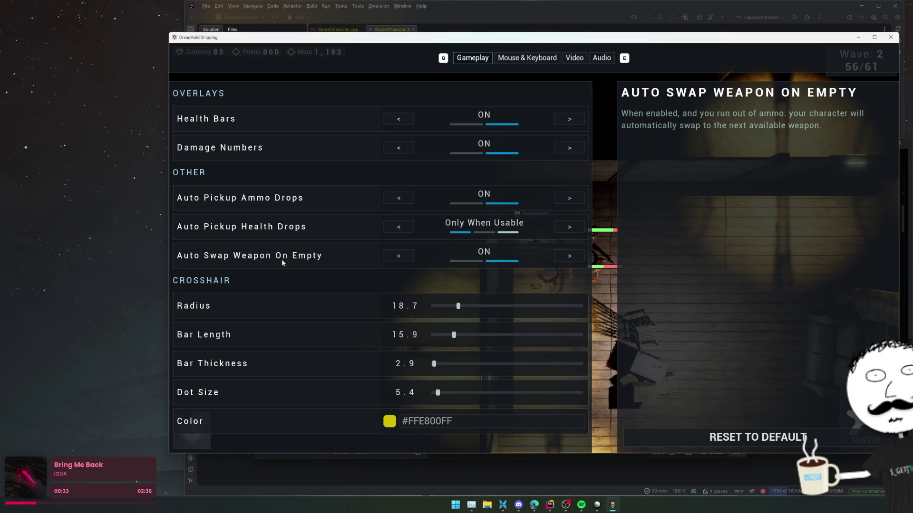
# - Add a likely-cause description and create the empty-ammo bug issue as ZOM-150
pyautogui.click(597, 505)
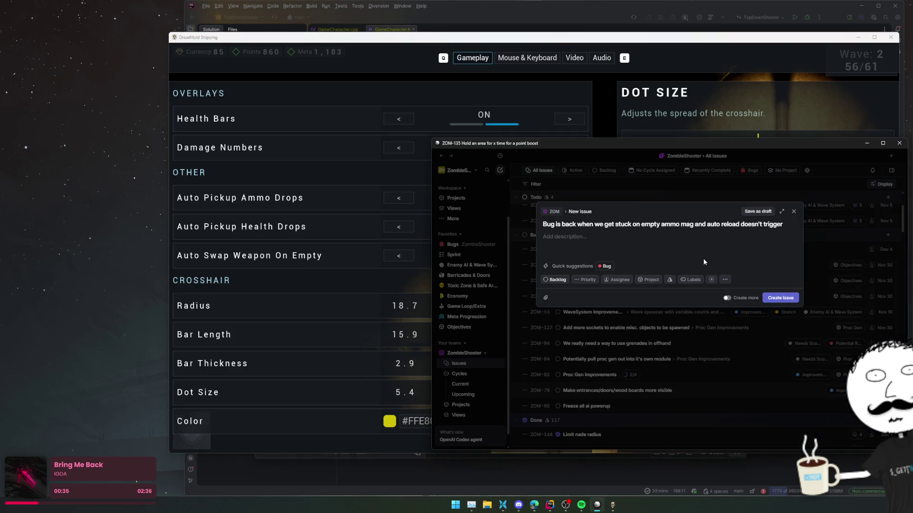
pyautogui.write('Likely cause ')
pyautogui.write('our primary was empty')
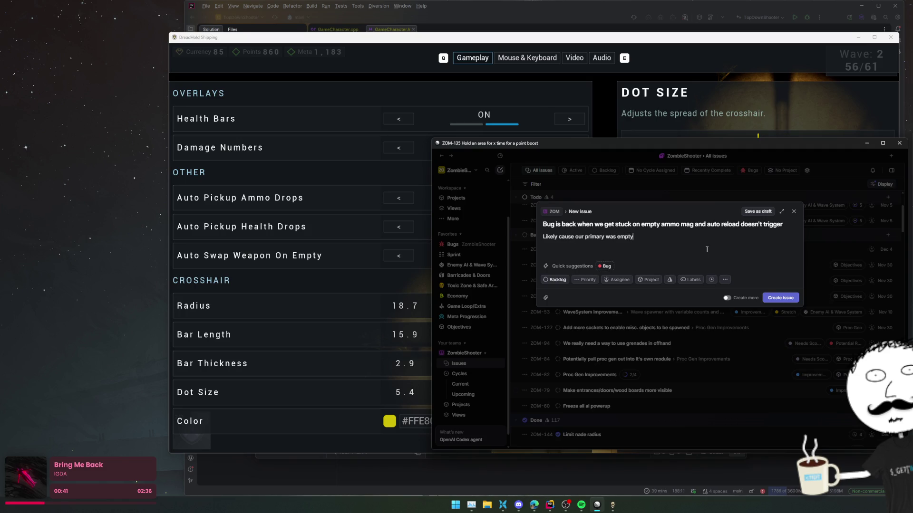
pyautogui.write("'t have a secondary and auto swap on empty")
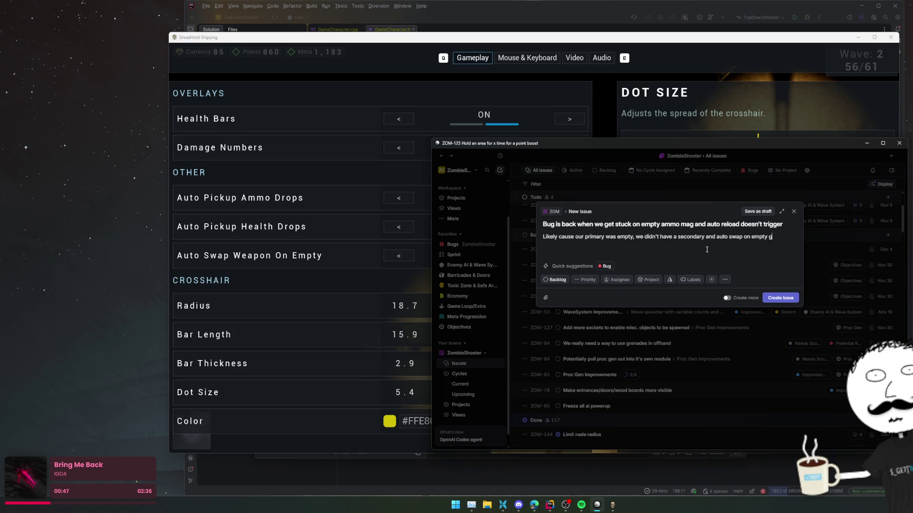
pyautogui.write('gering (maybe')
pyautogui.click(778, 298)
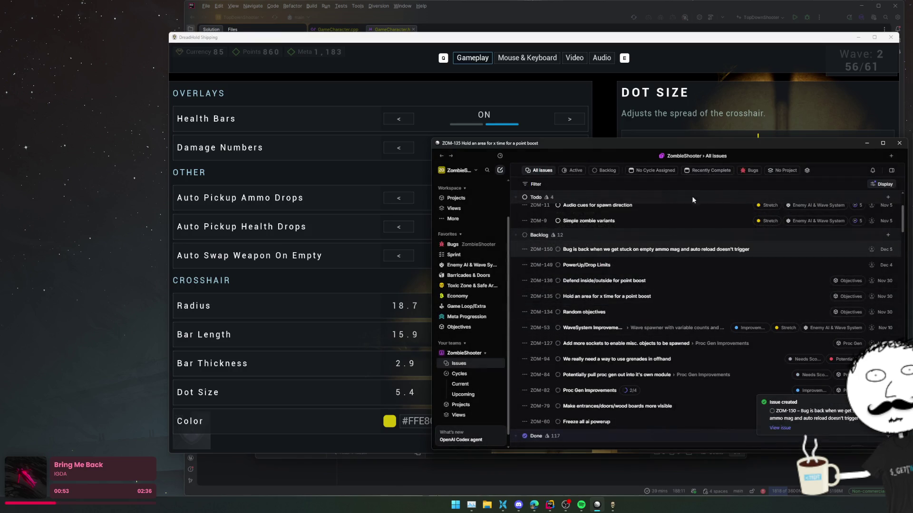
# - Create issue ZOM-151 'Notifications arent showing in shipping', then resume the game
pyautogui.write('cNotifications arent showing in ship')
pyautogui.write('ping --')
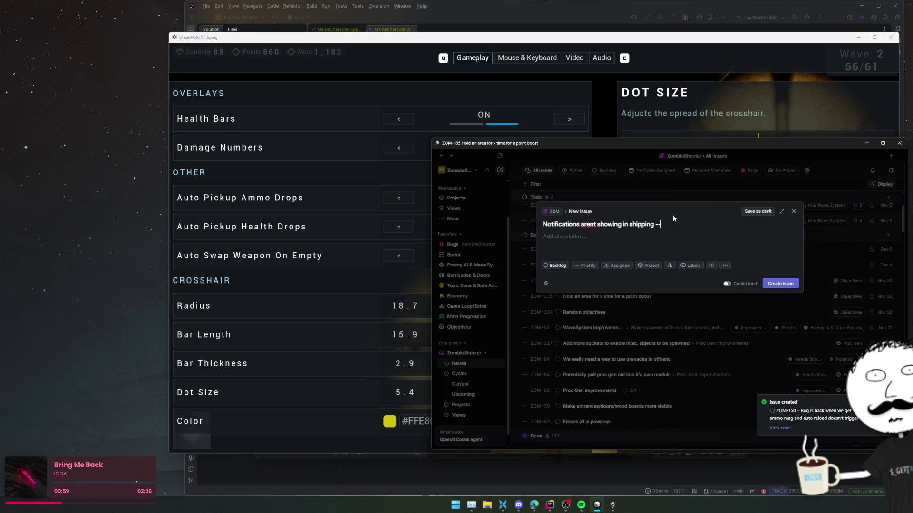
pyautogui.hotkey('ctrl', 'Return')
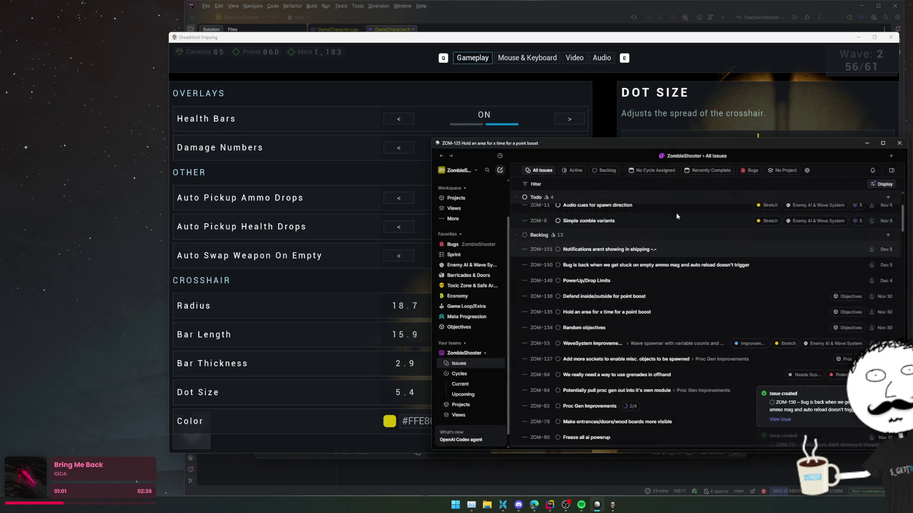
pyautogui.hotkey('alt', 'Tab')
pyautogui.press('Escape')
pyautogui.press('Escape')
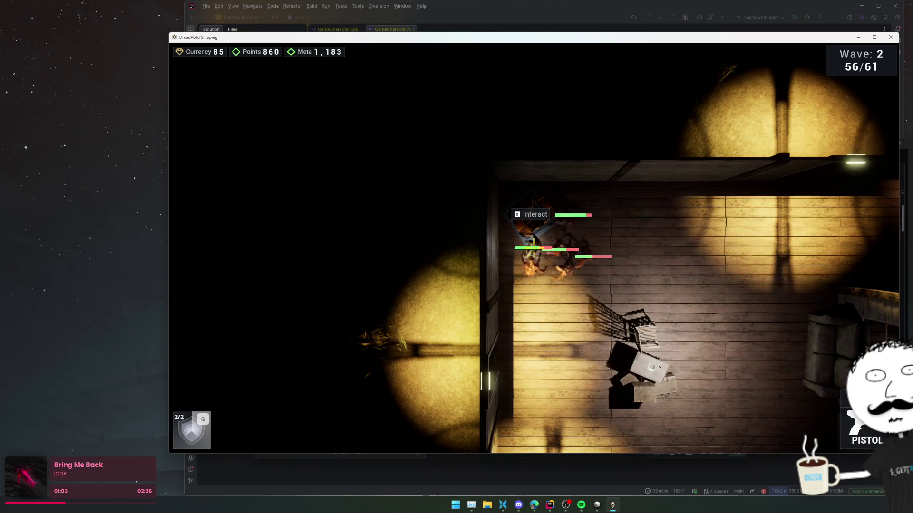
pyautogui.press('Tab')
pyautogui.press('Tab')
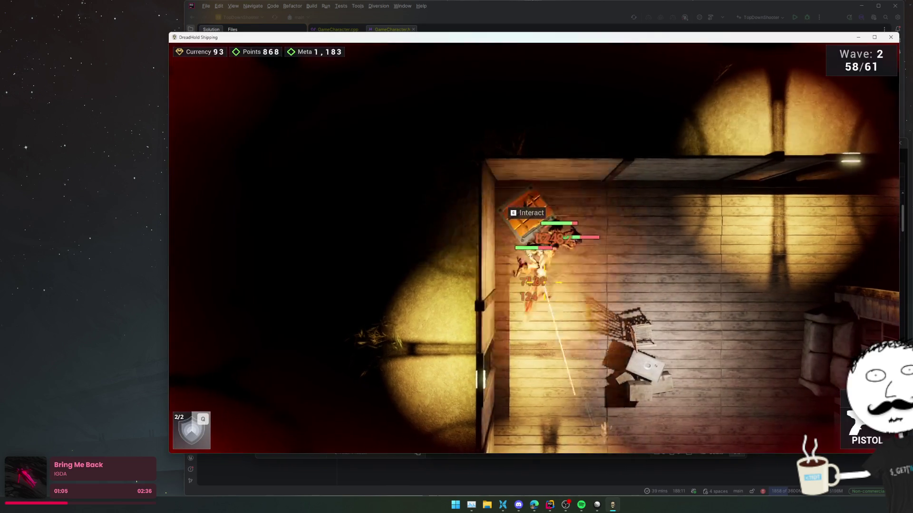